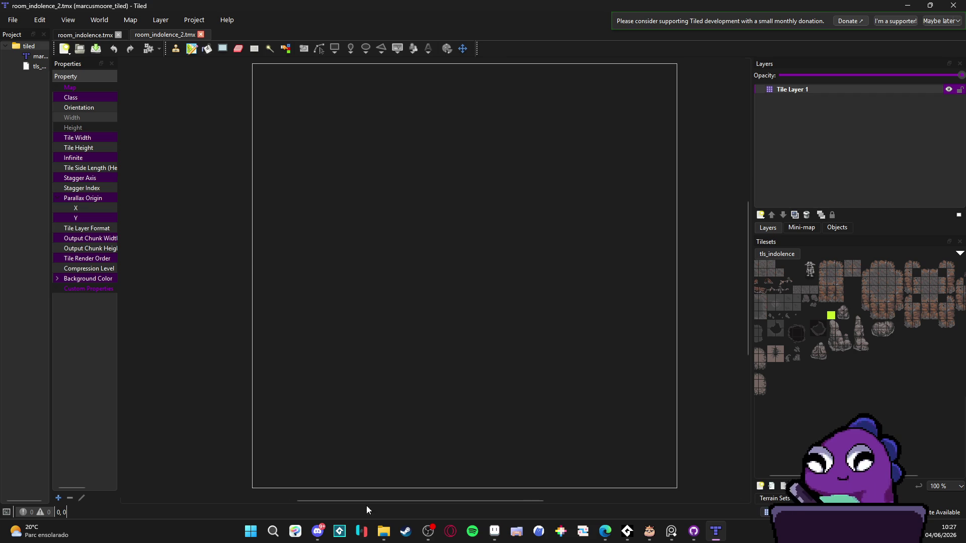
# Leave Tiled's empty room_indolence_2 map and switch to the scenery_indolence sprite in Aseprite.
pyautogui.click(318, 531)
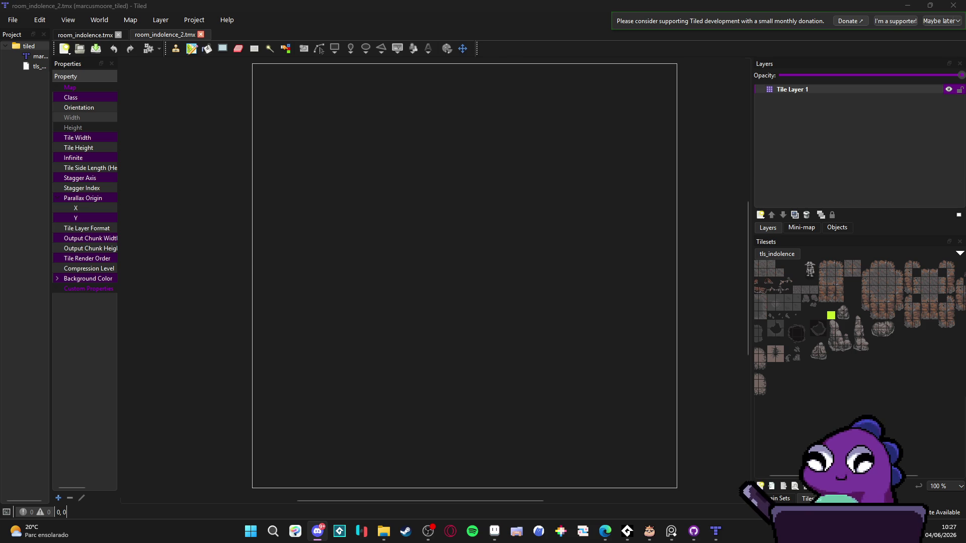
pyautogui.hotkey('alt', 'Tab')
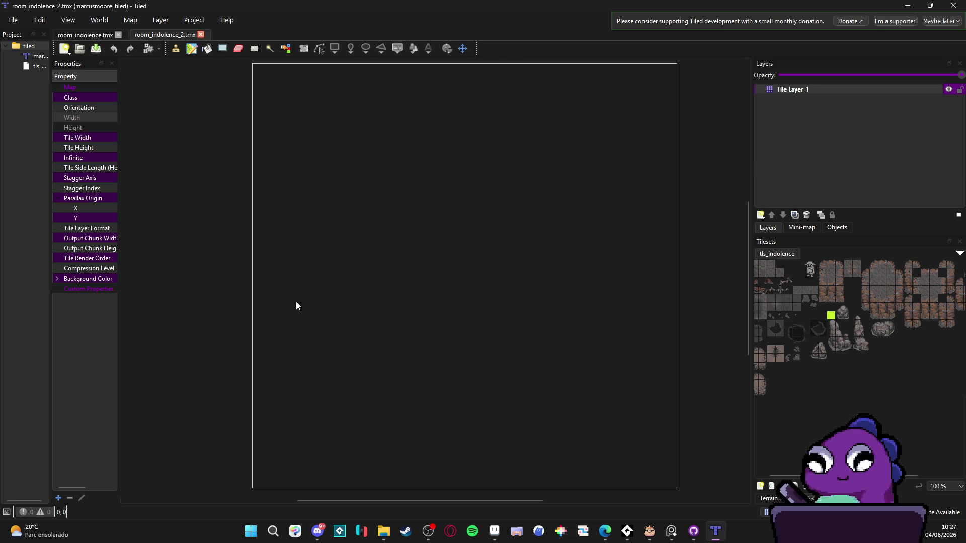
pyautogui.hotkey('alt', 'Tab')
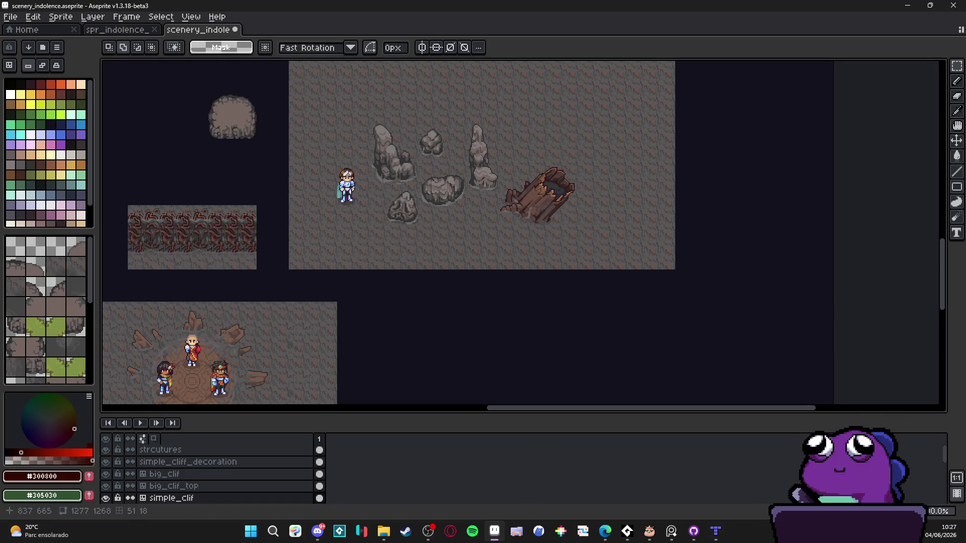
# Create a new 1054×729 sprite in Aseprite.
pyautogui.click(13, 18)
pyautogui.click(28, 30)
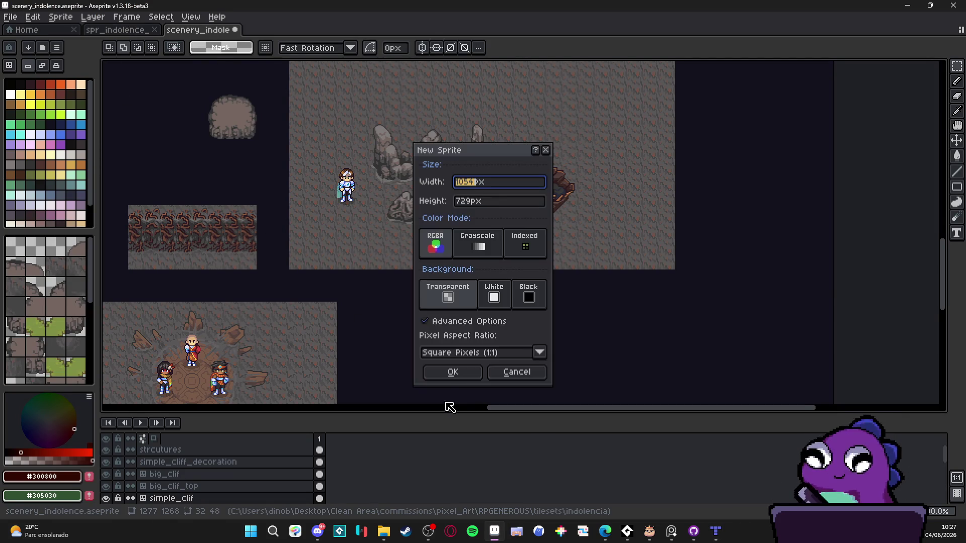
pyautogui.click(450, 378)
# Paste the Entrada/Saída cave layout sketch onto the canvas, position it, and minimize Aseprite.
pyautogui.hotkey('ctrl', 'v')
pyautogui.moveTo(580, 241)
pyautogui.mouseDown()
pyautogui.moveTo(507, 198)
pyautogui.moveTo(538, 224)
pyautogui.mouseUp()
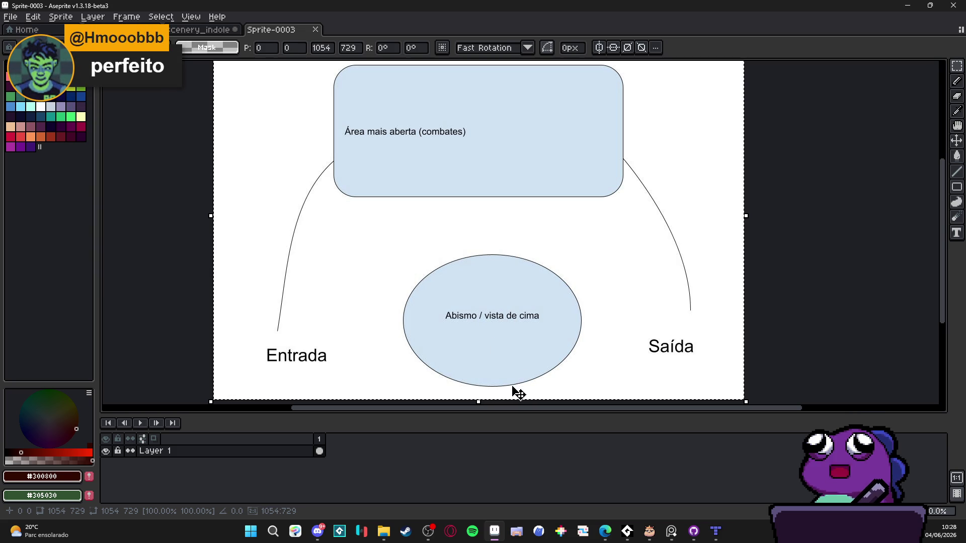
pyautogui.moveTo(454, 284); pyautogui.dragTo(463, 284)
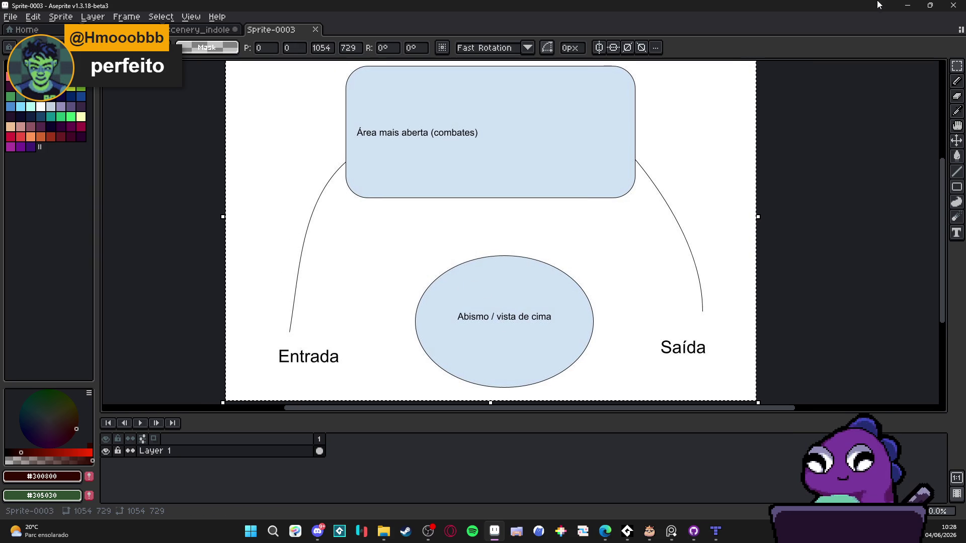
pyautogui.click(907, 5)
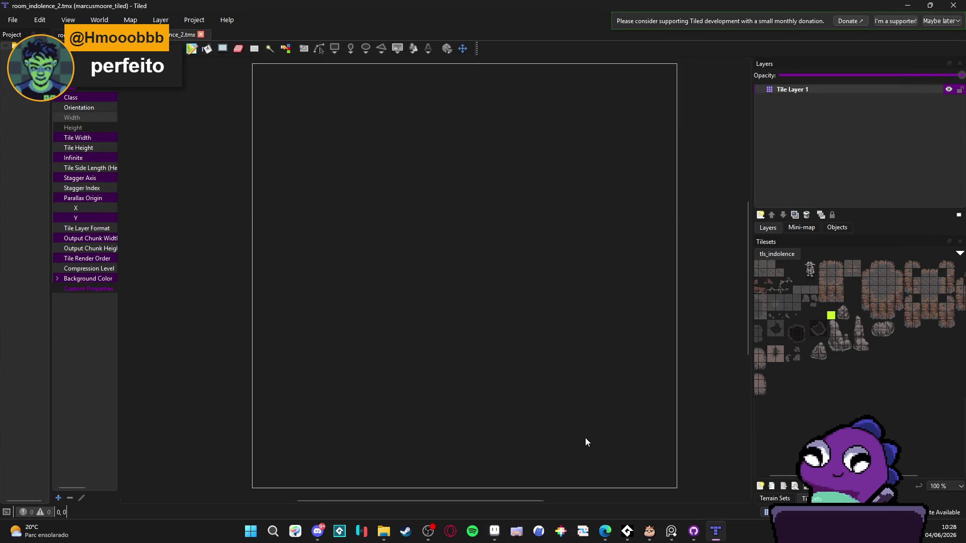
# Zoom into the finished room_indolence.tmx map to study its cave paths, then switch to Steam.
pyautogui.click(693, 526)
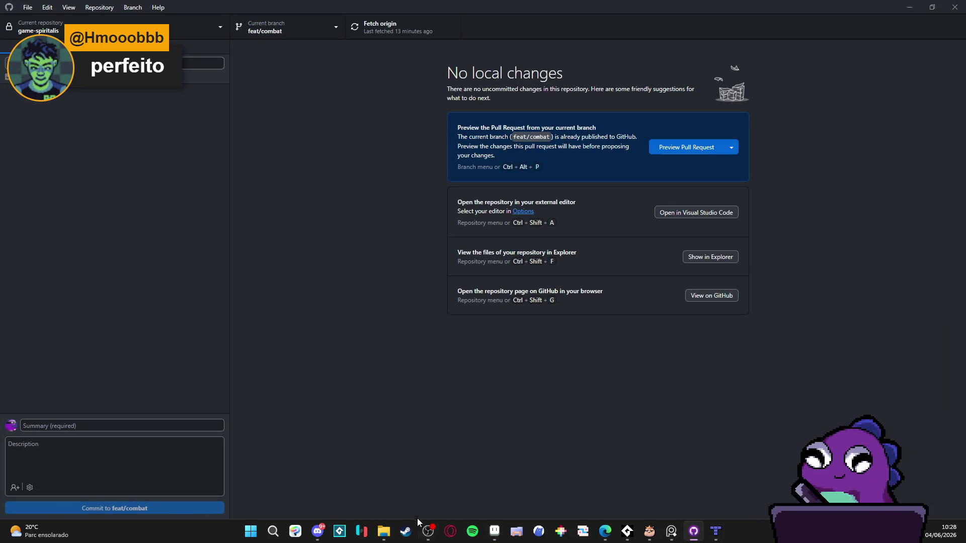
pyautogui.click(715, 529)
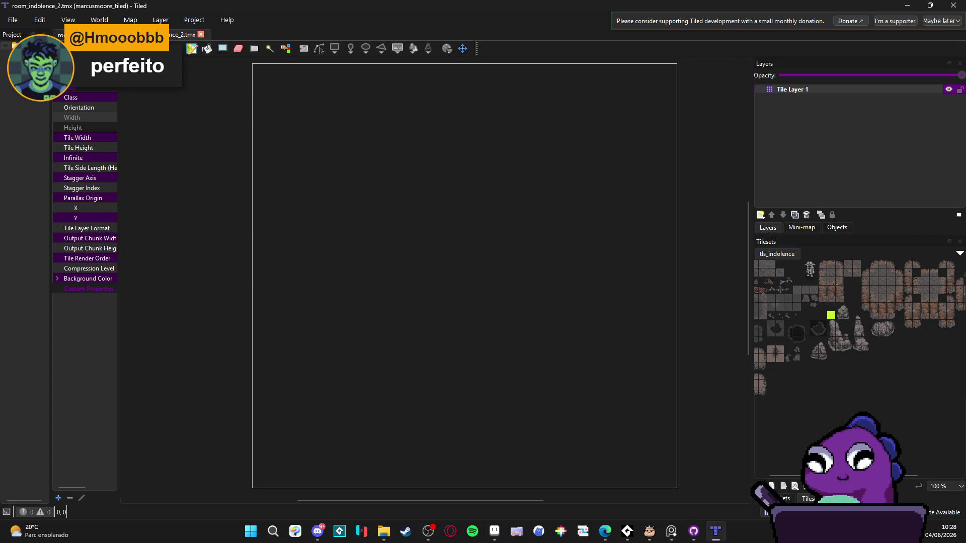
pyautogui.click(59, 34)
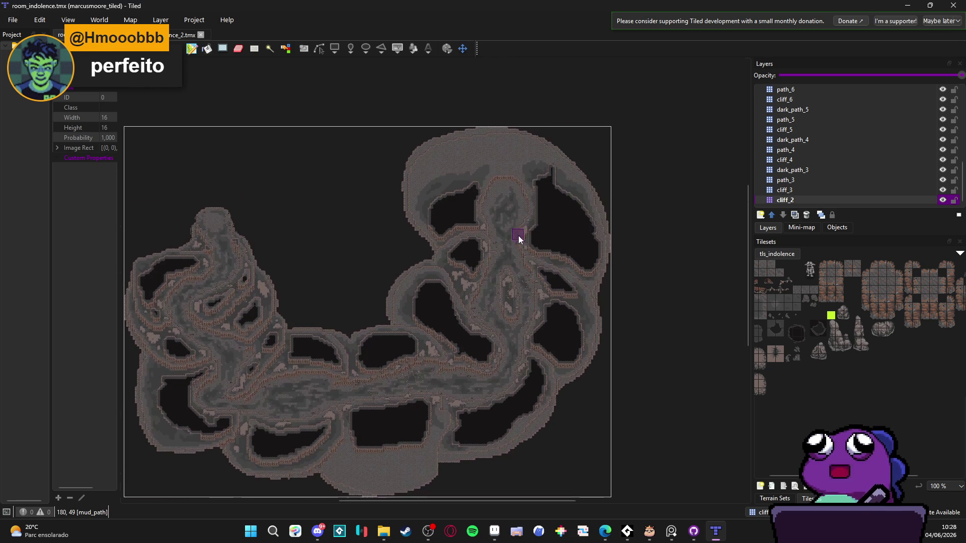
pyautogui.scroll(5, 519, 240)
pyautogui.scroll(2, 406, 220)
pyautogui.moveTo(397, 220)
pyautogui.mouseDown()
pyautogui.moveTo(397, 285)
pyautogui.moveTo(423, 370)
pyautogui.moveTo(431, 293)
pyautogui.moveTo(418, 190)
pyautogui.mouseUp()
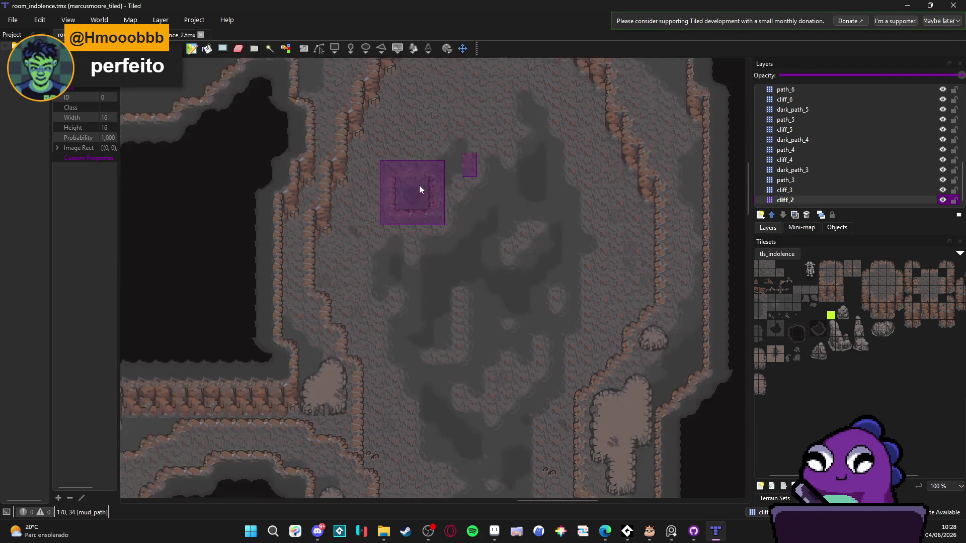
pyautogui.moveTo(399, 401); pyautogui.dragTo(415, 258)
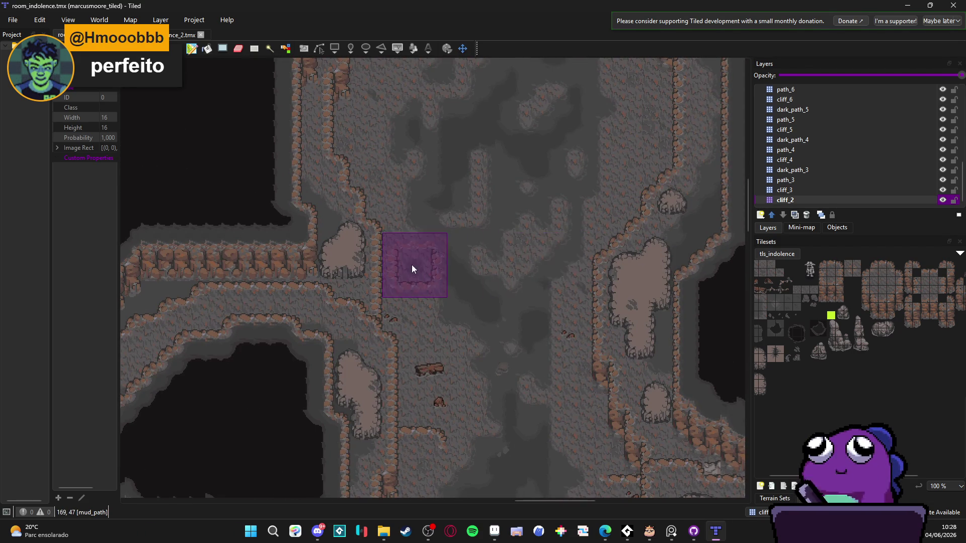
pyautogui.moveTo(492, 237)
pyautogui.mouseDown()
pyautogui.moveTo(474, 211)
pyautogui.moveTo(480, 222)
pyautogui.mouseUp()
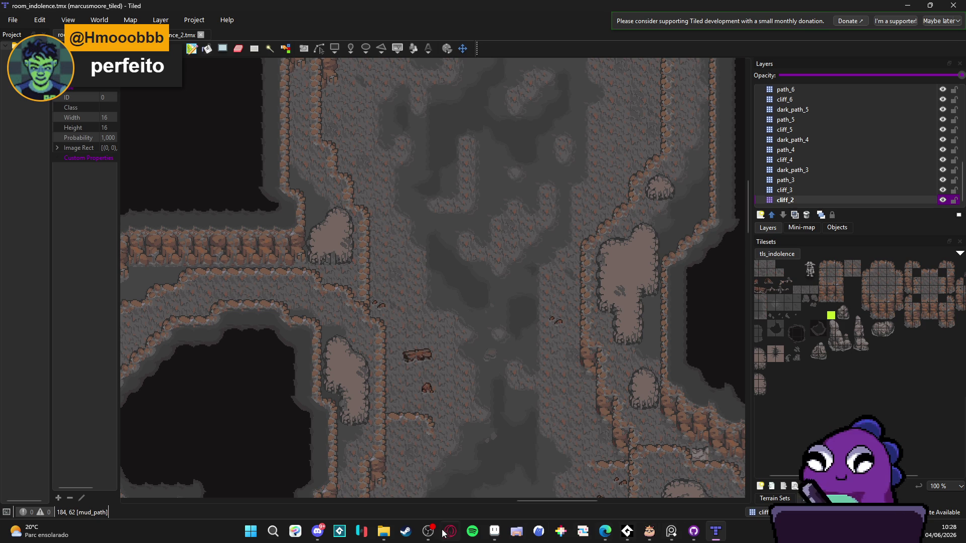
pyautogui.click(406, 531)
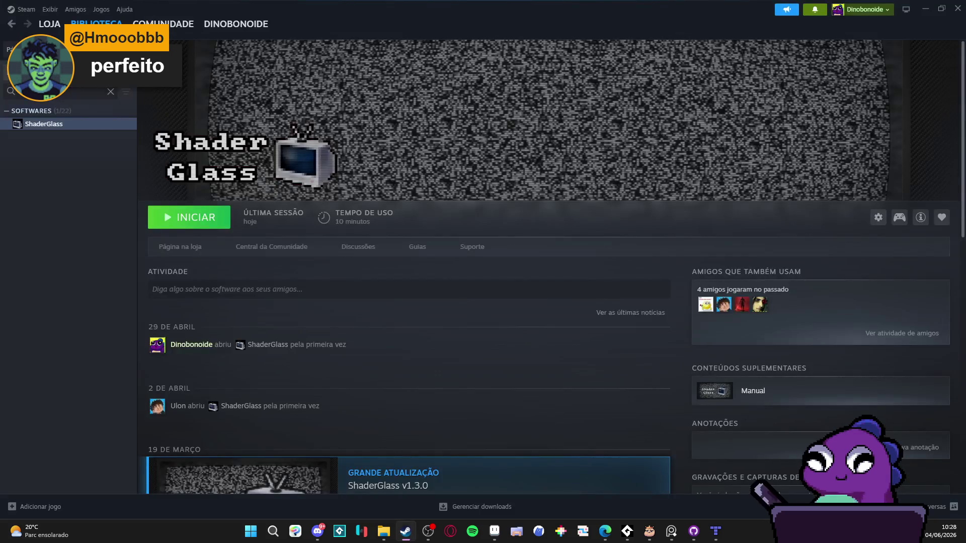
# Filter the Steam library for 'game' and launch GameMaker.
pyautogui.press('BackSpace')
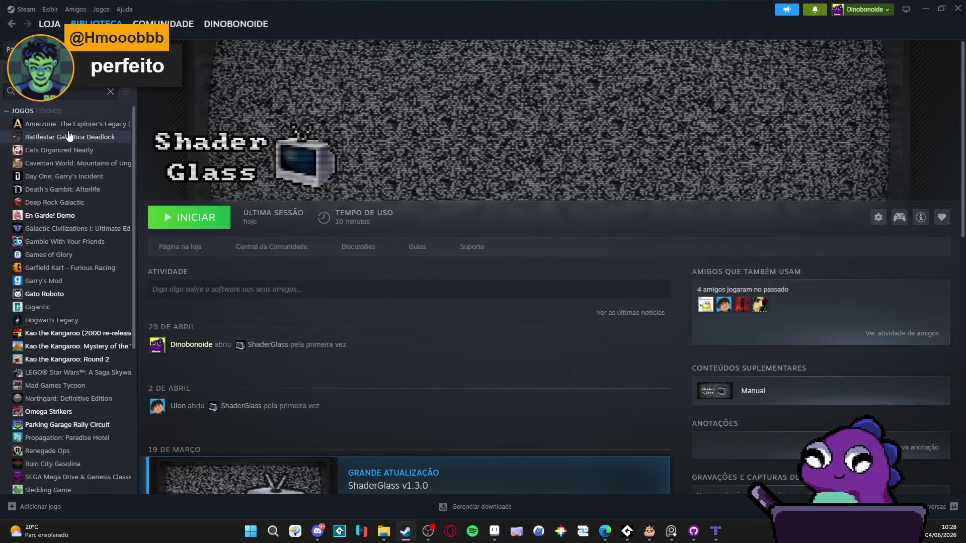
pyautogui.write('me')
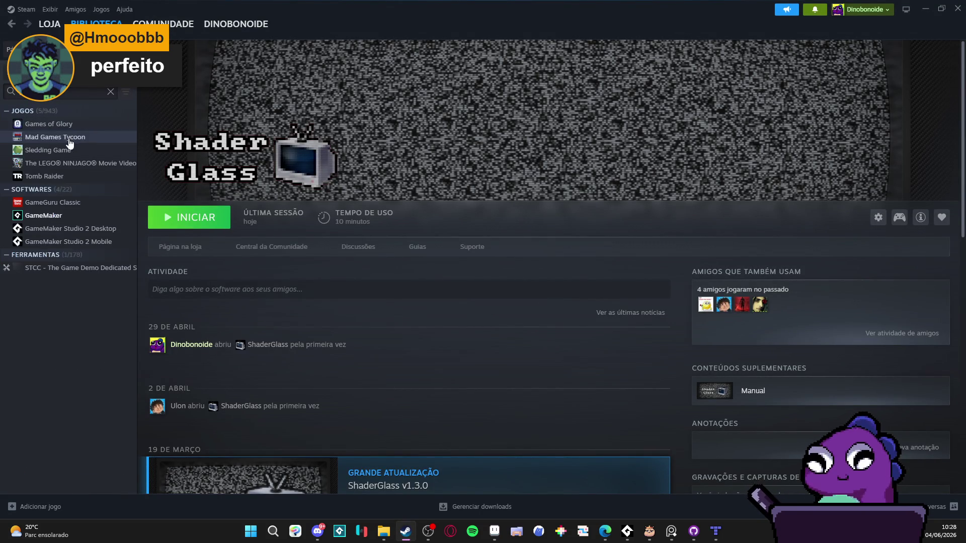
pyautogui.doubleClick(71, 215)
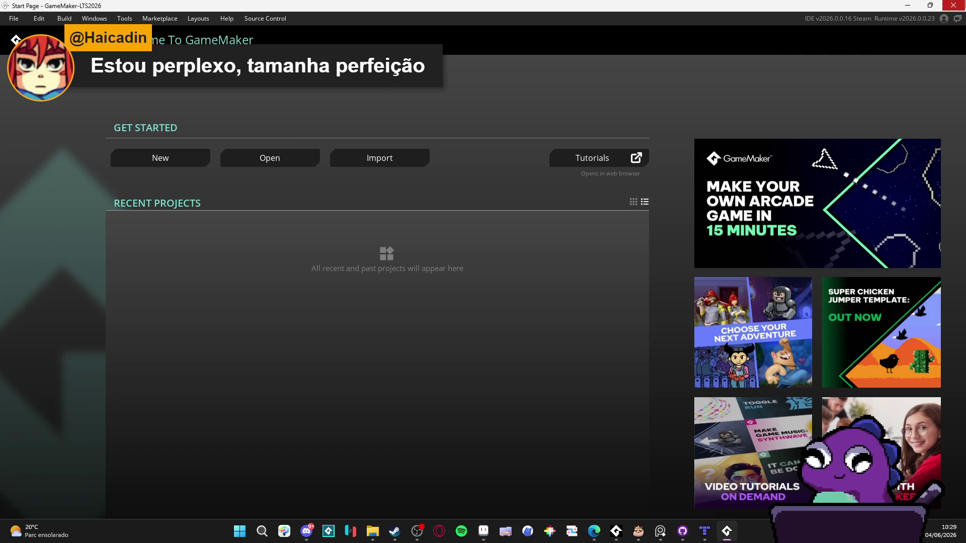
# Open GameMaker's Steam properties at the game versions and betas page.
pyautogui.hotkey('alt', 'Tab')
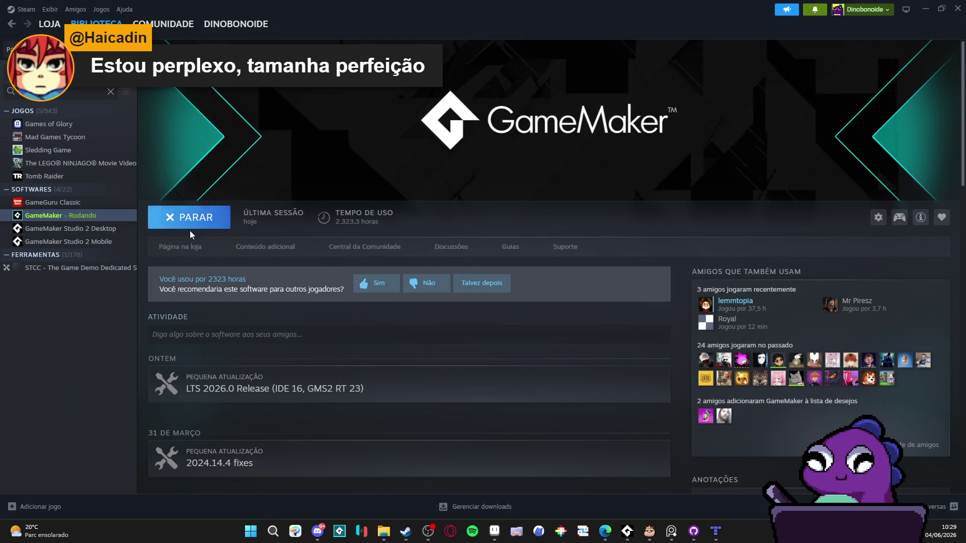
pyautogui.rightClick(65, 215)
pyautogui.click(126, 288)
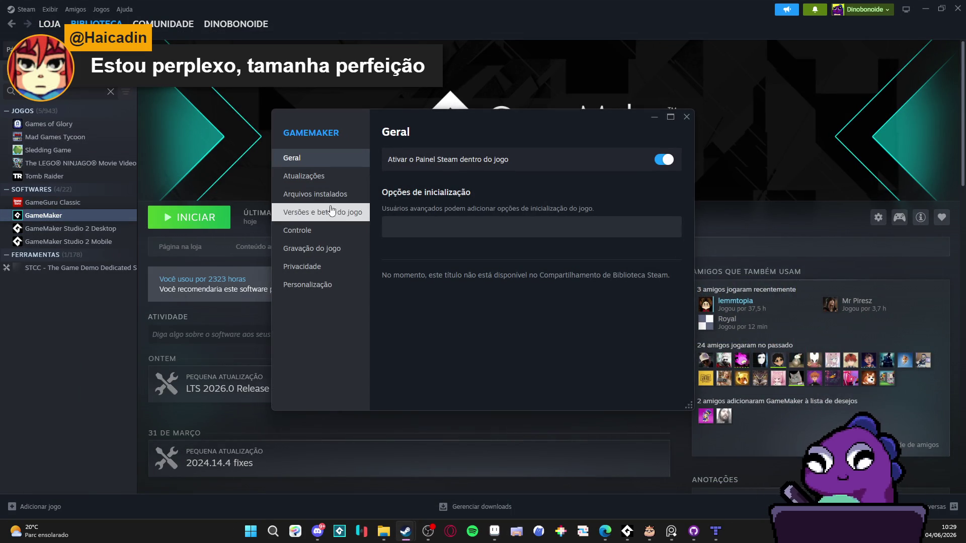
pyautogui.click(336, 255)
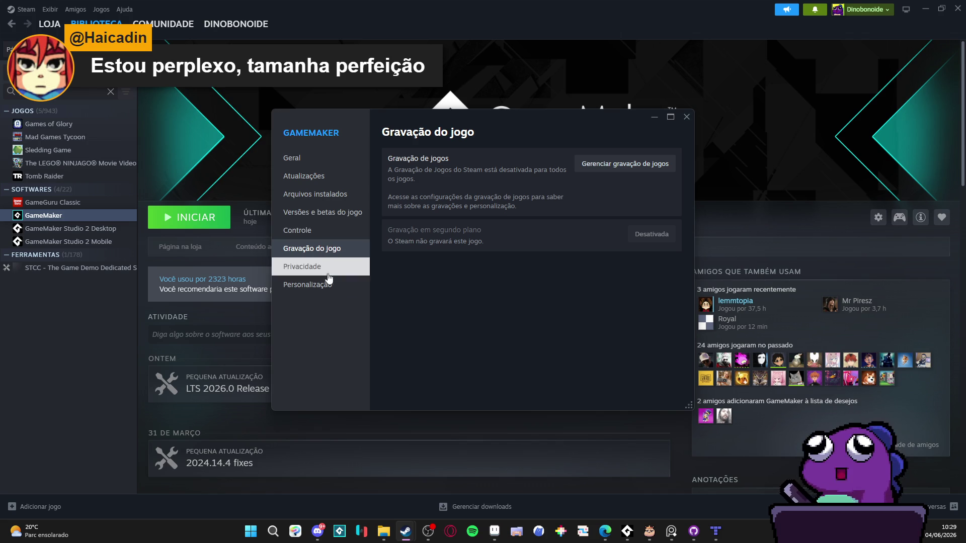
pyautogui.click(344, 201)
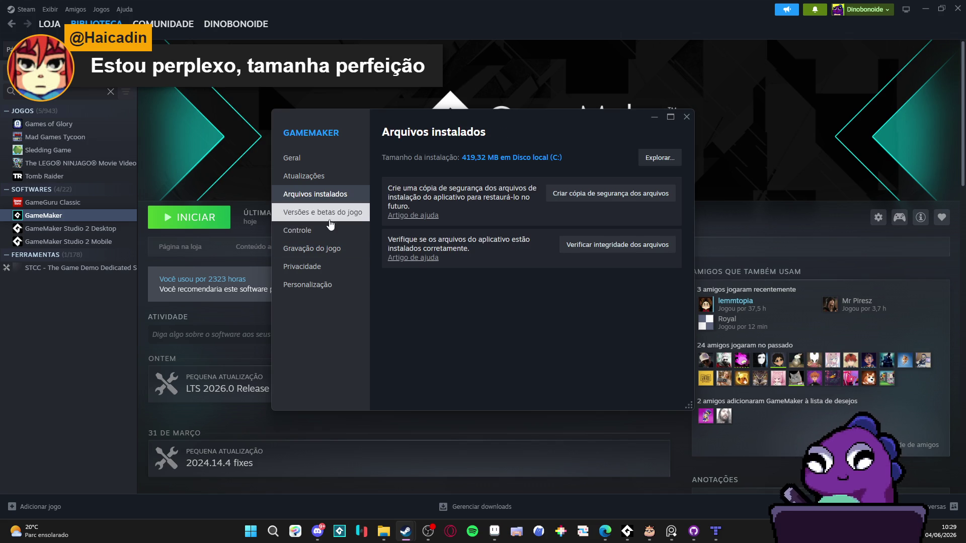
pyautogui.click(323, 213)
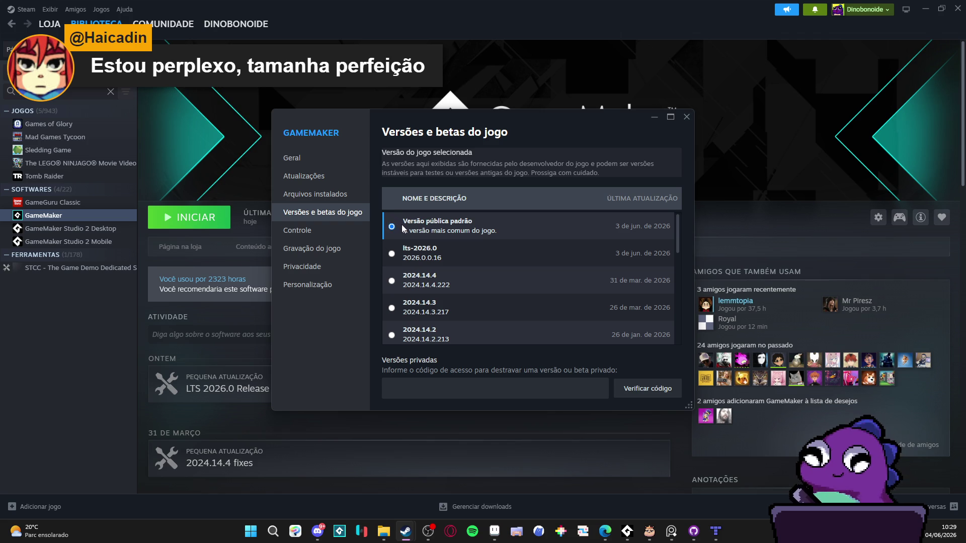
# Switch GameMaker to the 2024.14.4 branch, download the update, and launch it.
pyautogui.click(392, 281)
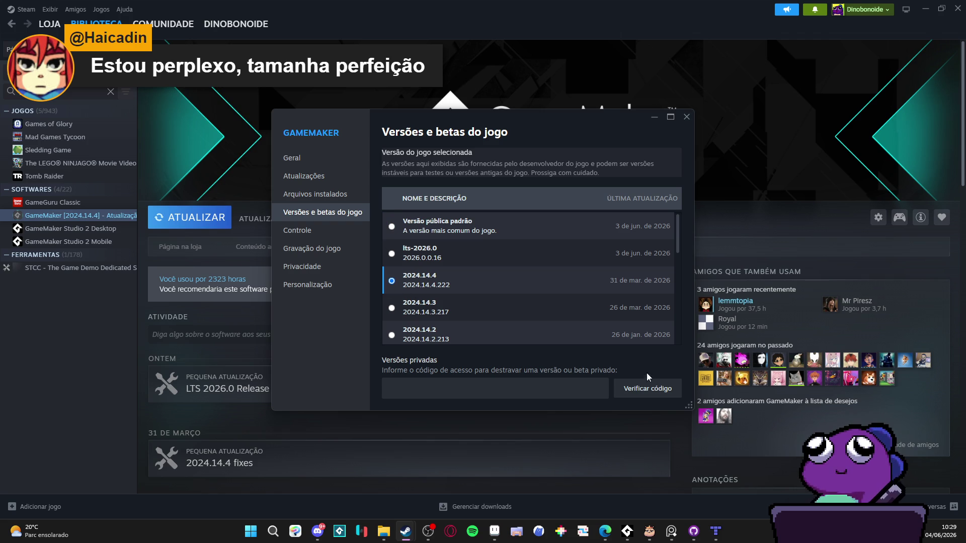
pyautogui.click(647, 388)
pyautogui.press('Escape')
pyautogui.click(189, 218)
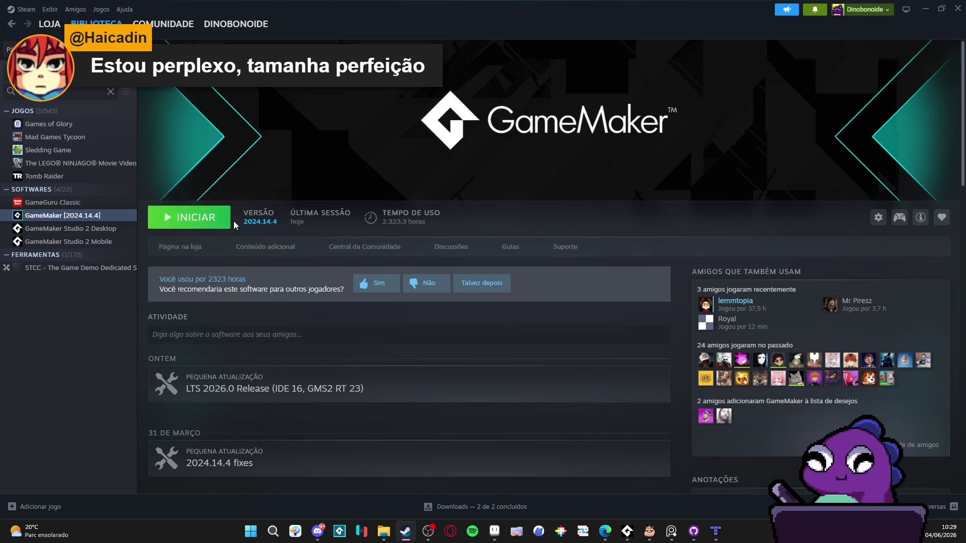
pyautogui.click(186, 222)
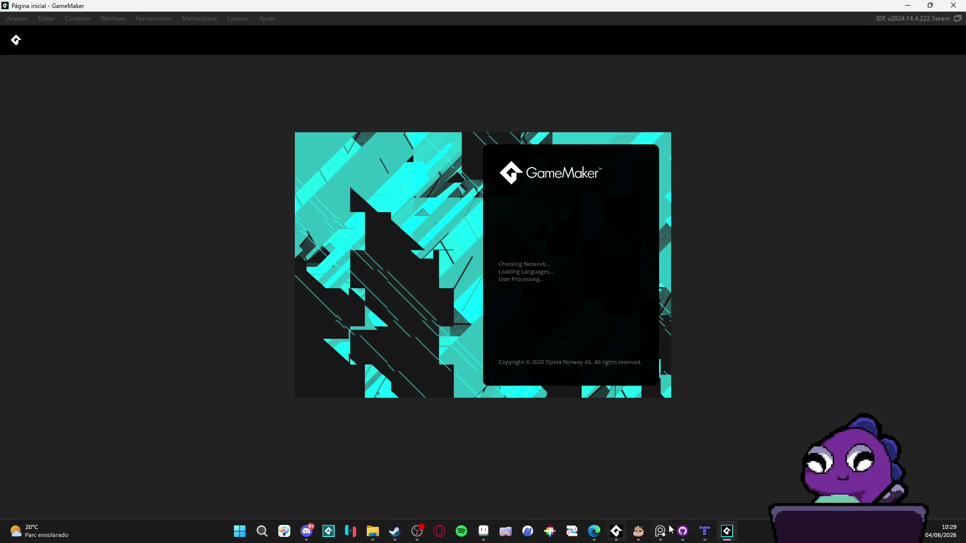
# Bring GitHub Desktop forward and open the game-spiritalis repository's options.
pyautogui.click(682, 534)
pyautogui.rightClick(65, 26)
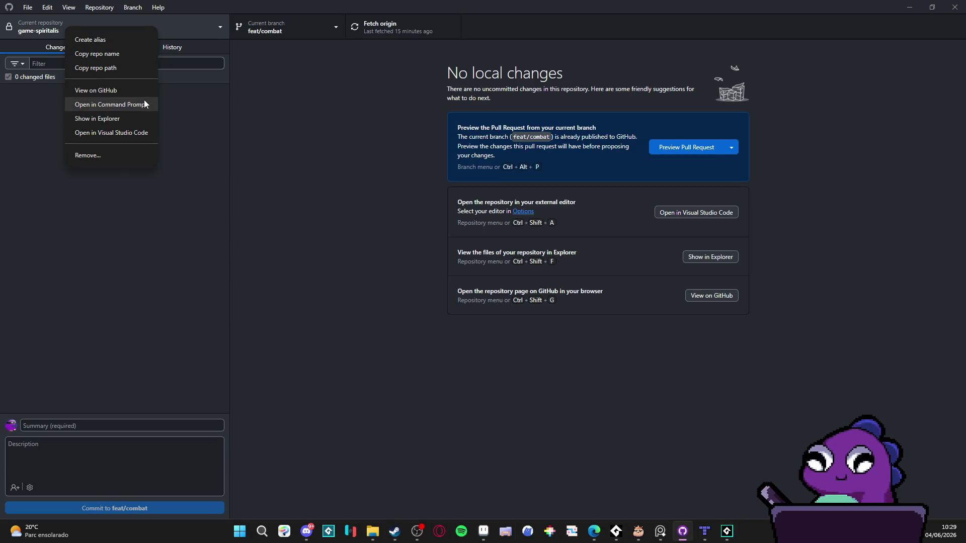
# Open Spiritalis.yyp from the game-spiritalis folder in Visual Studio Code.
pyautogui.click(138, 120)
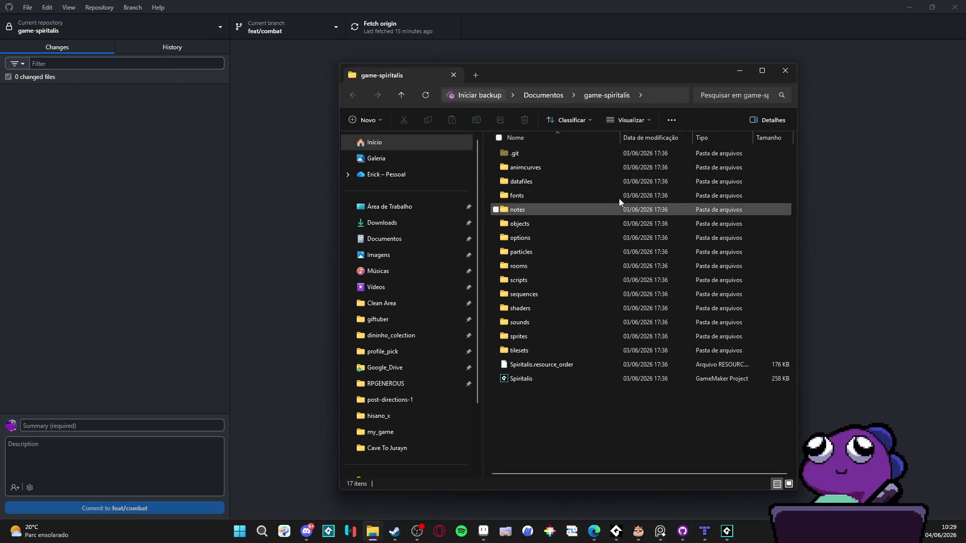
pyautogui.rightClick(529, 374)
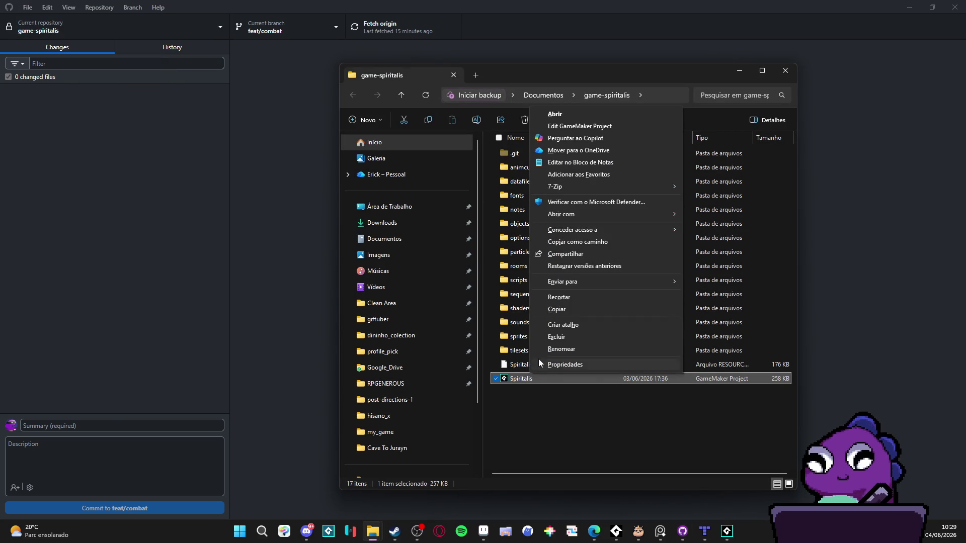
pyautogui.moveTo(595, 186)
pyautogui.moveTo(614, 215)
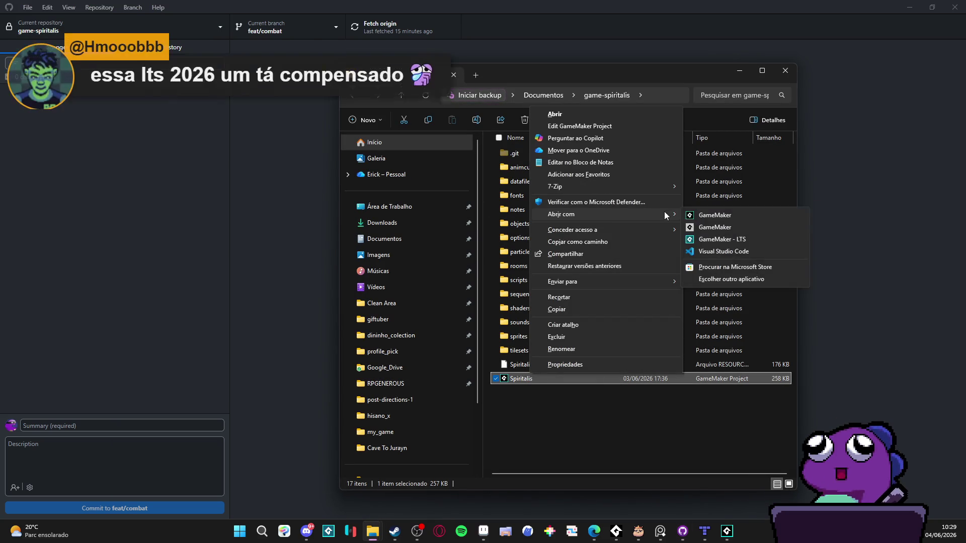
pyautogui.click(723, 252)
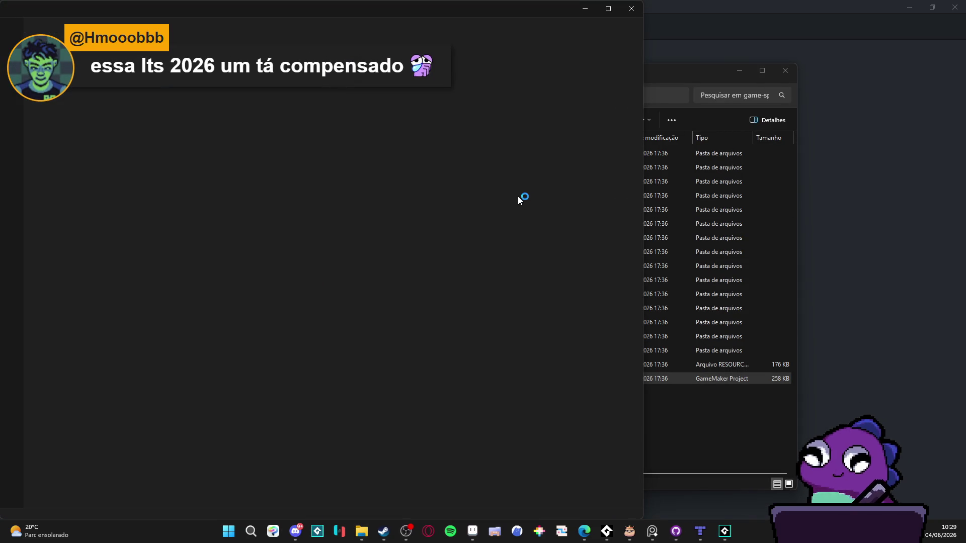
# Maximize VS Code, close the release notes, and scroll Spiritalis.yyp down to RoomOrderNodes.
pyautogui.click(608, 8)
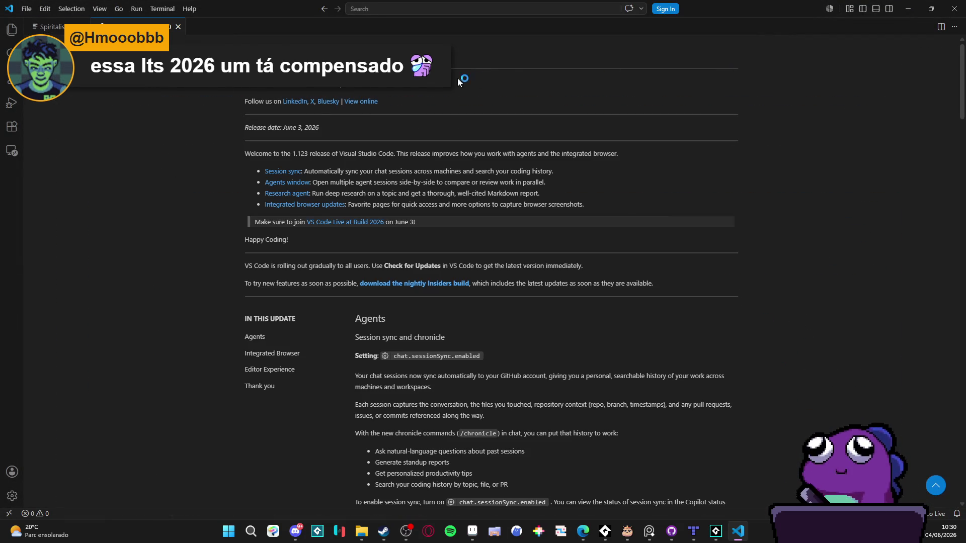
pyautogui.hotkey('ctrl', 'pageup')
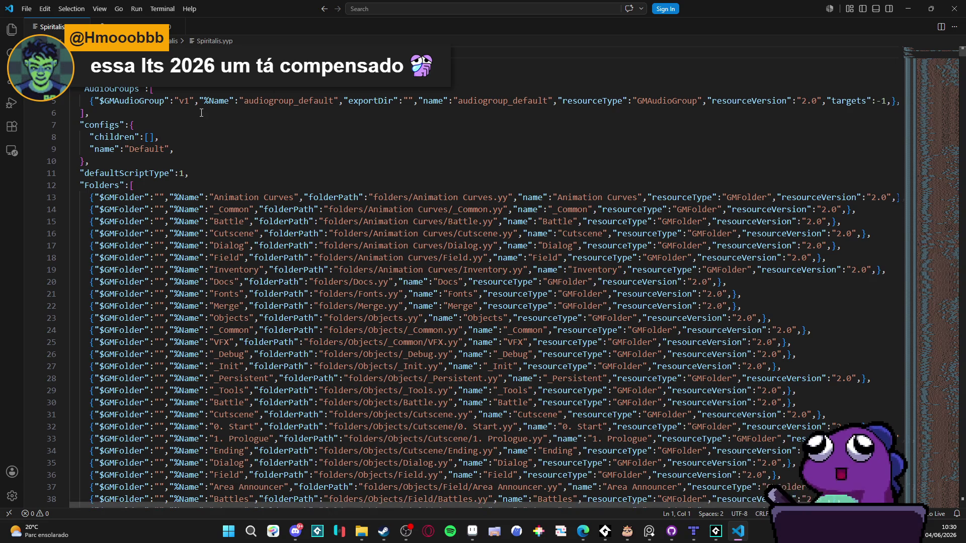
pyautogui.click(938, 104)
pyautogui.moveTo(927, 392); pyautogui.dragTo(935, 505)
pyautogui.scroll(-8, 380, 472)
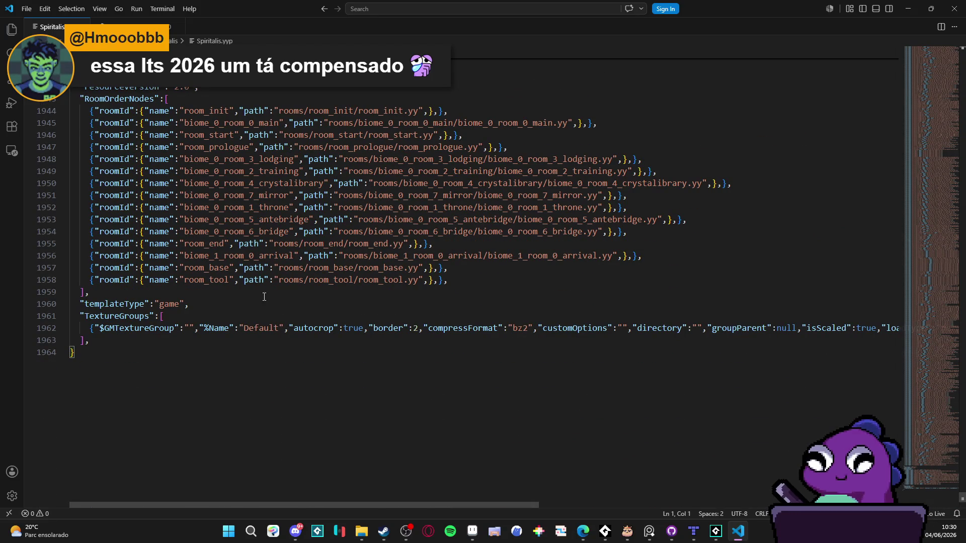
pyautogui.scroll(2, 253, 468)
pyautogui.scroll(4, 255, 283)
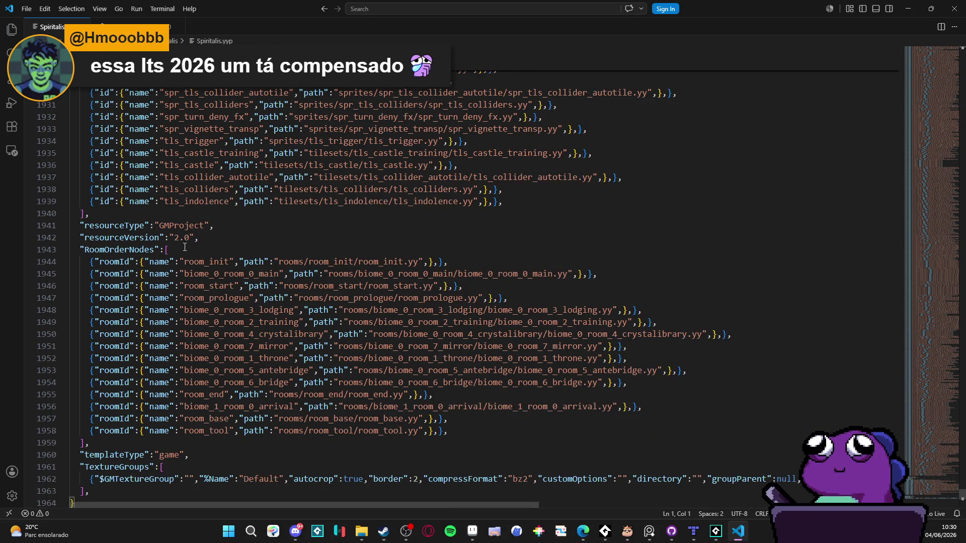
pyautogui.scroll(12, 355, 384)
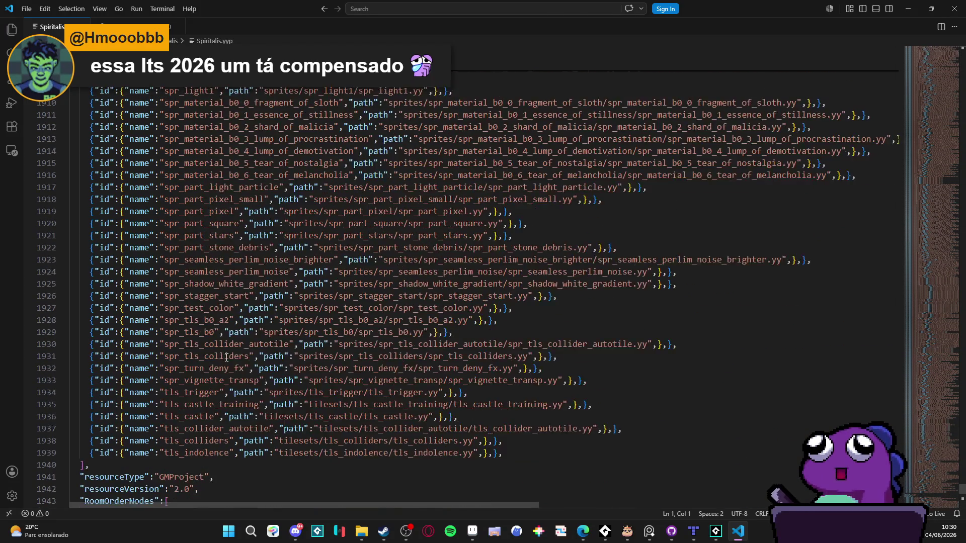
pyautogui.scroll(-15, 332, 329)
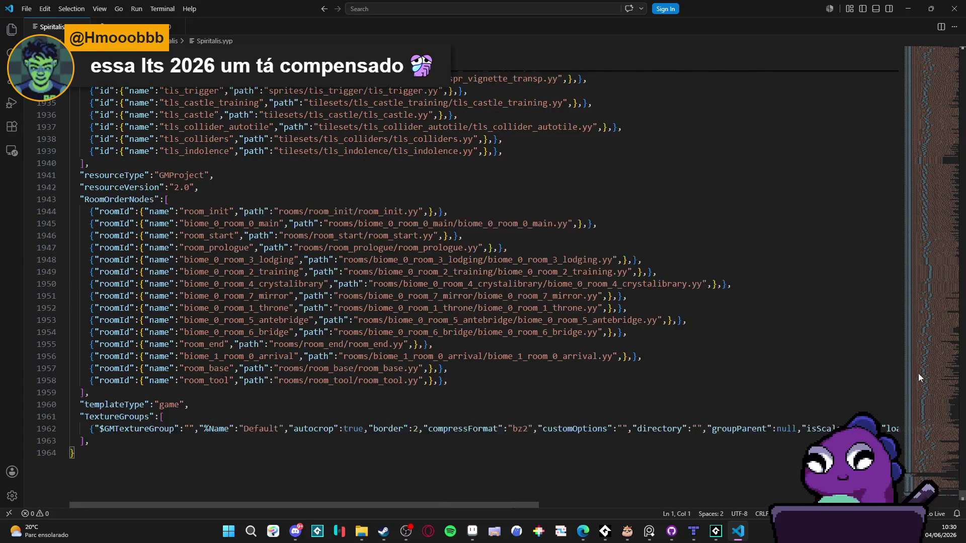
# Scroll back up to IDEVersion 2024.14.4.222 in the project file and minimize VS Code.
pyautogui.moveTo(472, 506); pyautogui.dragTo(785, 510)
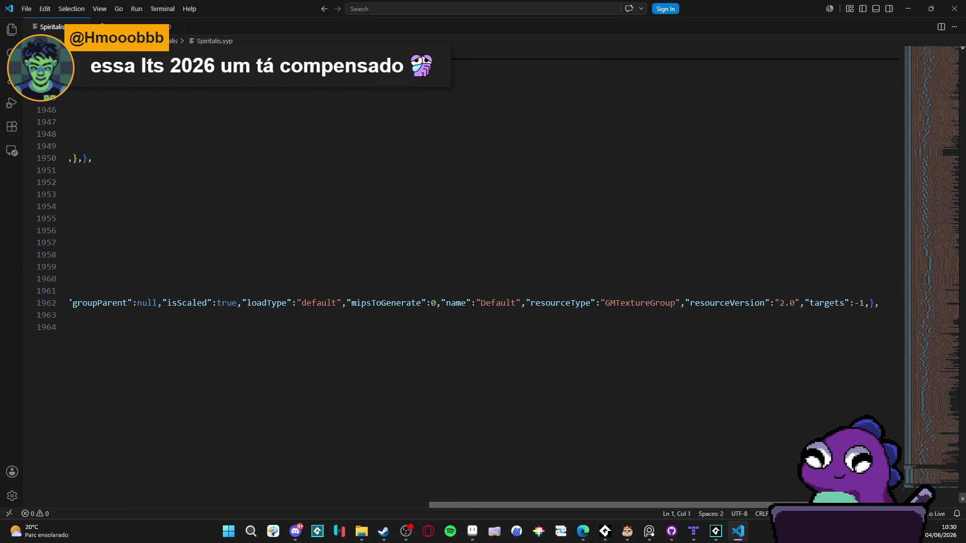
pyautogui.click(106, 503)
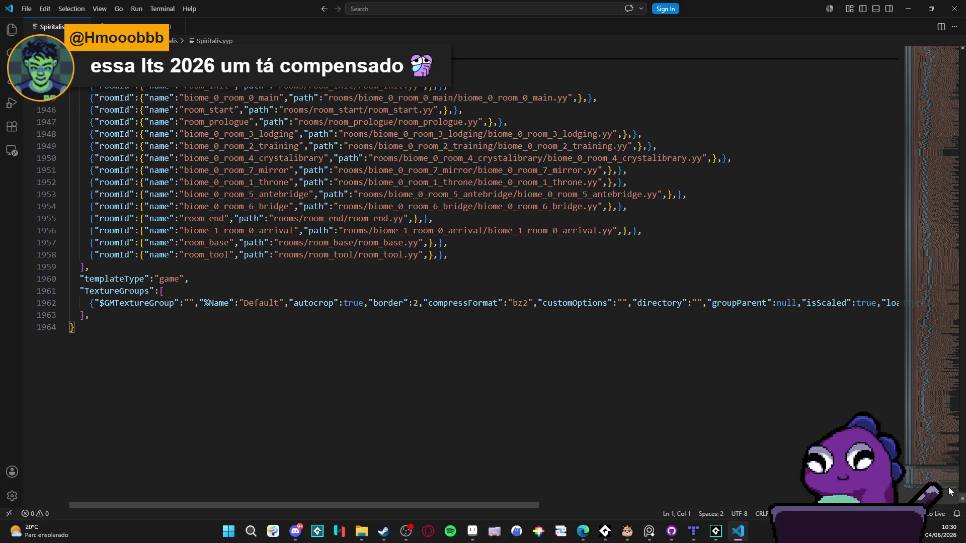
pyautogui.click(932, 216)
pyautogui.scroll(10, 934, 205)
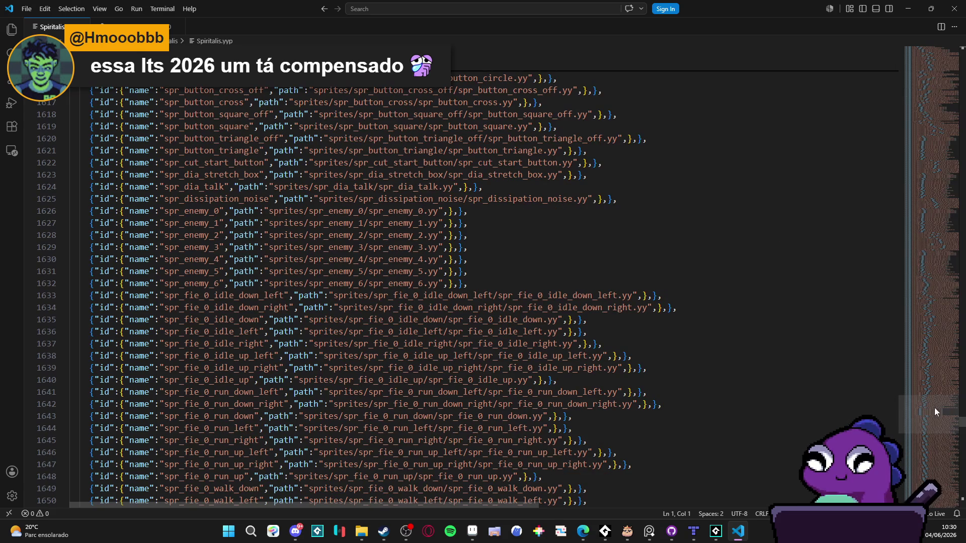
pyautogui.scroll(15, 933, 245)
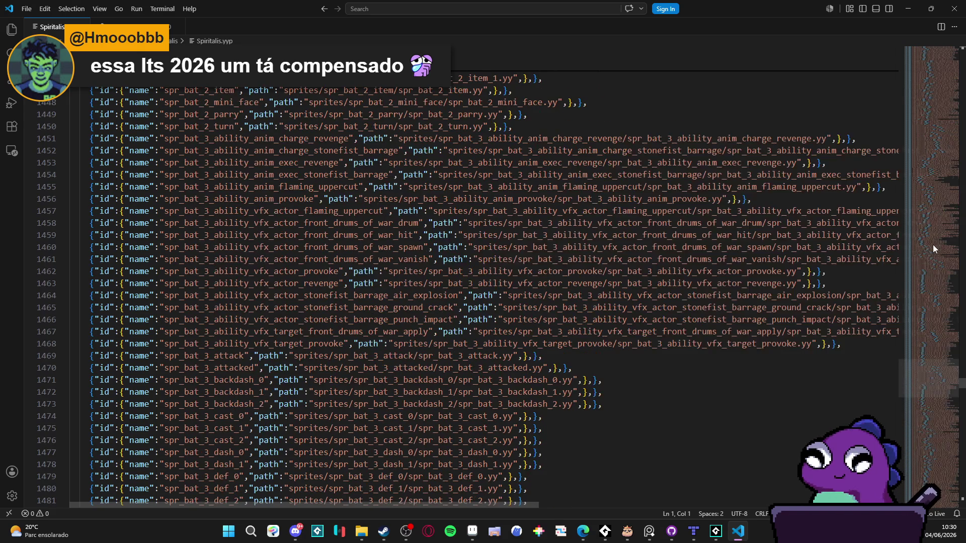
pyautogui.scroll(16, 936, 250)
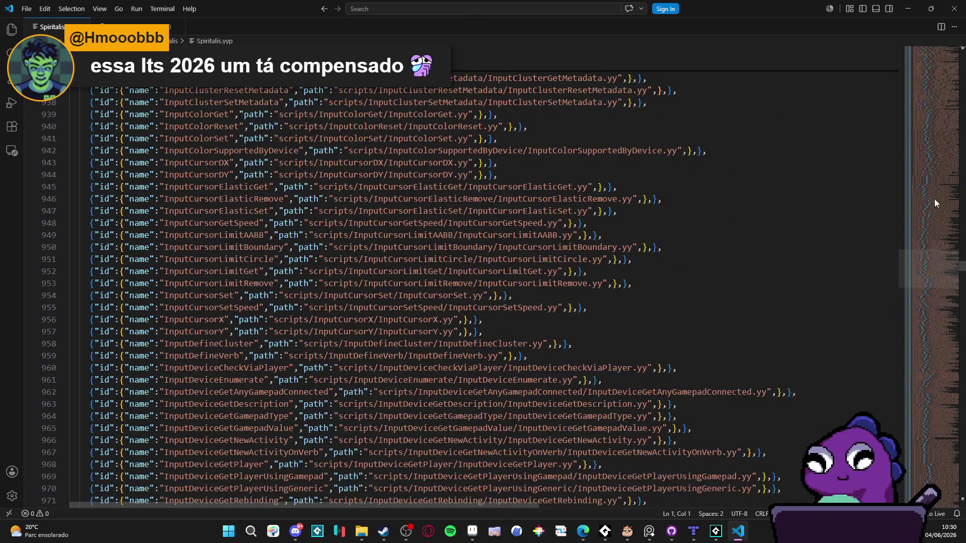
pyautogui.scroll(3, 928, 144)
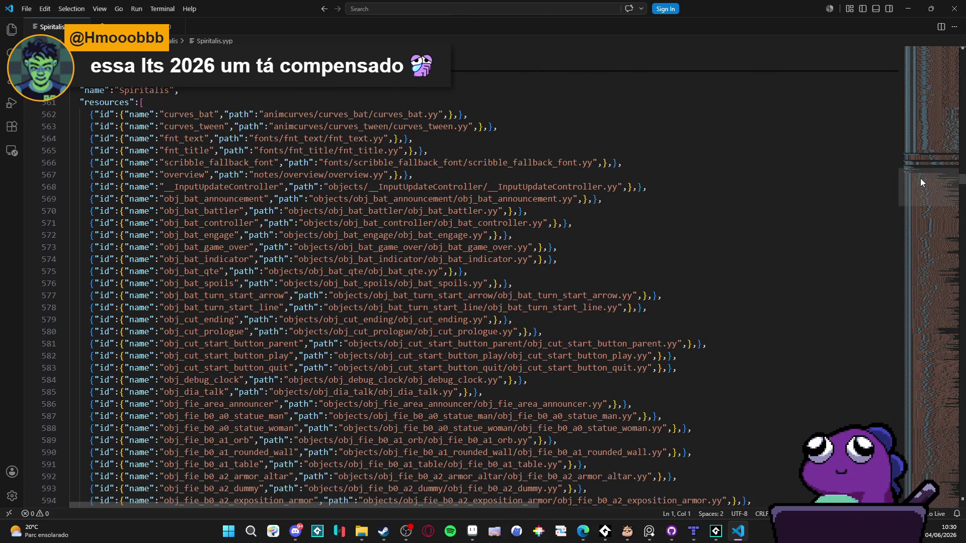
pyautogui.scroll(1, 920, 177)
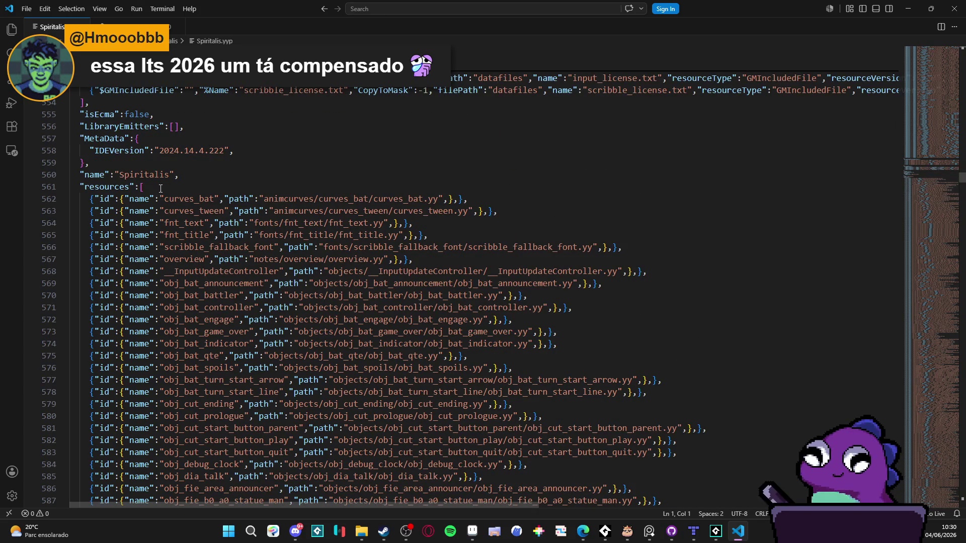
pyautogui.scroll(2, 155, 191)
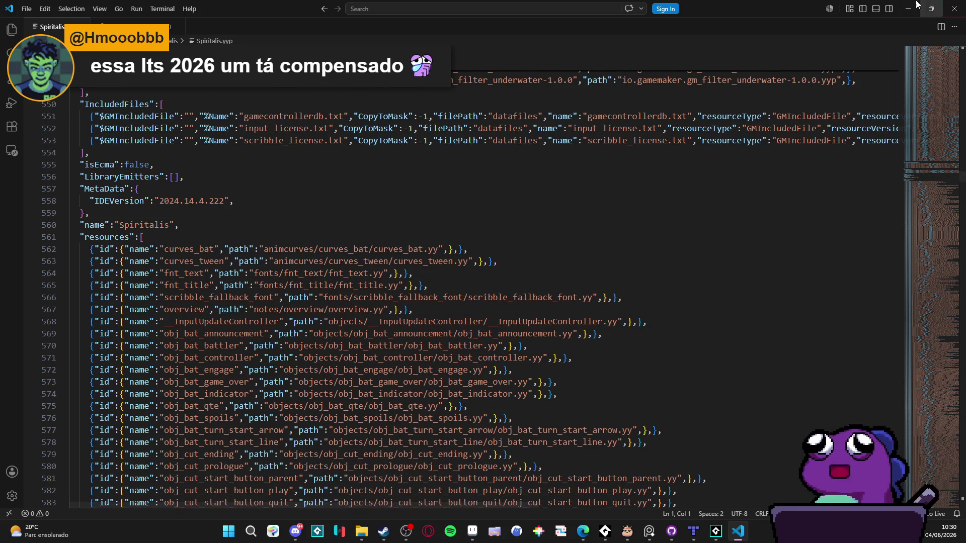
pyautogui.click(915, 4)
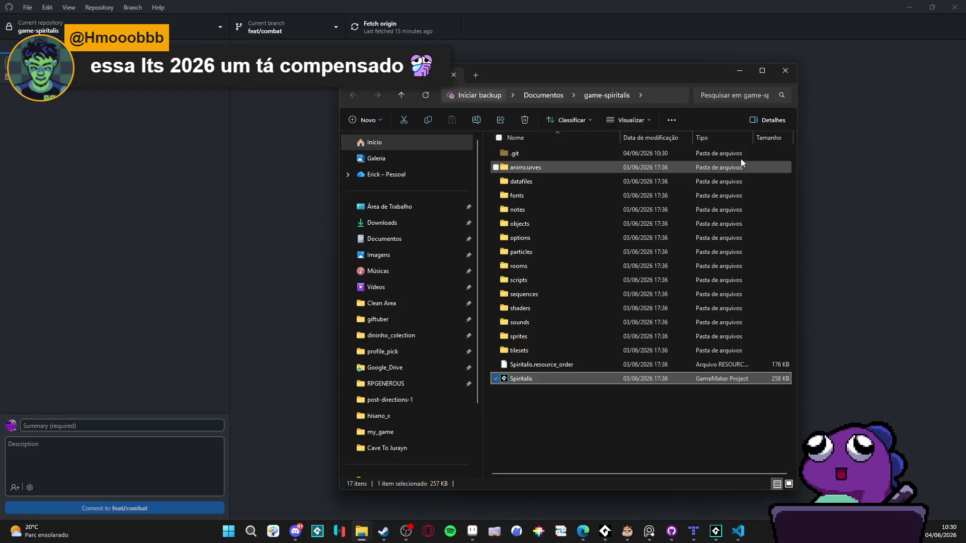
# Dismiss GameMaker's LTS upgrade notice and open Spiritalis from Recent Projects.
pyautogui.click(716, 532)
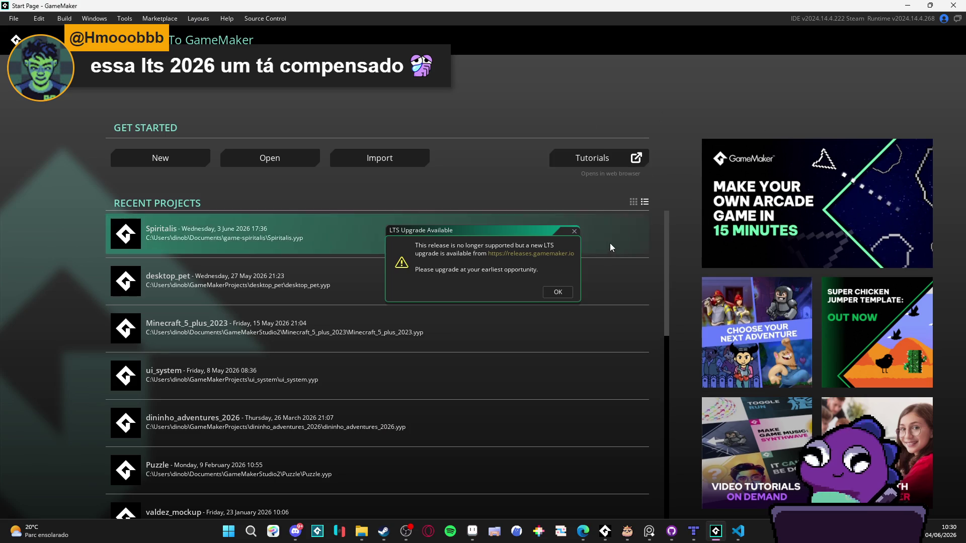
pyautogui.press('Escape')
pyautogui.click(231, 236)
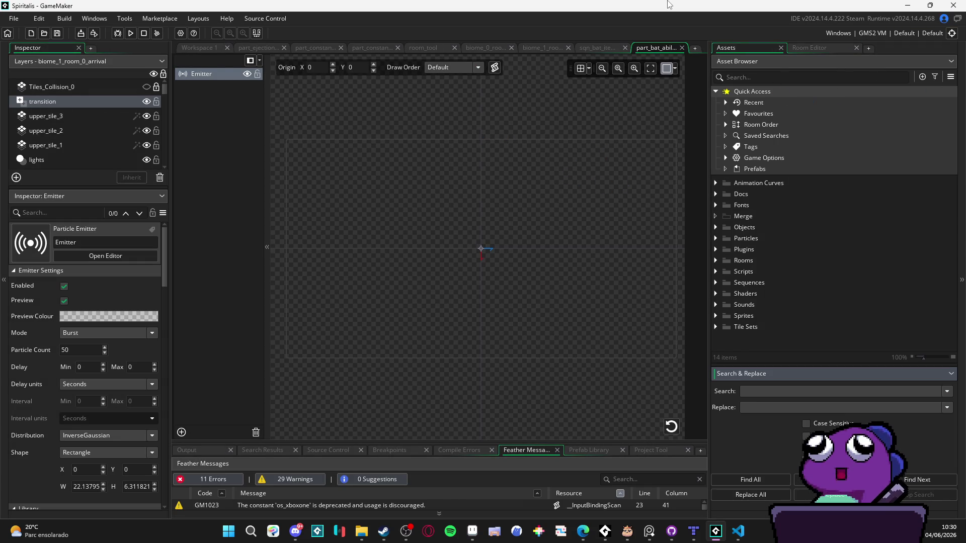
# Build and run the Spiritalis game with F5.
pyautogui.press('F5')
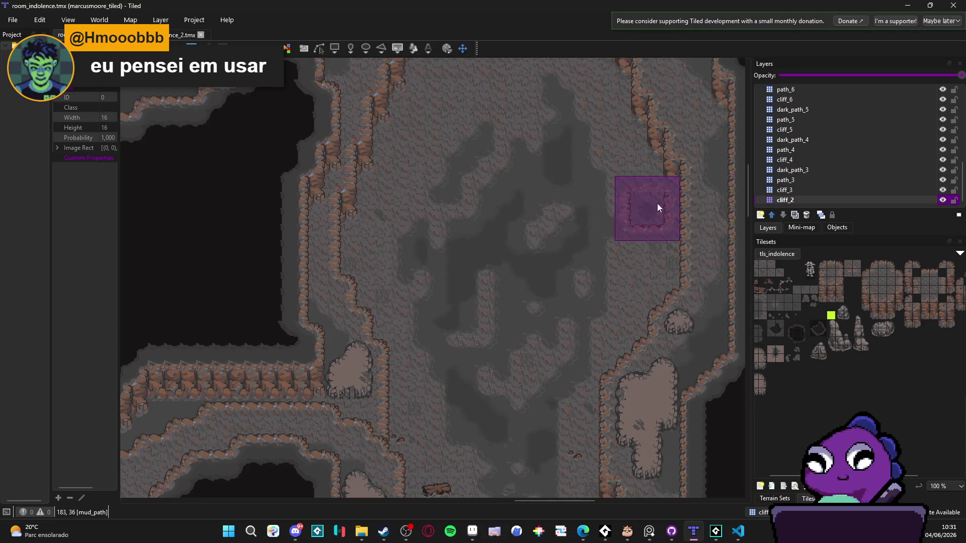
# Review the finished room_indolence cave map, then return to room_indolence_2.
pyautogui.scroll(2, 553, 221)
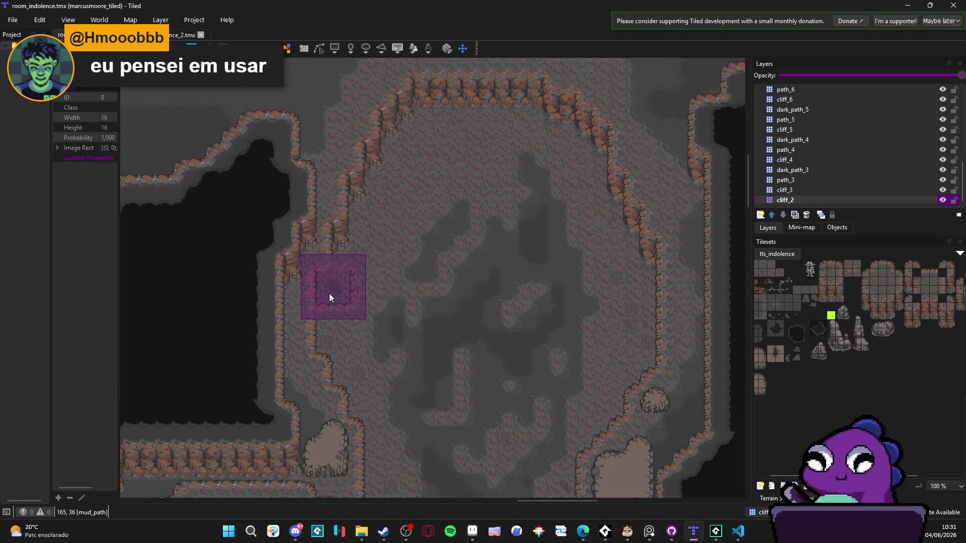
pyautogui.press('Escape')
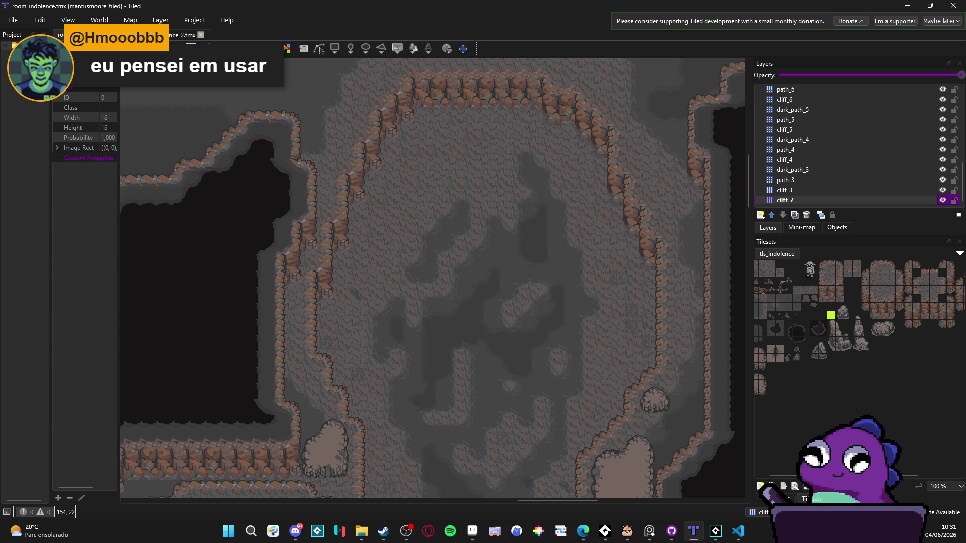
pyautogui.press('b')
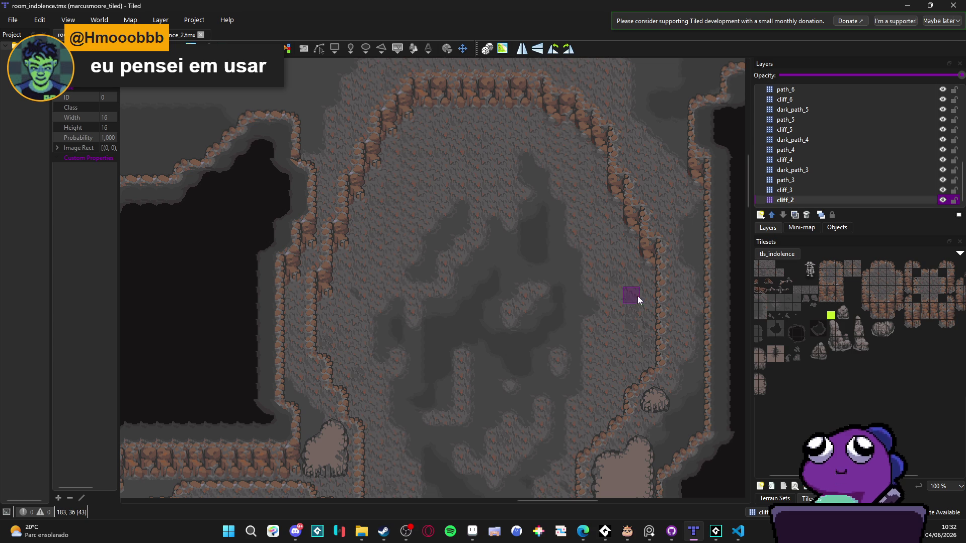
pyautogui.scroll(1, 469, 219)
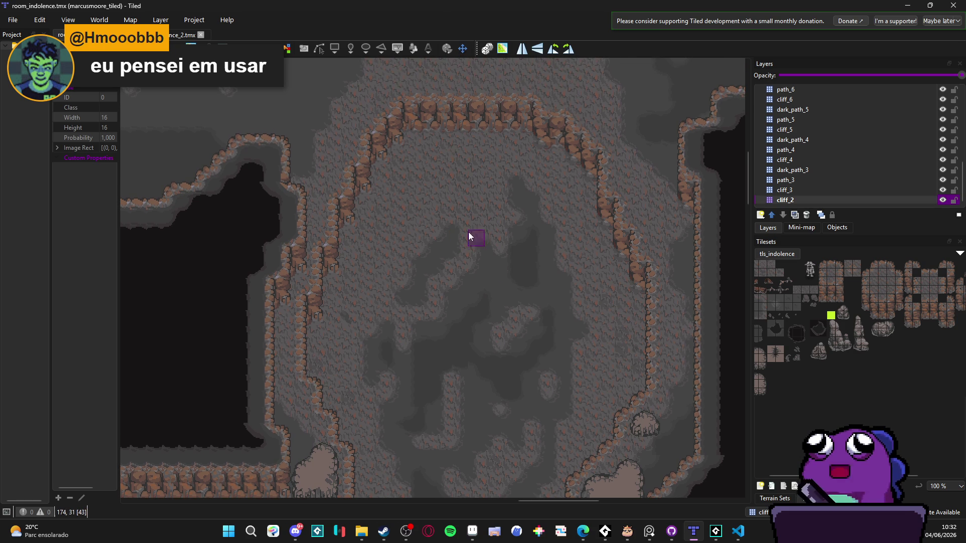
pyautogui.click(171, 36)
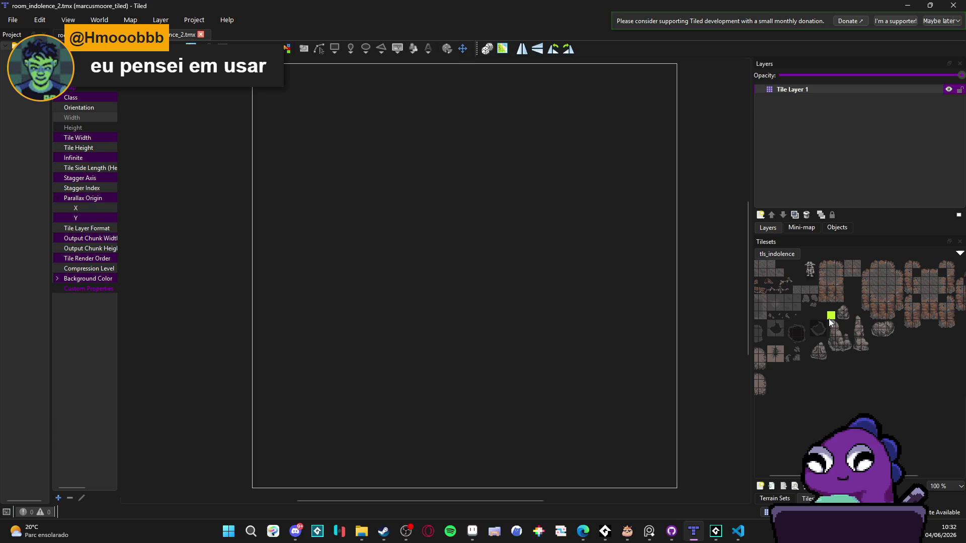
pyautogui.hscroll(-1, 781, 486)
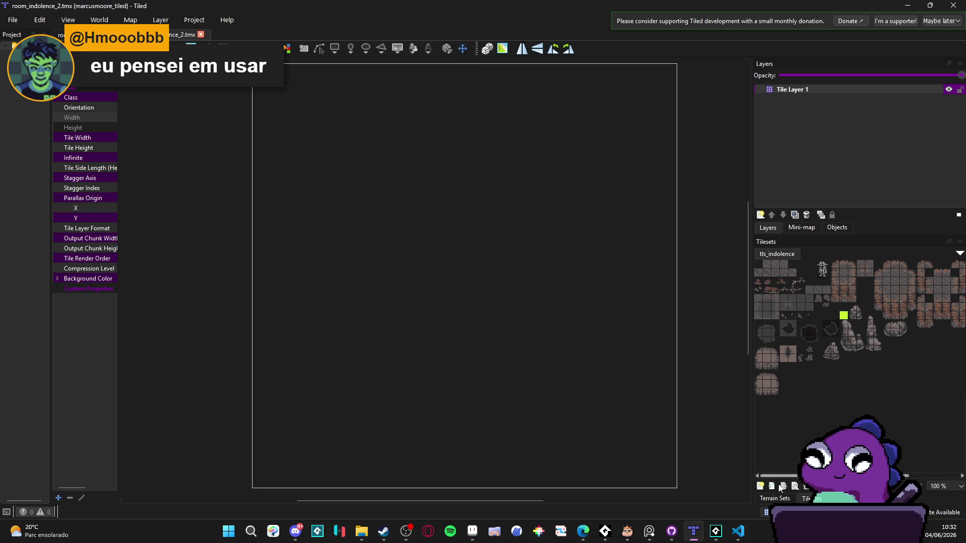
pyautogui.click(769, 267)
pyautogui.moveTo(769, 265); pyautogui.dragTo(789, 273)
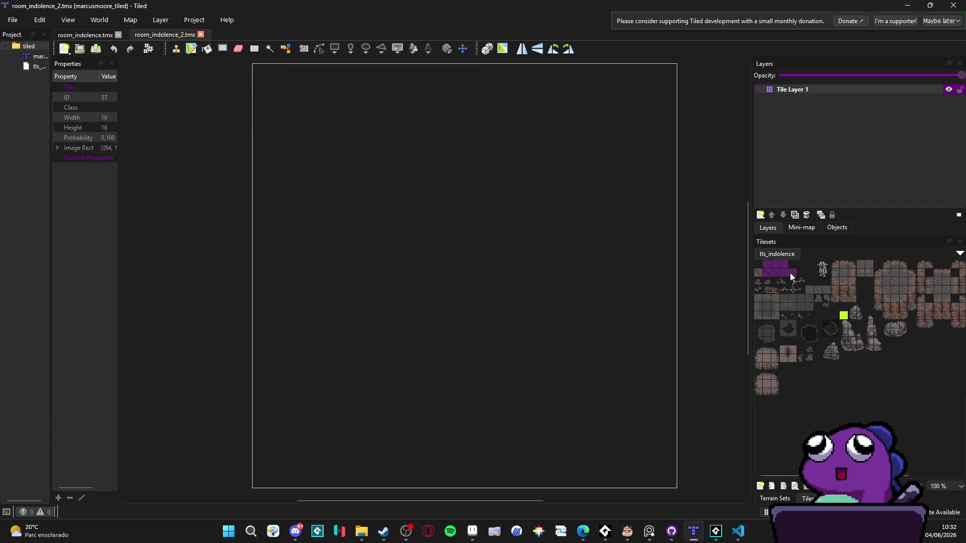
pyautogui.keyDown('ctrl'); pyautogui.click(757, 274); pyautogui.keyUp('ctrl')
pyautogui.keyDown('ctrl'); pyautogui.scroll(3, 804, 293); pyautogui.keyUp('ctrl')
pyautogui.keyDown('ctrl'); pyautogui.scroll(-3, 826, 302); pyautogui.keyUp('ctrl')
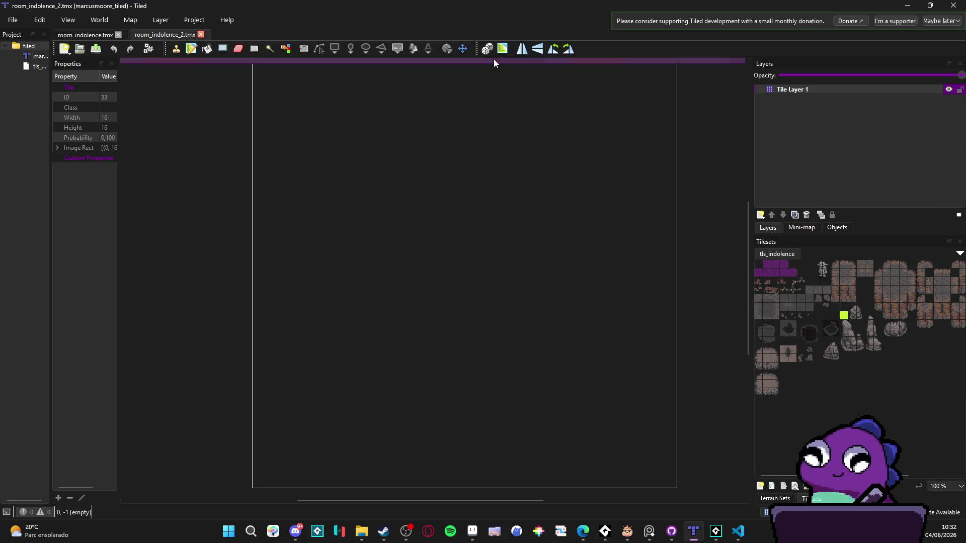
pyautogui.keyDown('ctrl'); pyautogui.scroll(-10, 454, 258); pyautogui.keyUp('ctrl')
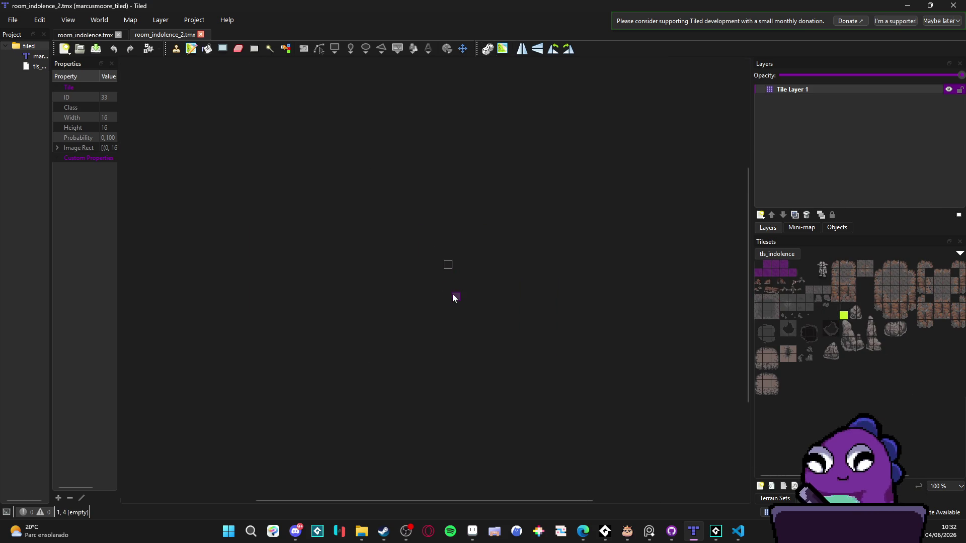
pyautogui.scroll(3, 449, 290)
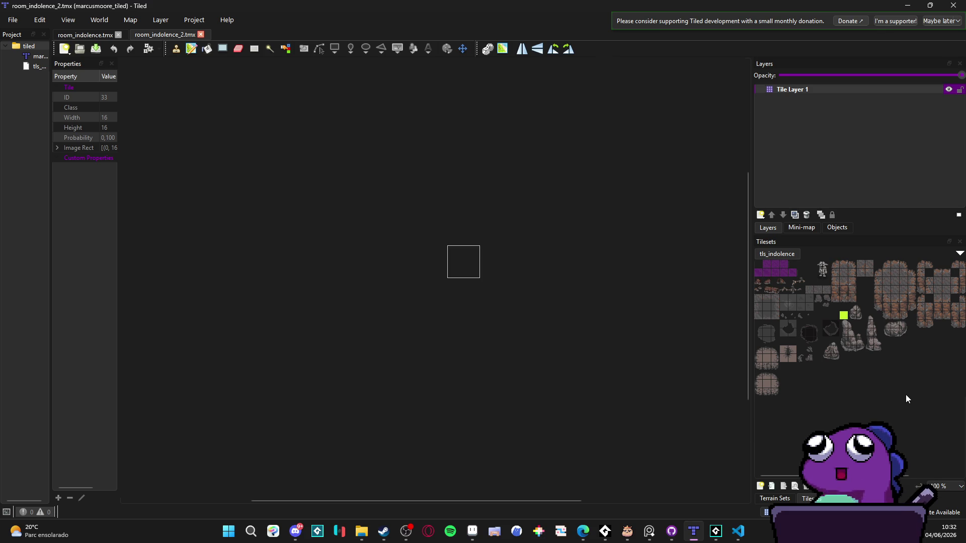
# Add a temporary 'player' tile layer, then delete it and its duplicate.
pyautogui.hotkey('ctrl', 'shift', 'd')
pyautogui.doubleClick(791, 90)
pyautogui.write('player')
pyautogui.press('Return')
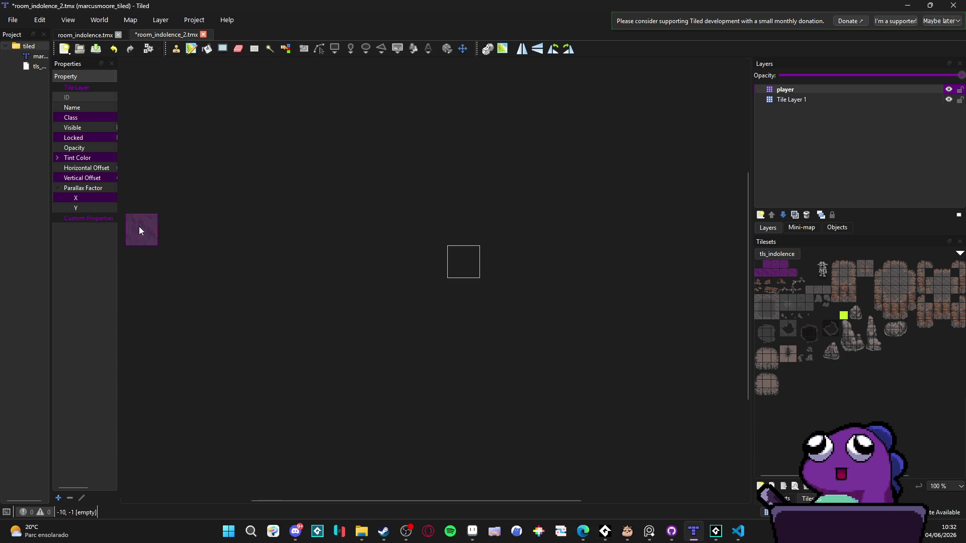
pyautogui.moveTo(118, 225); pyautogui.dragTo(227, 228)
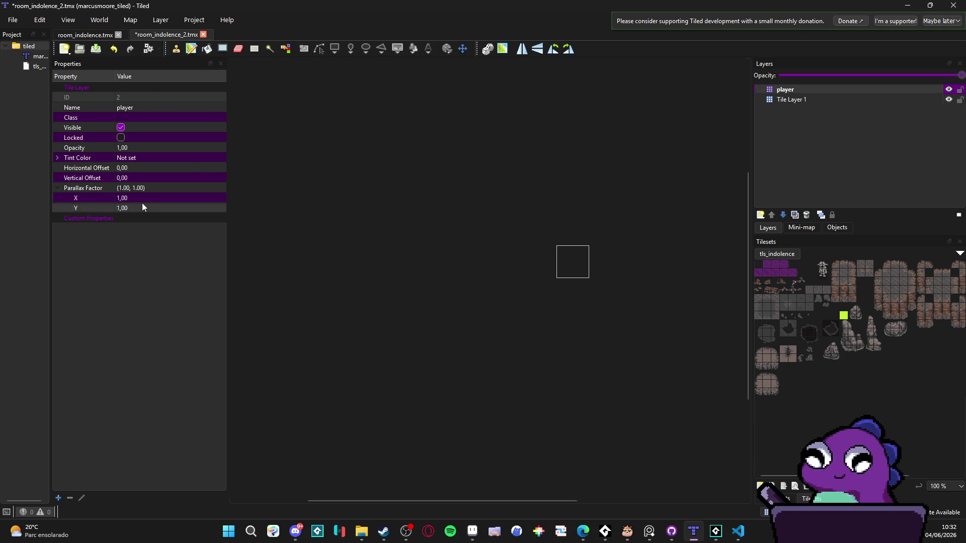
pyautogui.click(794, 215)
pyautogui.click(786, 95)
pyautogui.press('Delete')
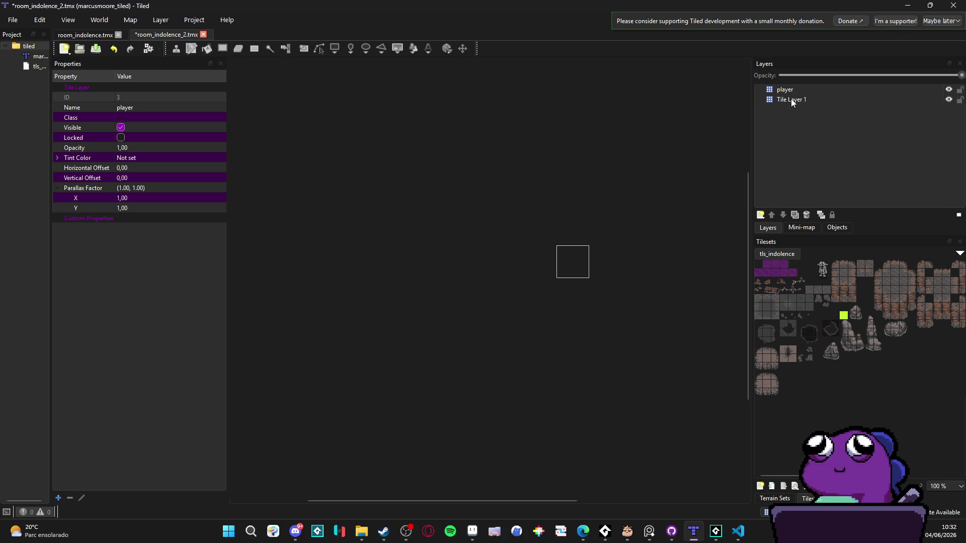
pyautogui.press('Delete')
# Add a new image layer named player above Tile Layer 1.
pyautogui.click(761, 216)
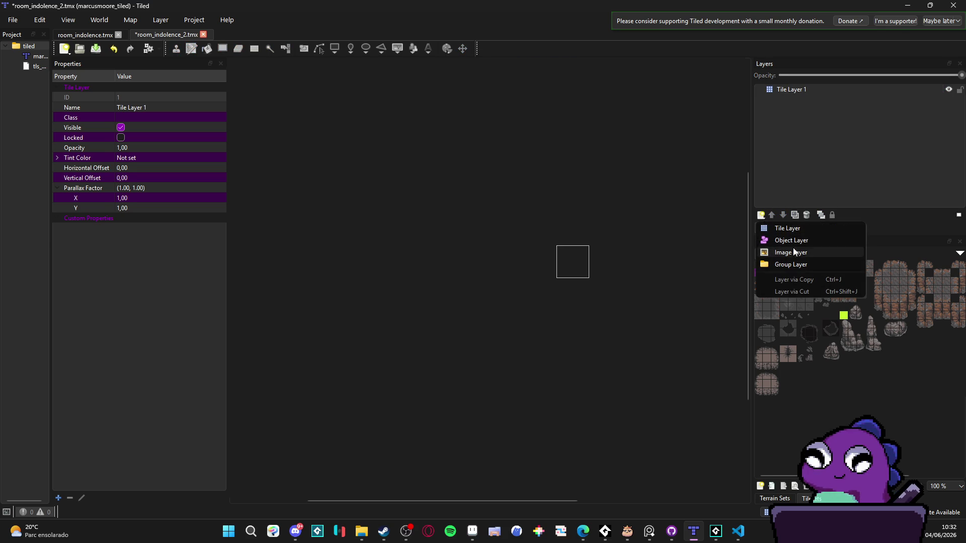
pyautogui.click(785, 250)
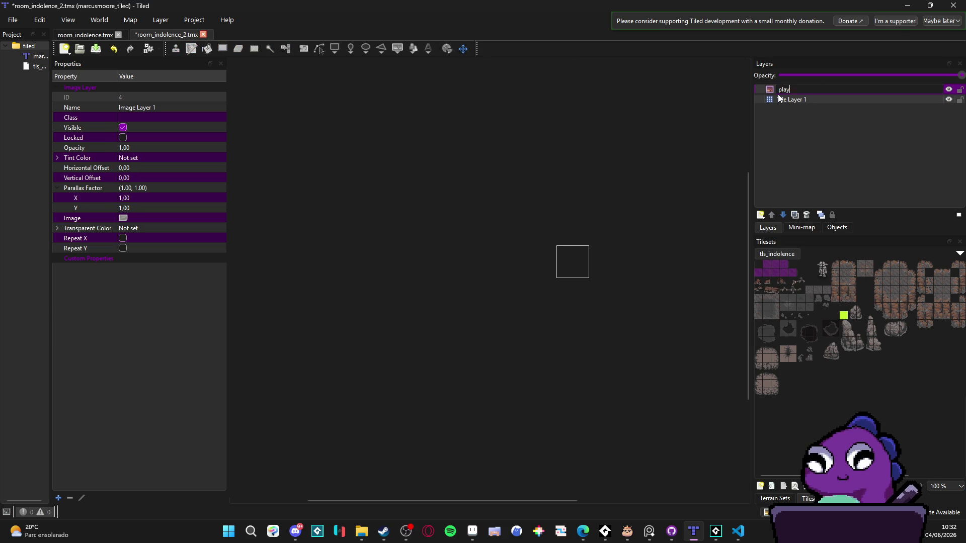
pyautogui.write('er')
pyautogui.press('Return')
pyautogui.click(795, 99)
pyautogui.click(797, 89)
# Set the player layer image to characters/Bob - battle sprite.gif and shift it to offset -53,00, -17,75.
pyautogui.click(186, 219)
pyautogui.click(221, 218)
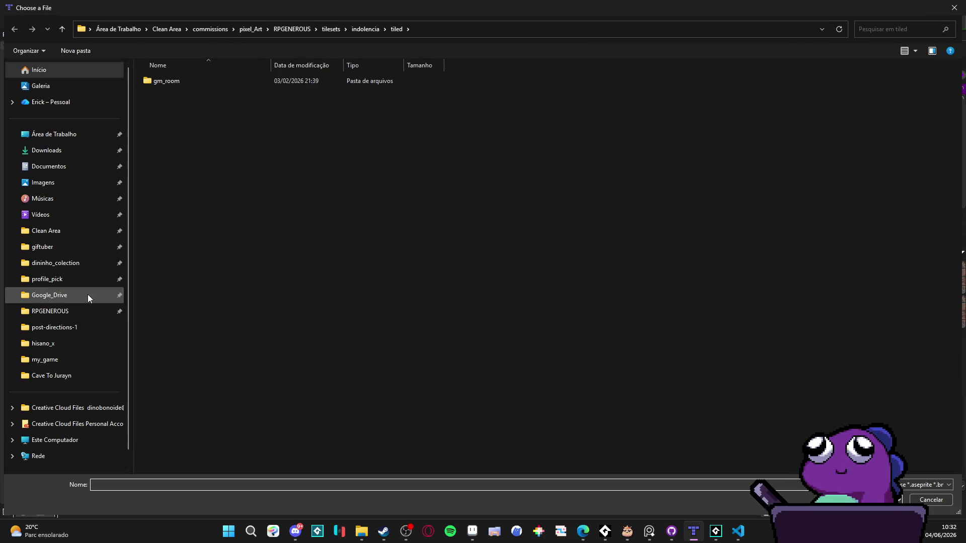
pyautogui.click(71, 317)
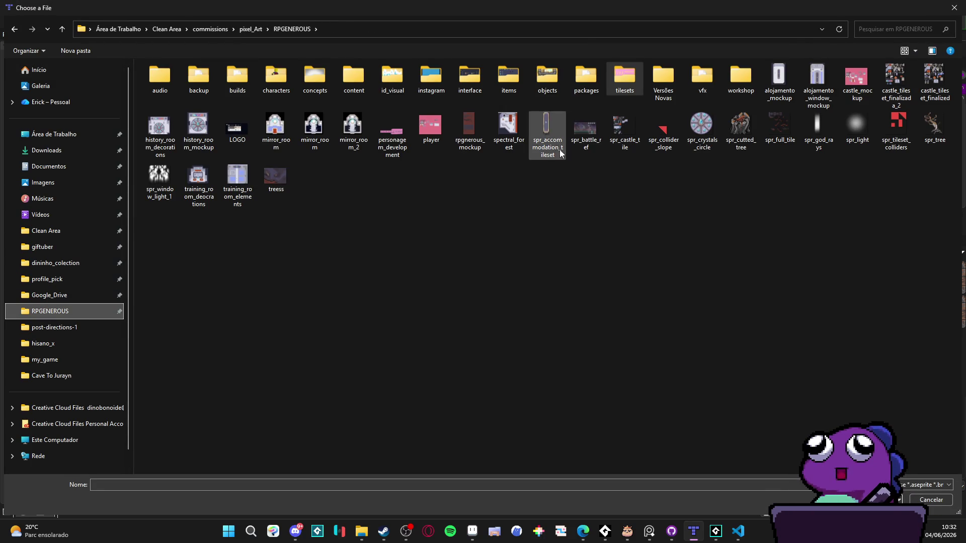
pyautogui.doubleClick(270, 80)
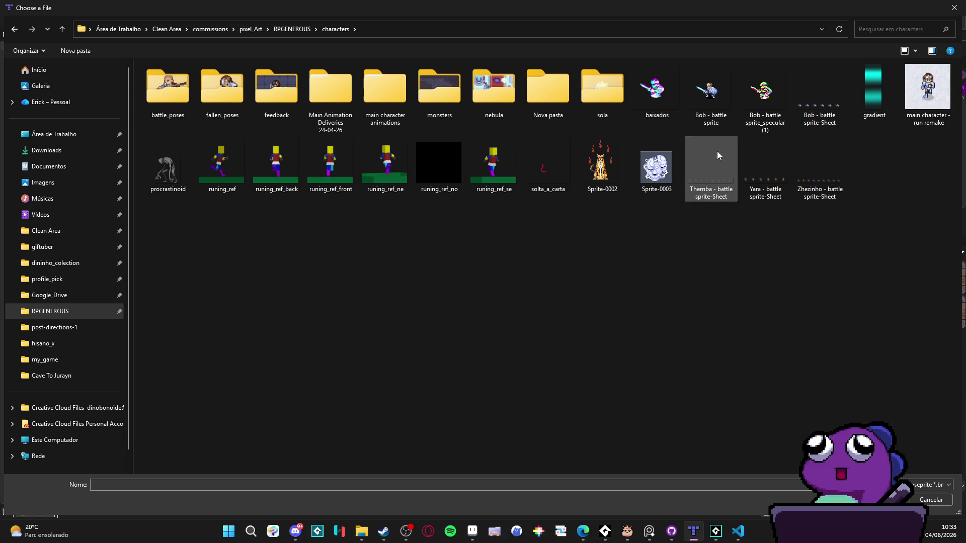
pyautogui.doubleClick(717, 94)
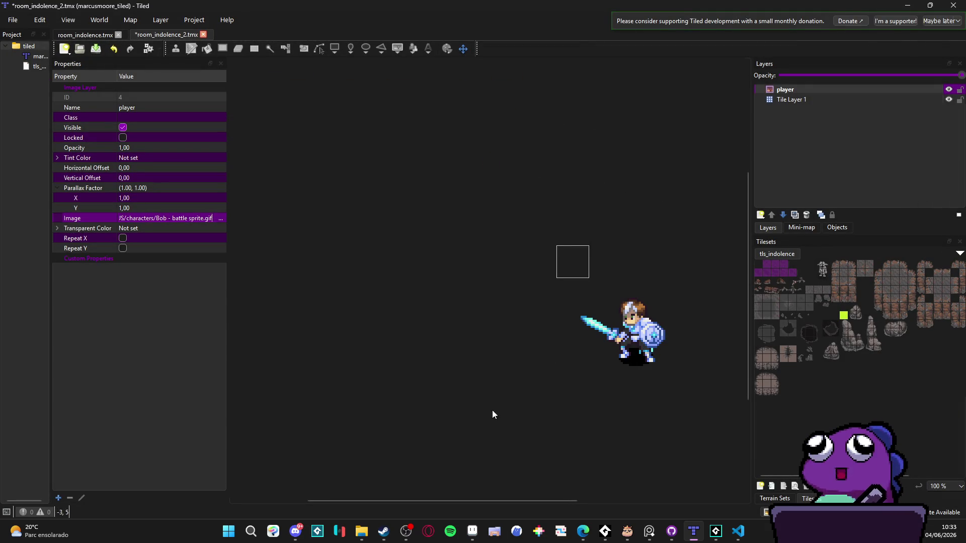
pyautogui.moveTo(653, 346)
pyautogui.mouseDown()
pyautogui.moveTo(556, 326)
pyautogui.moveTo(546, 314)
pyautogui.mouseUp()
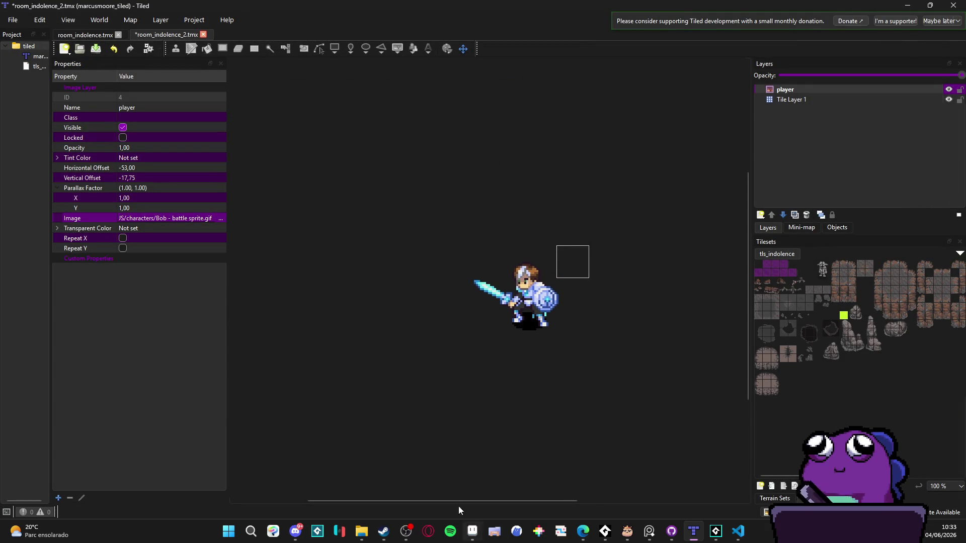
# Open Bob - battle sprite.gif from RPGENEROUS > characters in Aseprite to inspect it.
pyautogui.click(467, 536)
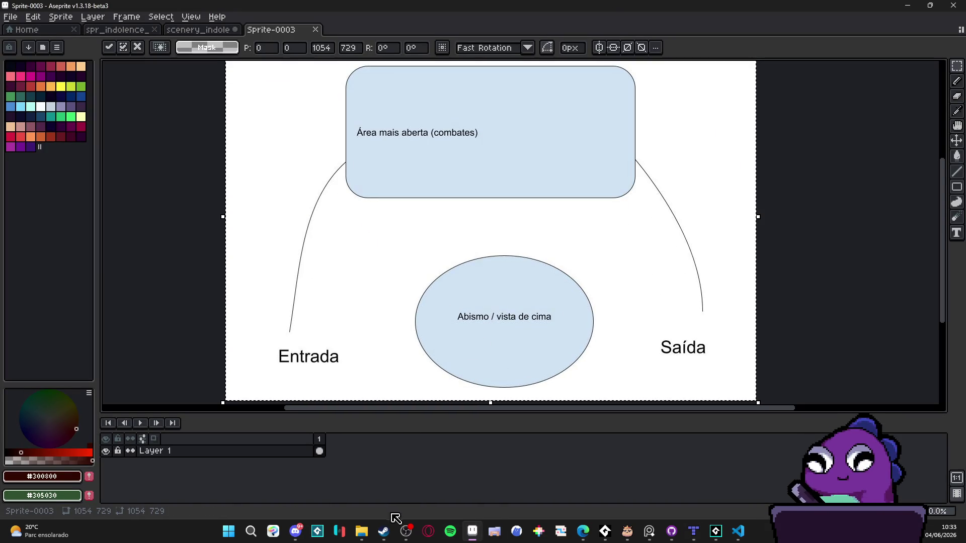
pyautogui.moveTo(362, 531)
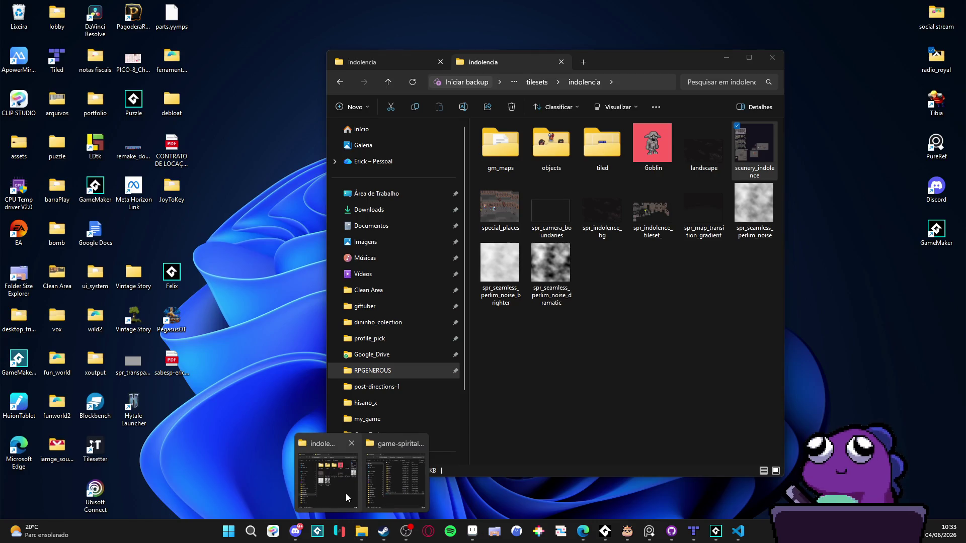
pyautogui.click(346, 494)
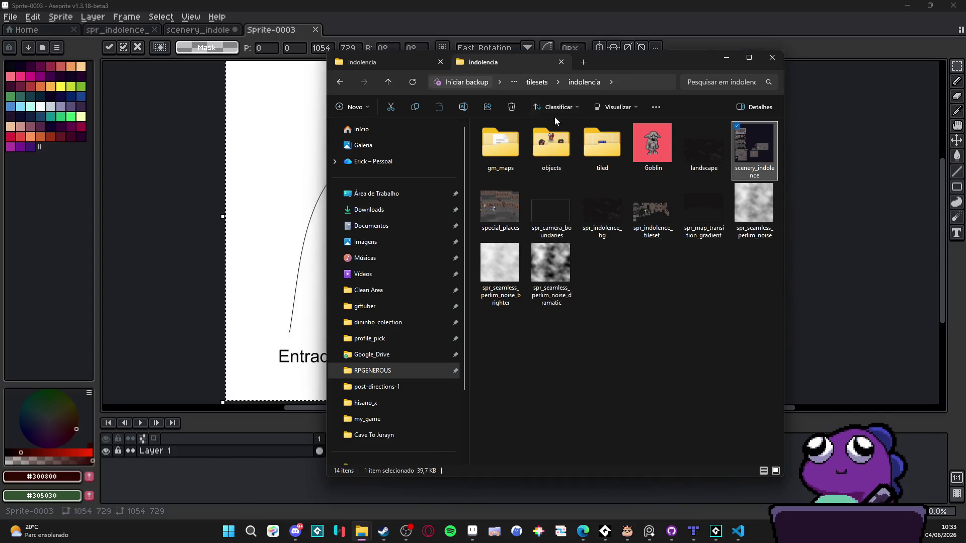
pyautogui.click(530, 83)
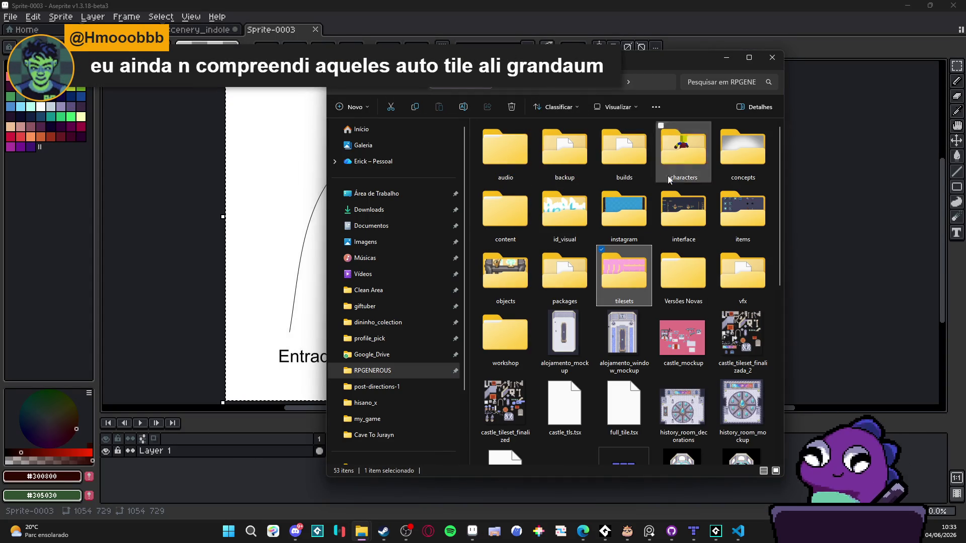
pyautogui.doubleClick(659, 157)
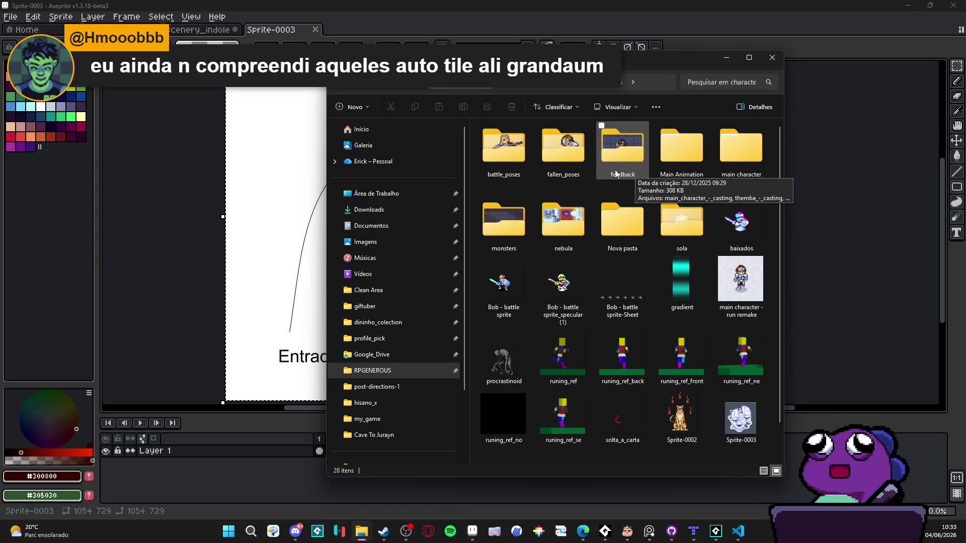
pyautogui.doubleClick(530, 291)
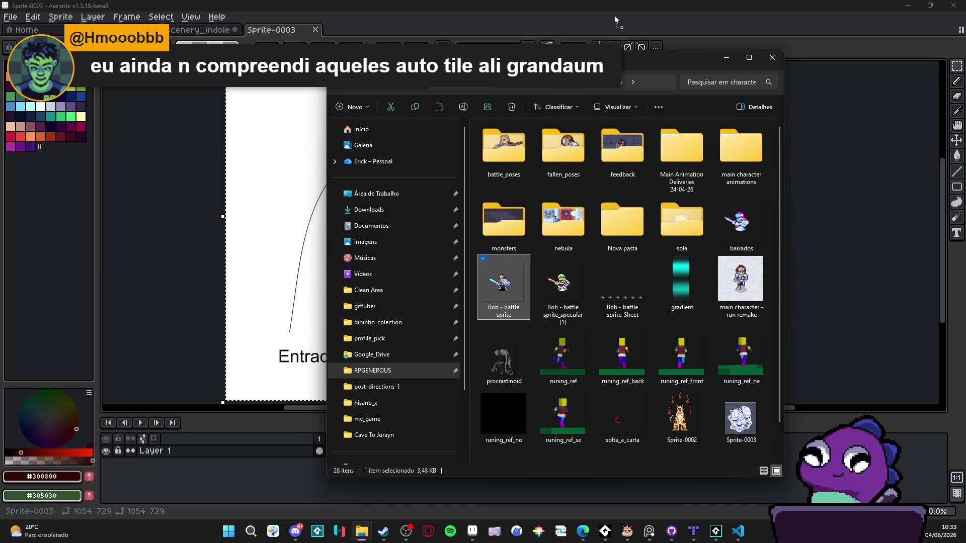
pyautogui.scroll(12, 547, 226)
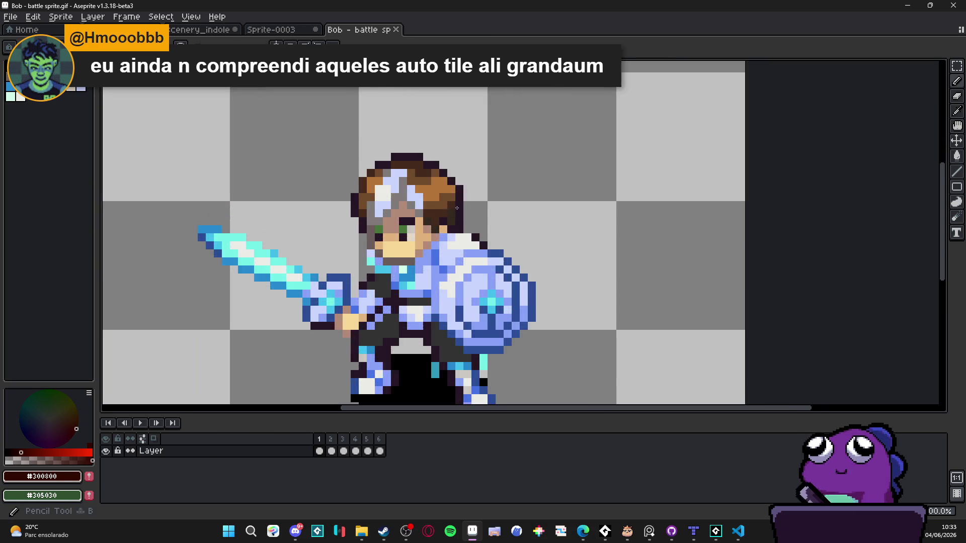
pyautogui.scroll(-6, 466, 174)
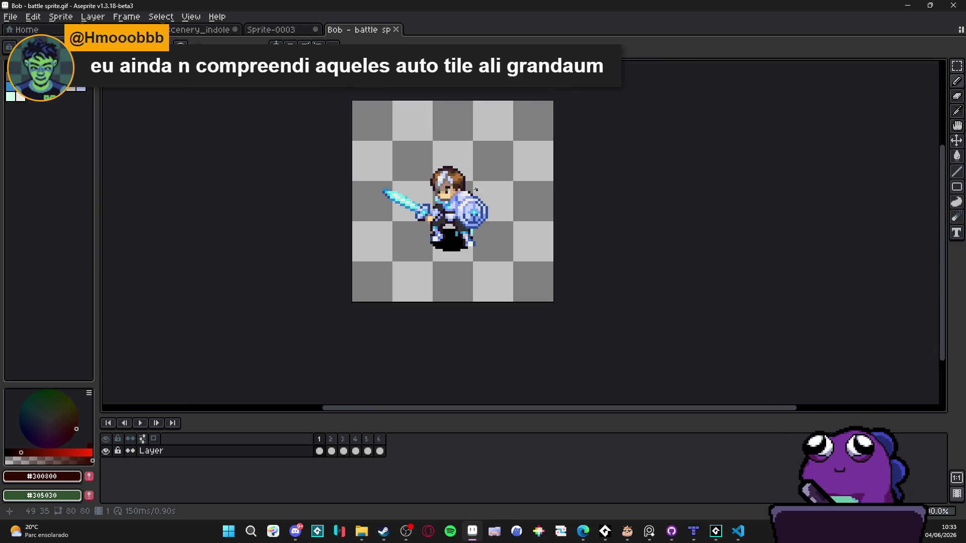
pyautogui.scroll(3, 452, 227)
pyautogui.click(907, 5)
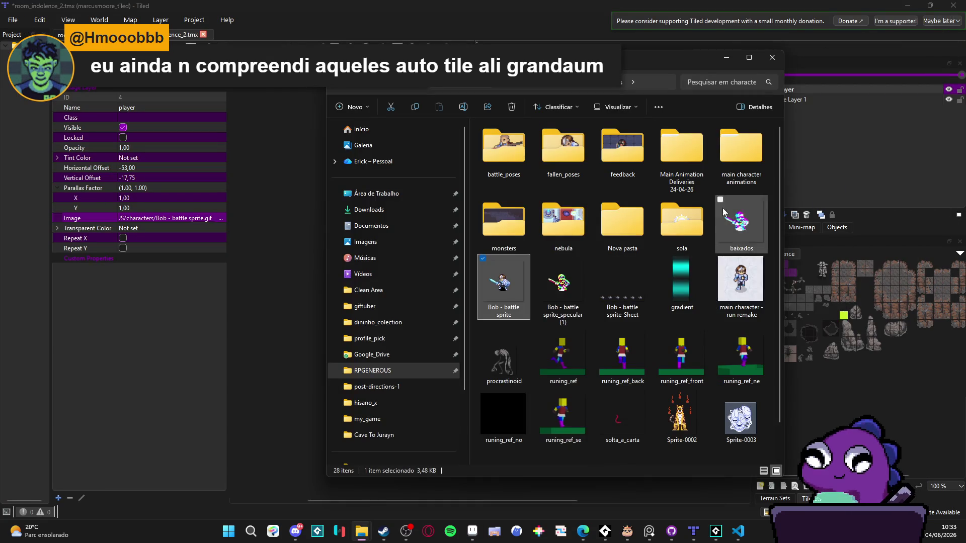
# Back in Tiled, widen the right dock, browse the tileset's leftmost columns, then narrow it again.
pyautogui.click(592, 5)
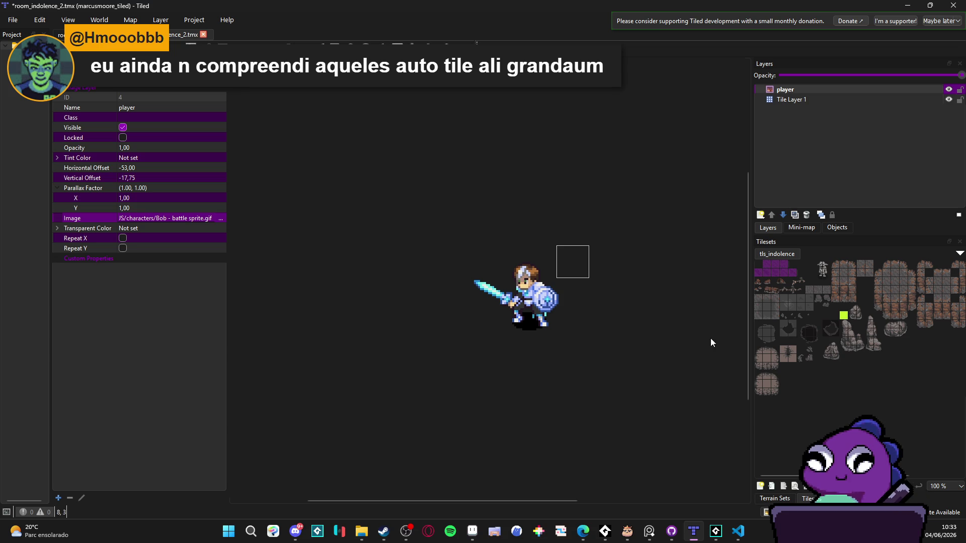
pyautogui.moveTo(753, 351); pyautogui.dragTo(605, 332)
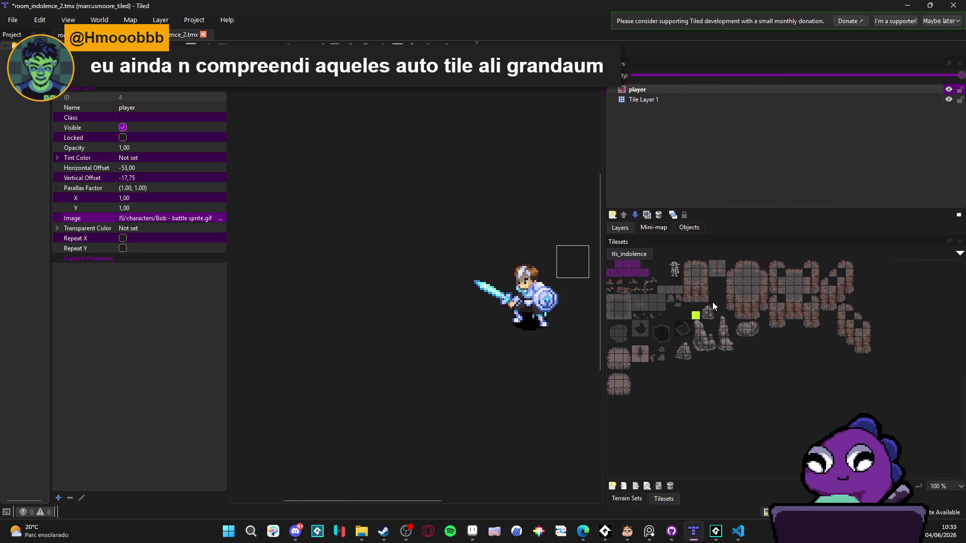
pyautogui.scroll(2, 742, 287)
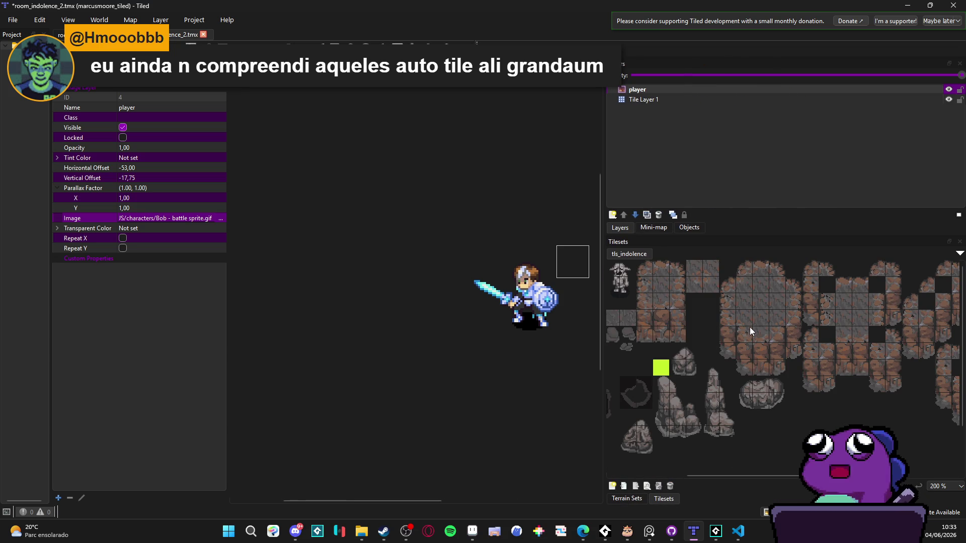
pyautogui.scroll(-1, 750, 327)
pyautogui.moveTo(735, 332)
pyautogui.mouseDown()
pyautogui.moveTo(629, 339)
pyautogui.moveTo(682, 316)
pyautogui.mouseUp()
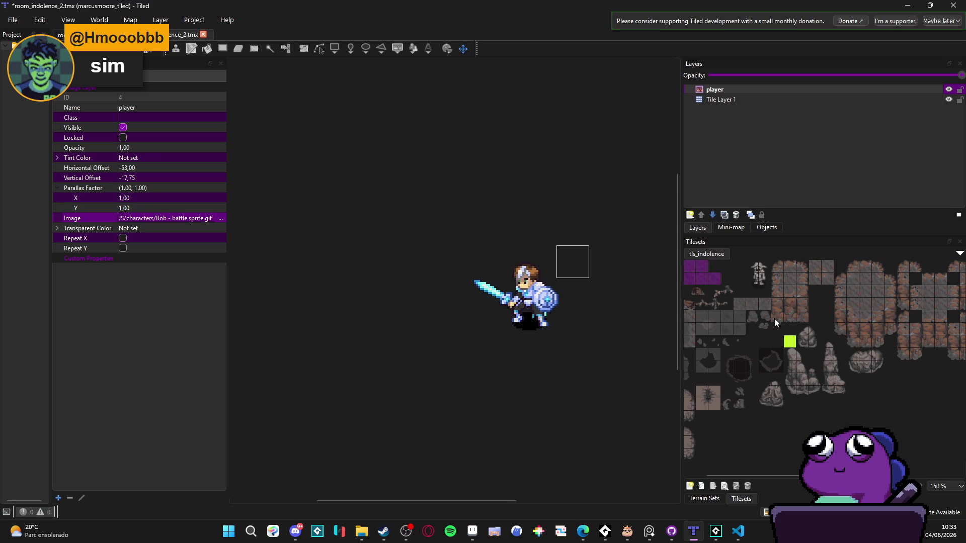
pyautogui.scroll(-1, 791, 381)
pyautogui.scroll(1, 819, 275)
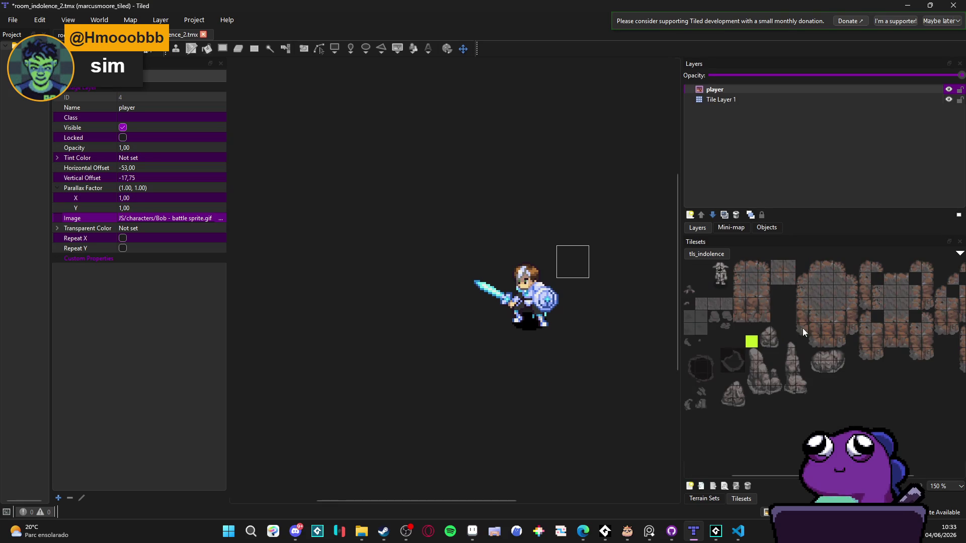
pyautogui.scroll(-1, 811, 309)
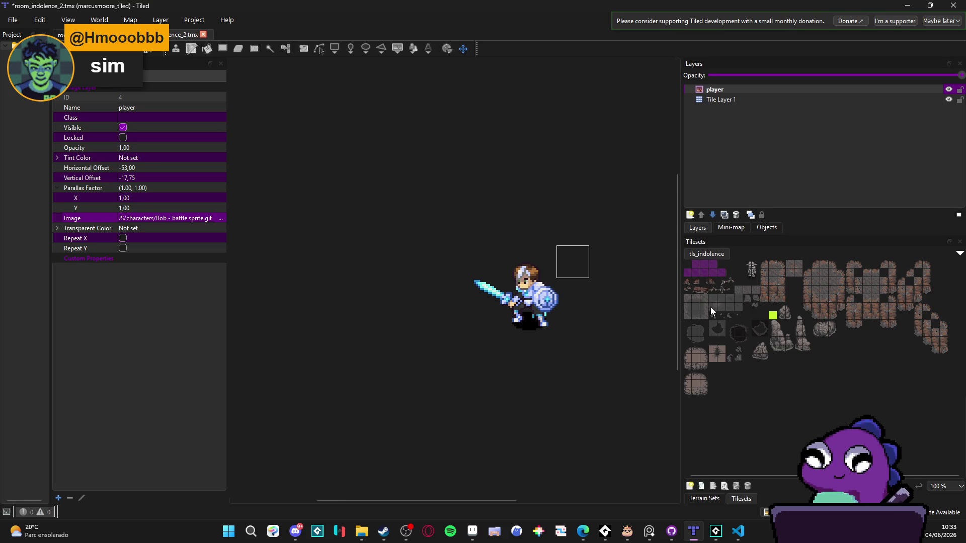
pyautogui.moveTo(682, 305); pyautogui.dragTo(743, 305)
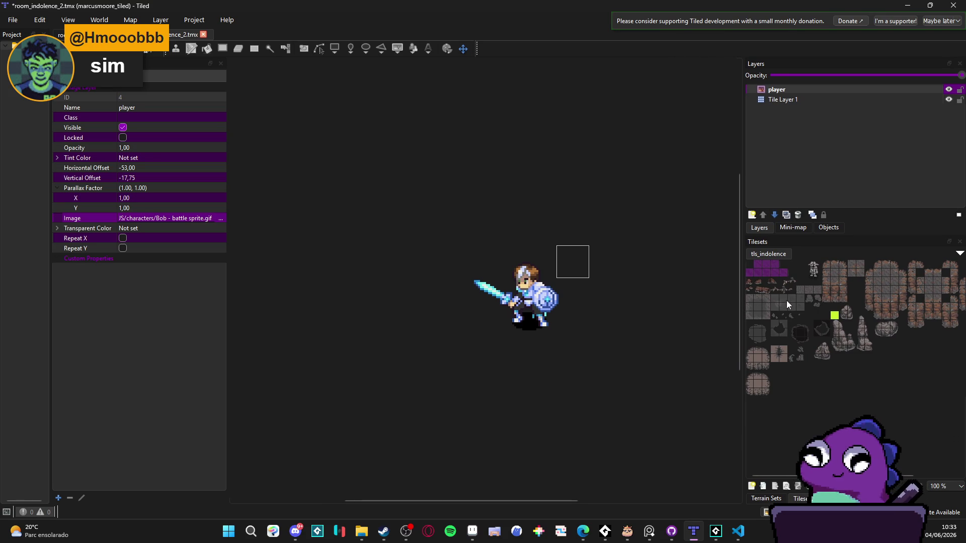
# Drag the player image up-left to offsets -71,50 and -33,75.
pyautogui.hscroll(2, 528, 271)
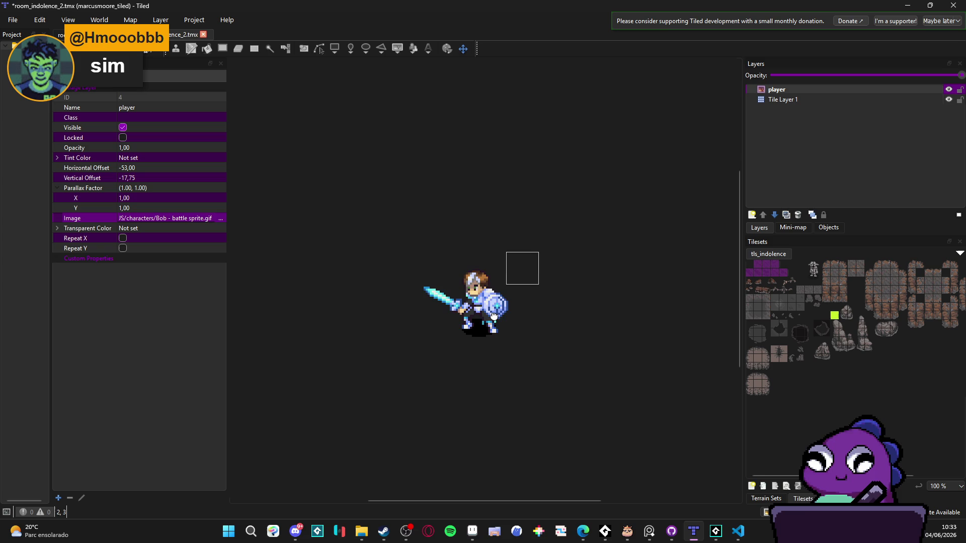
pyautogui.scroll(-2, 495, 301)
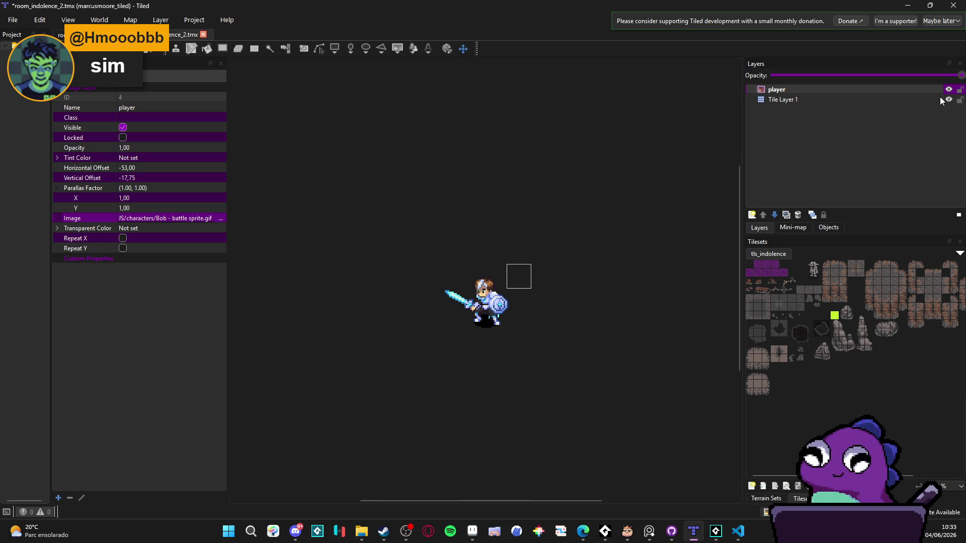
pyautogui.scroll(-1, 452, 297)
pyautogui.moveTo(460, 299)
pyautogui.mouseDown()
pyautogui.moveTo(445, 294)
pyautogui.moveTo(460, 286)
pyautogui.mouseUp()
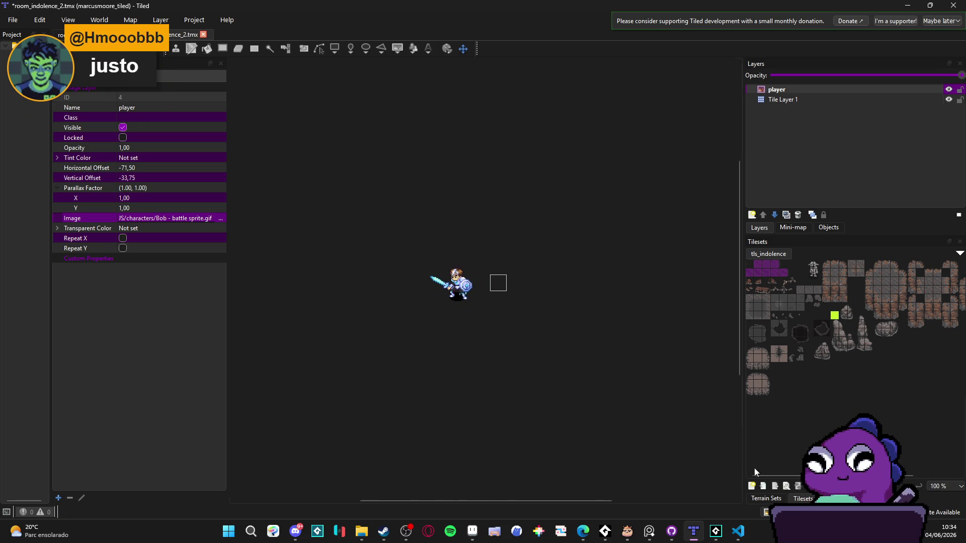
pyautogui.click(762, 498)
# Choose the mud_path terrain for Tile Layer 1 and undo a stray stroke above the player.
pyautogui.click(765, 271)
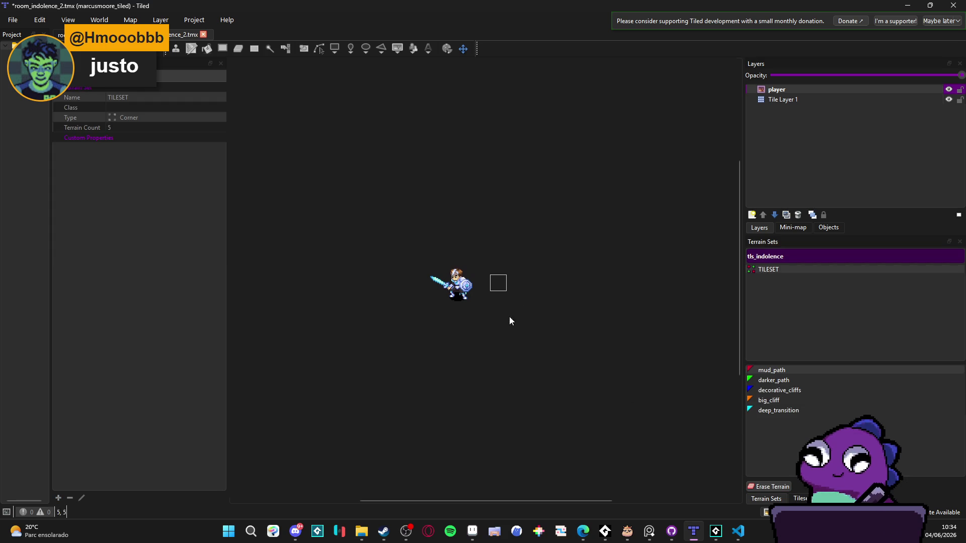
pyautogui.click(759, 372)
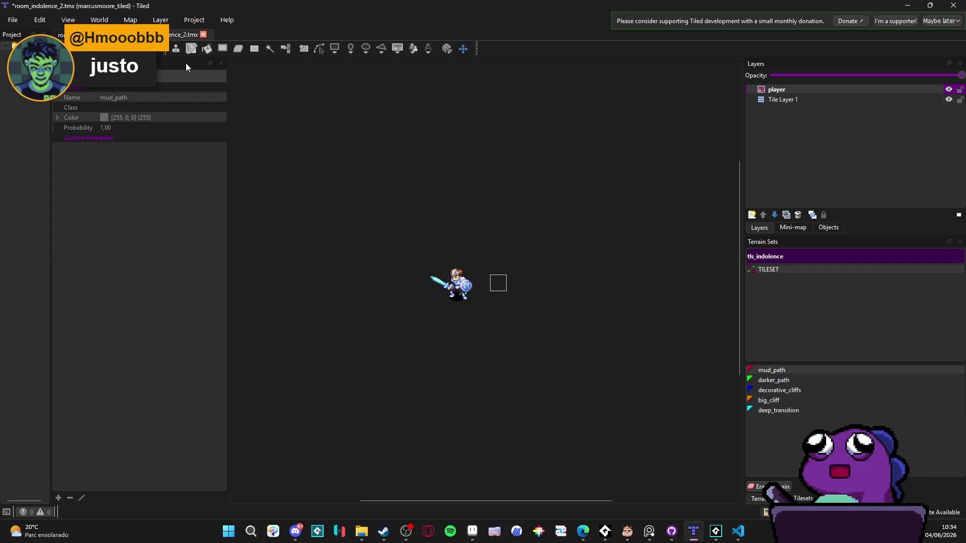
pyautogui.click(779, 100)
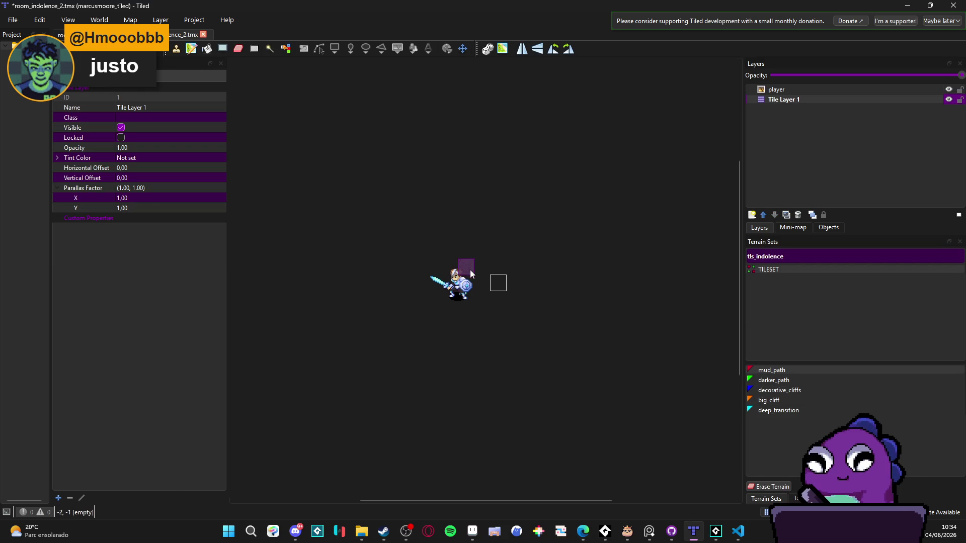
pyautogui.moveTo(477, 254)
pyautogui.mouseDown()
pyautogui.moveTo(481, 194)
pyautogui.moveTo(476, 286)
pyautogui.moveTo(412, 308)
pyautogui.moveTo(430, 308)
pyautogui.moveTo(411, 337)
pyautogui.moveTo(400, 301)
pyautogui.moveTo(432, 294)
pyautogui.mouseUp()
pyautogui.hotkey('ctrl', 'z')
# Grow the mud_path floor patch upward, rightward and along its bottom around Bob.
pyautogui.moveTo(445, 340); pyautogui.dragTo(459, 325)
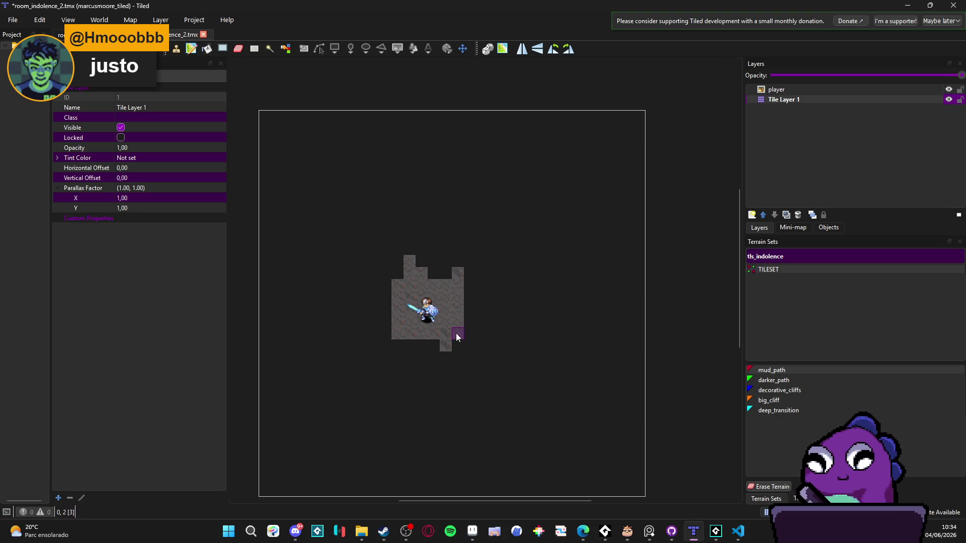
pyautogui.moveTo(403, 285); pyautogui.dragTo(419, 270)
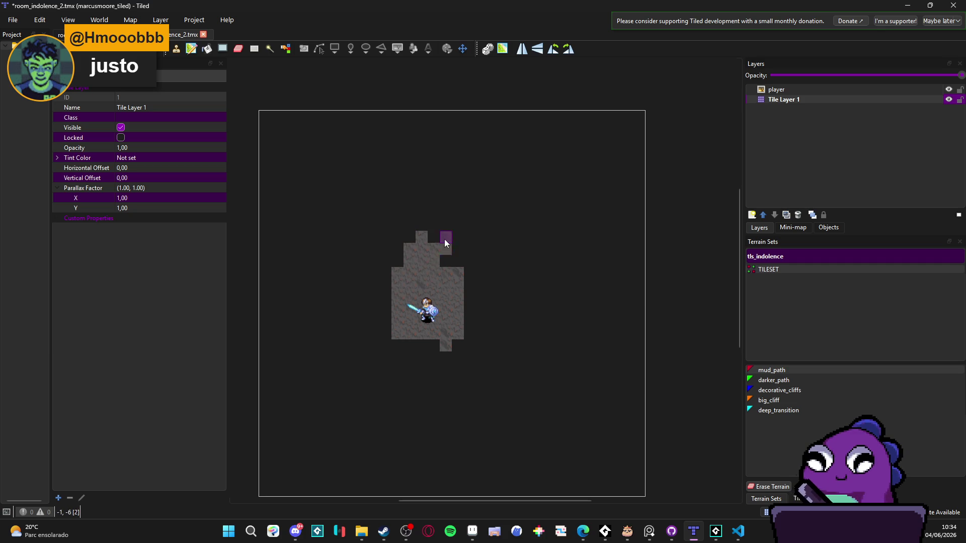
pyautogui.click(455, 251)
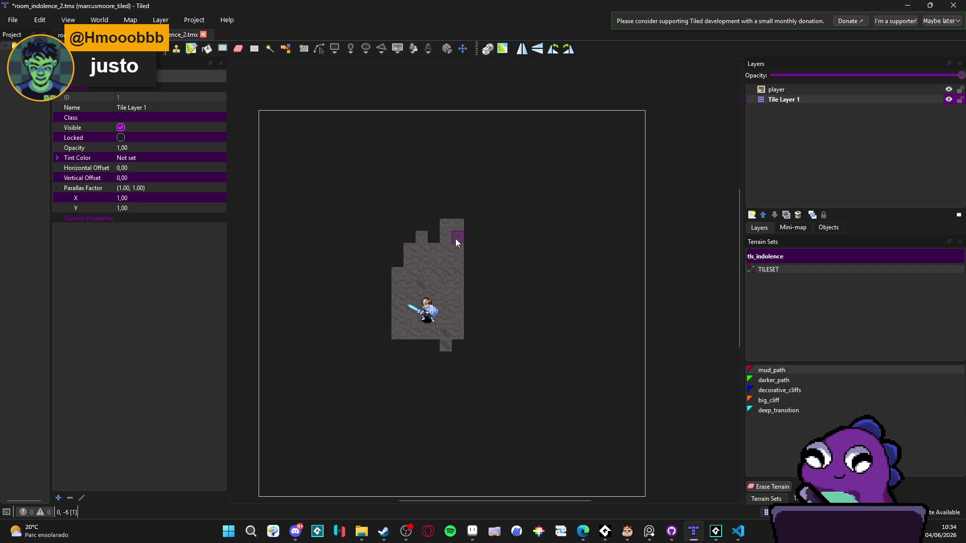
pyautogui.click(473, 232)
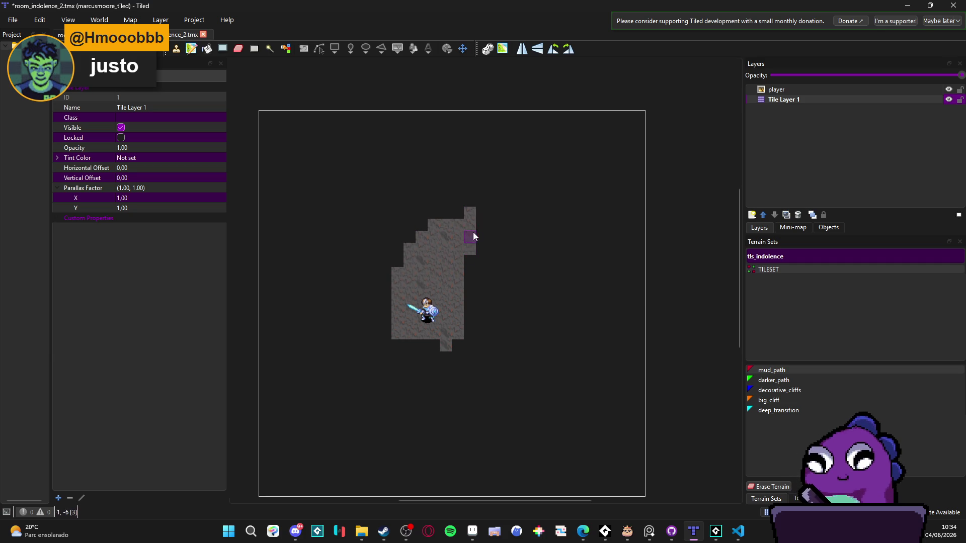
pyautogui.moveTo(487, 231); pyautogui.dragTo(472, 215)
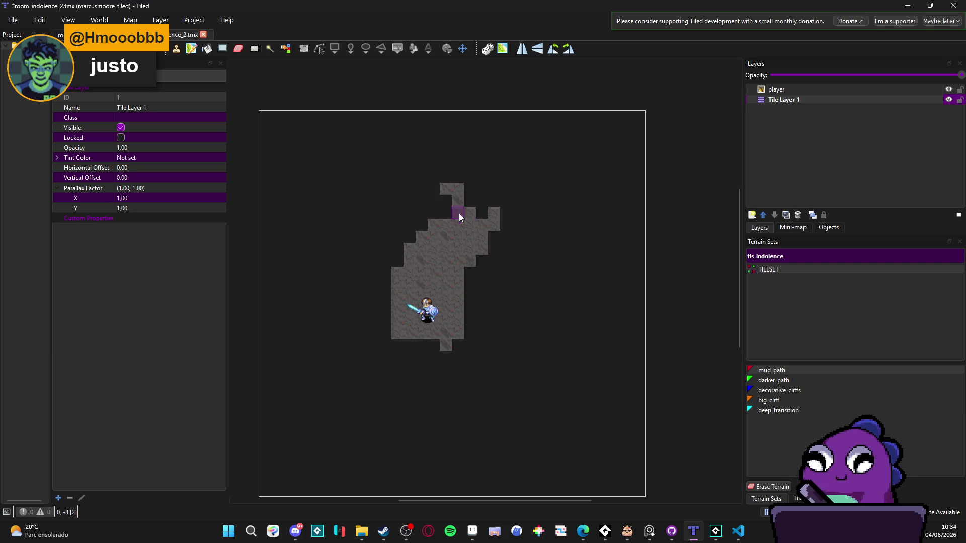
pyautogui.scroll(-2, 458, 227)
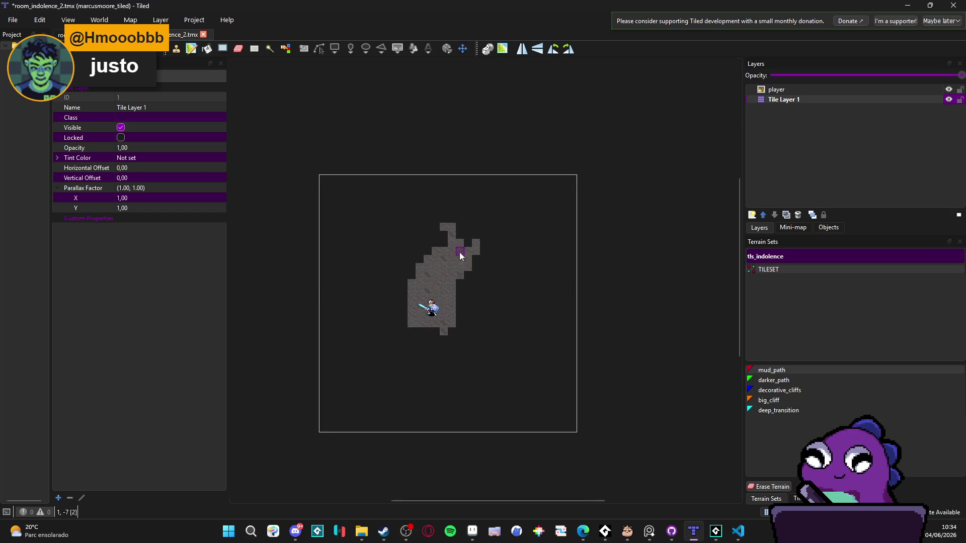
pyautogui.scroll(2, 459, 252)
pyautogui.moveTo(456, 384)
pyautogui.mouseDown()
pyautogui.moveTo(399, 376)
pyautogui.moveTo(438, 387)
pyautogui.moveTo(396, 391)
pyautogui.moveTo(449, 393)
pyautogui.mouseUp()
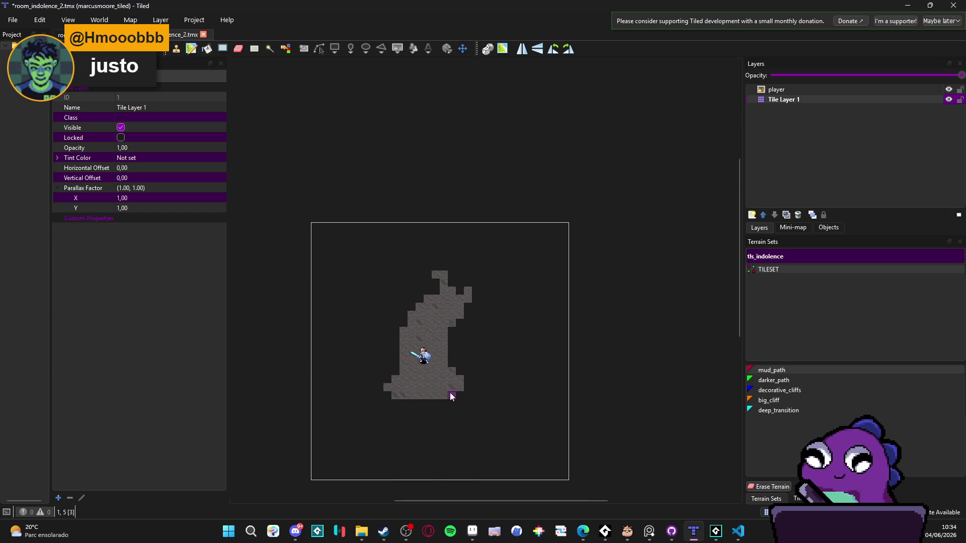
pyautogui.scroll(2, 449, 392)
pyautogui.click(449, 322)
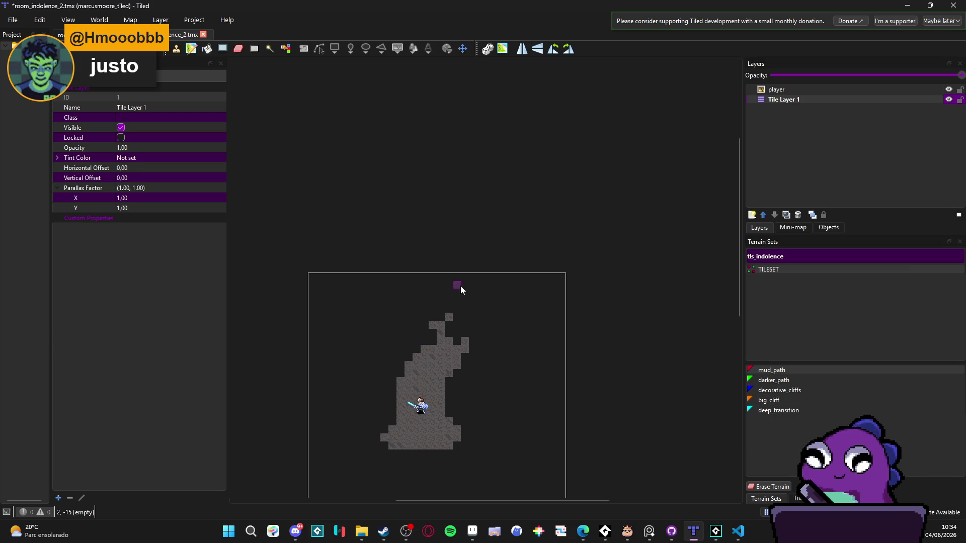
pyautogui.click(191, 51)
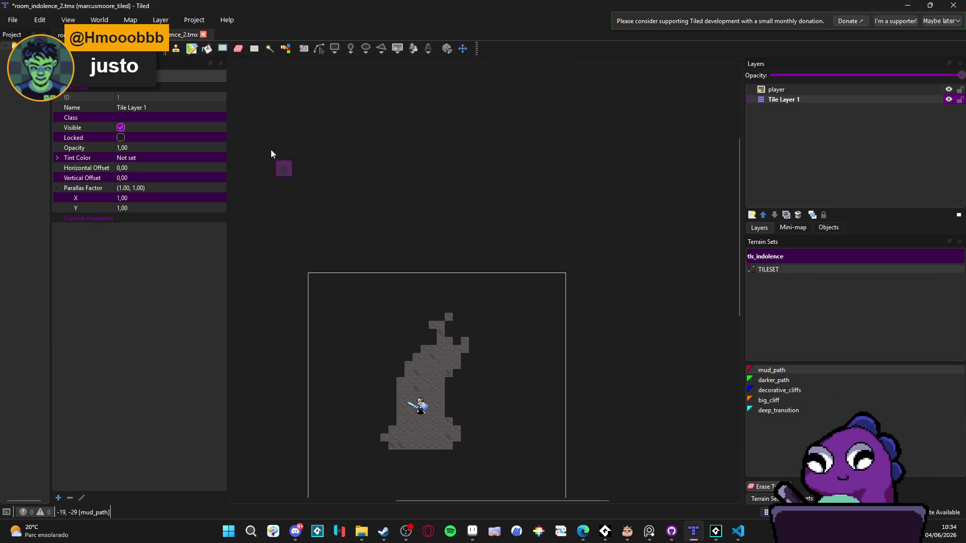
pyautogui.click(468, 355)
pyautogui.click(781, 380)
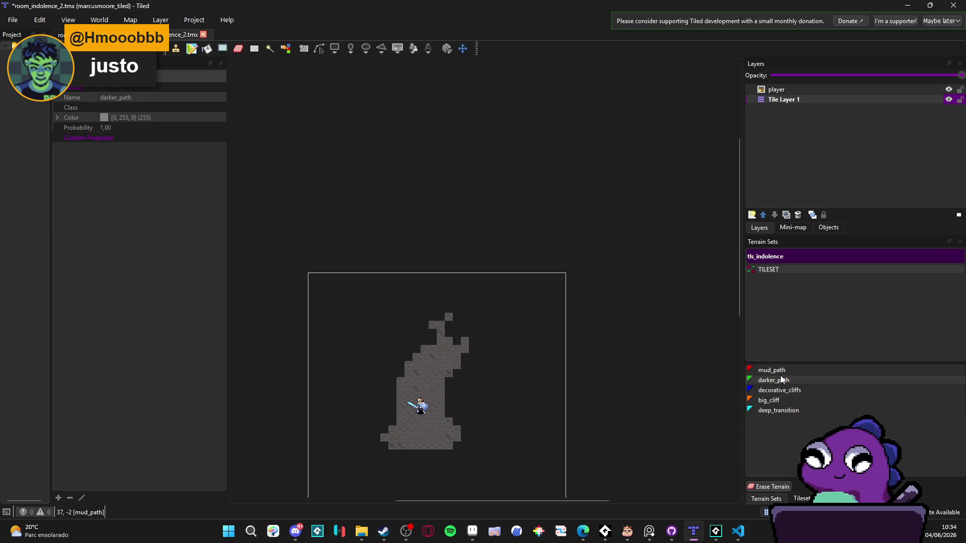
pyautogui.click(771, 371)
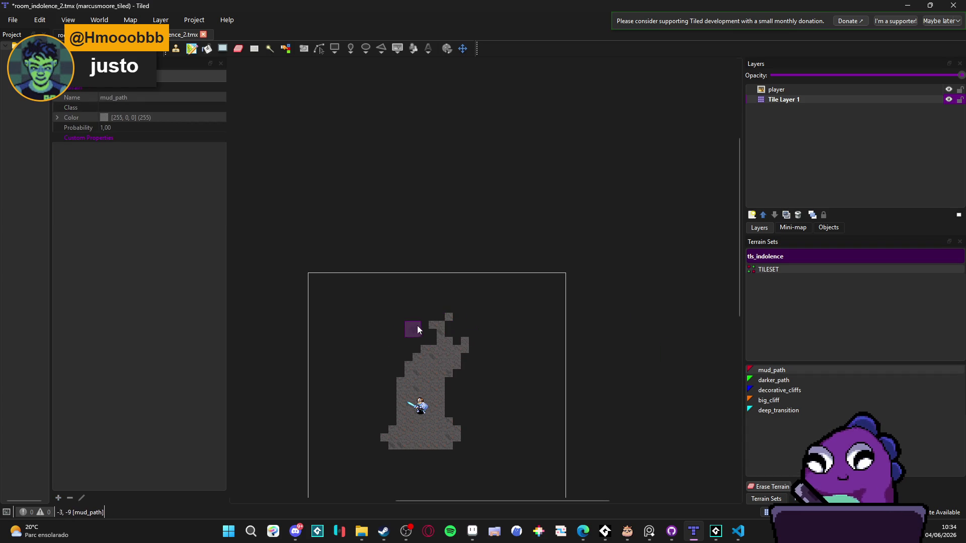
pyautogui.moveTo(459, 317)
pyautogui.mouseDown()
pyautogui.moveTo(422, 370)
pyautogui.moveTo(470, 319)
pyautogui.moveTo(419, 382)
pyautogui.moveTo(442, 410)
pyautogui.moveTo(387, 438)
pyautogui.moveTo(438, 410)
pyautogui.moveTo(445, 456)
pyautogui.moveTo(401, 425)
pyautogui.moveTo(421, 431)
pyautogui.mouseUp()
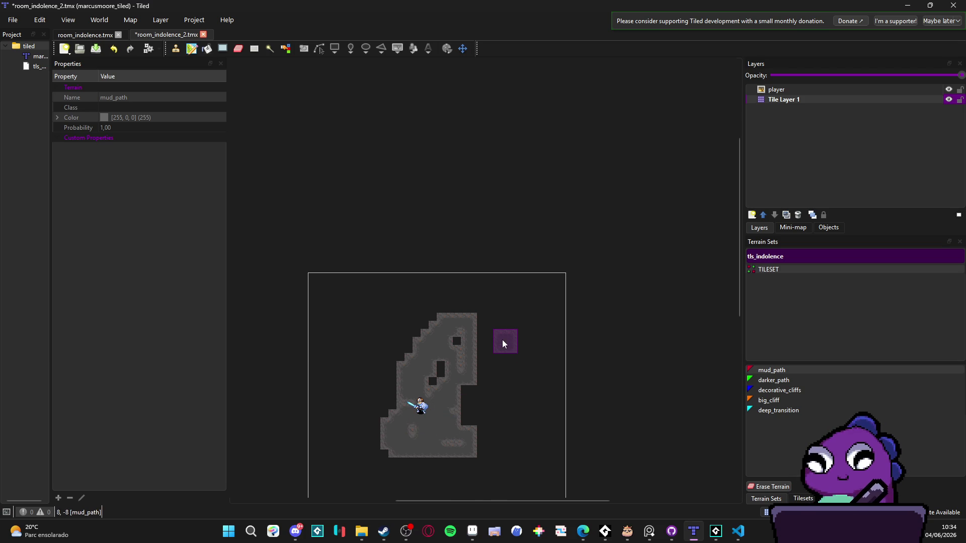
pyautogui.hotkey('ctrl', 'z')
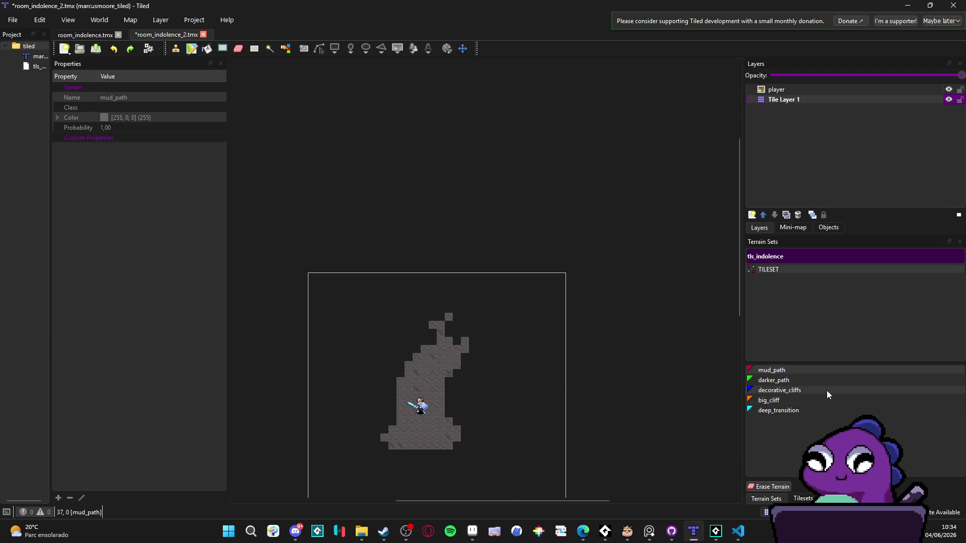
pyautogui.click(800, 499)
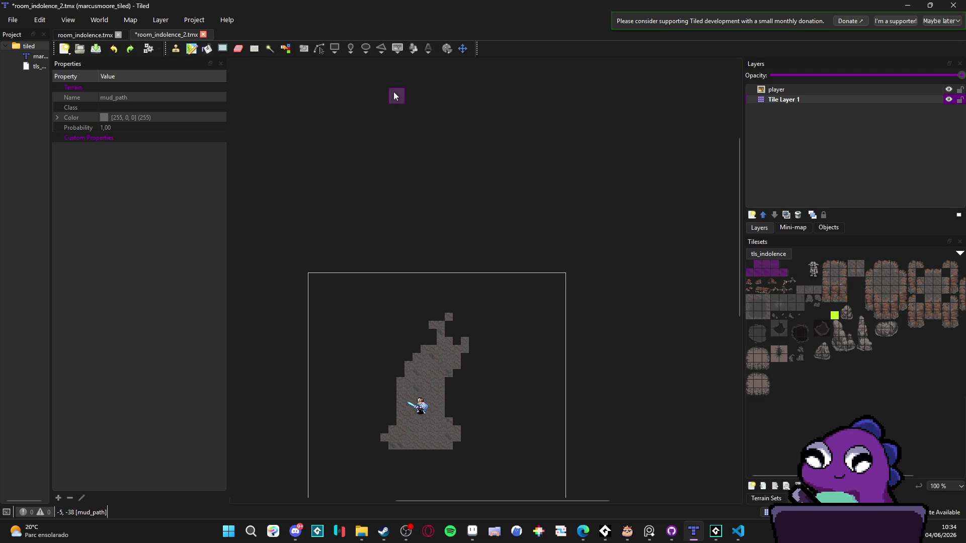
# Fill several floor rectangles with Shape Fill near the cave top and left step.
pyautogui.click(222, 48)
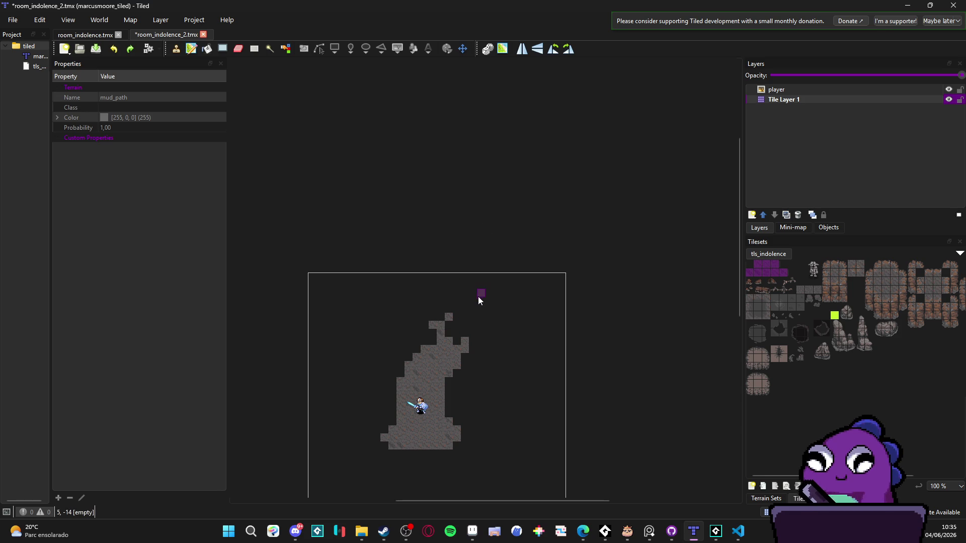
pyautogui.click(223, 48)
pyautogui.moveTo(407, 372)
pyautogui.mouseDown()
pyautogui.moveTo(425, 317)
pyautogui.moveTo(450, 349)
pyautogui.moveTo(457, 315)
pyautogui.moveTo(428, 320)
pyautogui.mouseUp()
pyautogui.moveTo(455, 279)
pyautogui.mouseDown()
pyautogui.moveTo(427, 300)
pyautogui.moveTo(417, 269)
pyautogui.mouseUp()
pyautogui.moveTo(450, 309); pyautogui.dragTo(443, 328)
pyautogui.moveTo(403, 373); pyautogui.dragTo(431, 374)
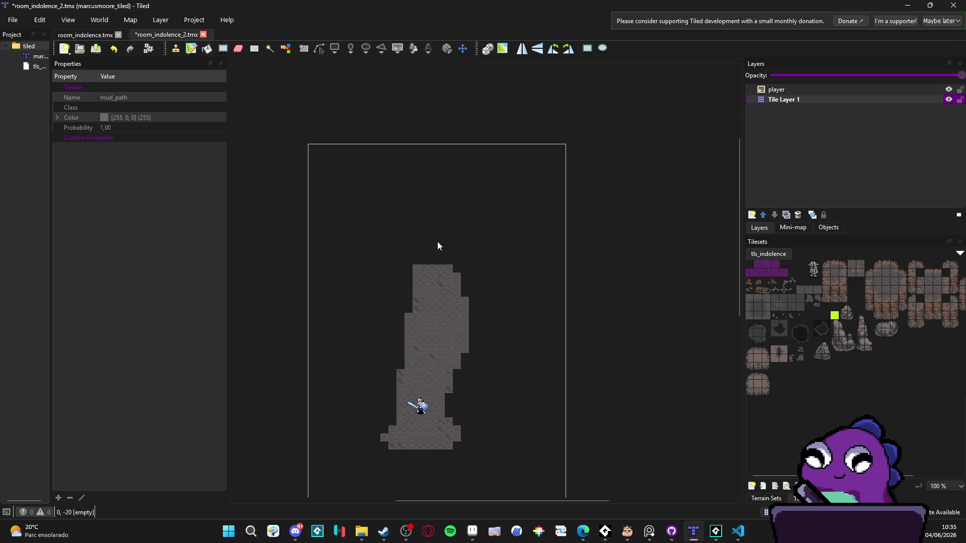
pyautogui.moveTo(462, 266)
pyautogui.mouseDown()
pyautogui.moveTo(468, 255)
pyautogui.moveTo(456, 260)
pyautogui.mouseUp()
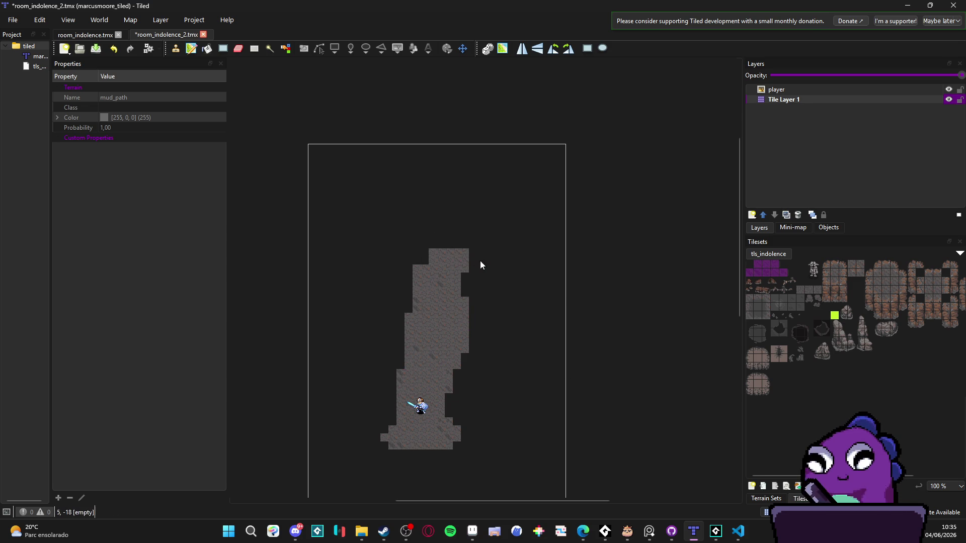
pyautogui.scroll(-1, 481, 263)
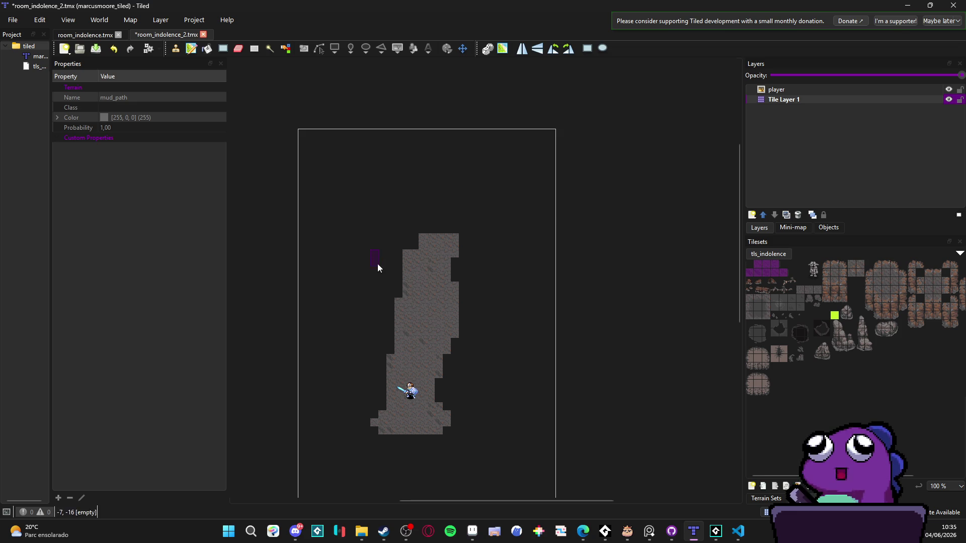
# Stamp a two-column tls_indolence floor pick along the cave's left edge and lower-left bulge.
pyautogui.keyDown('shift'); pyautogui.click(759, 272); pyautogui.keyUp('shift')
pyautogui.moveTo(768, 270)
pyautogui.mouseDown()
pyautogui.moveTo(774, 265)
pyautogui.moveTo(775, 277)
pyautogui.mouseUp()
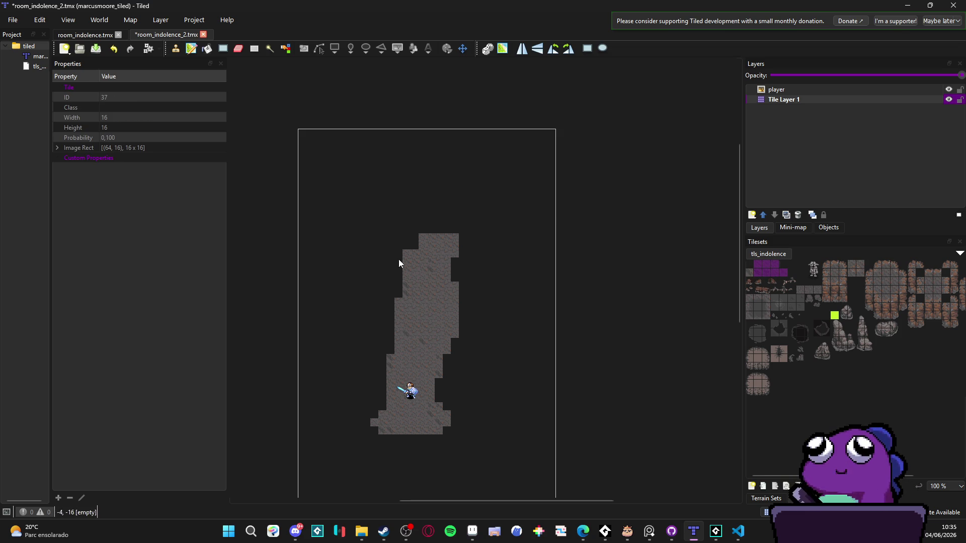
pyautogui.click(383, 374)
pyautogui.click(385, 409)
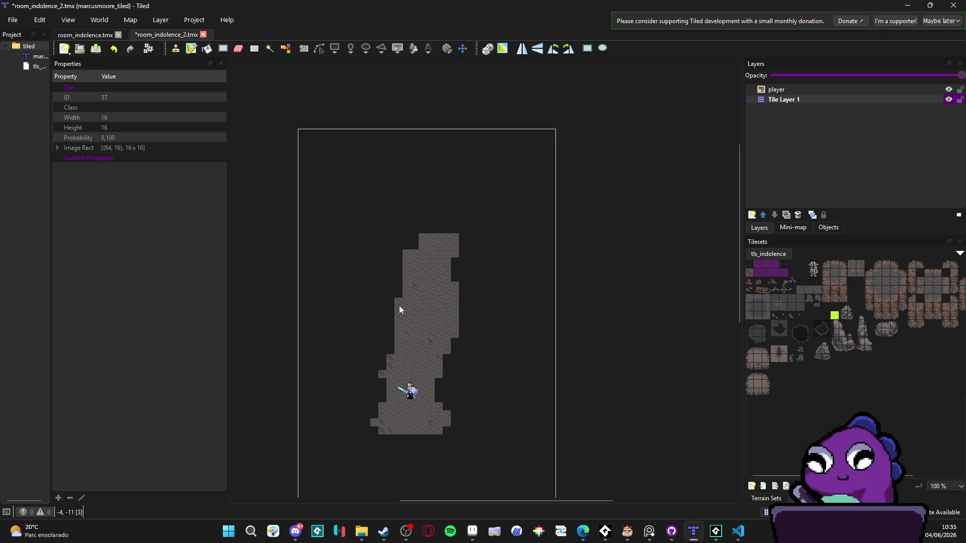
pyautogui.moveTo(392, 295); pyautogui.dragTo(398, 329)
pyautogui.click(382, 375)
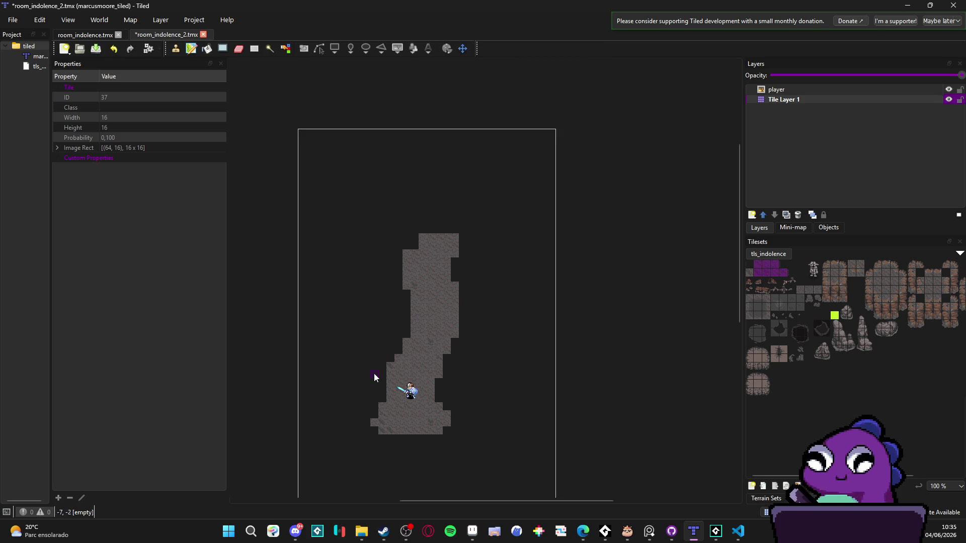
pyautogui.click(222, 51)
# Fill floor rectangles across the cave top, its left edge and middle section.
pyautogui.moveTo(397, 219); pyautogui.dragTo(433, 255)
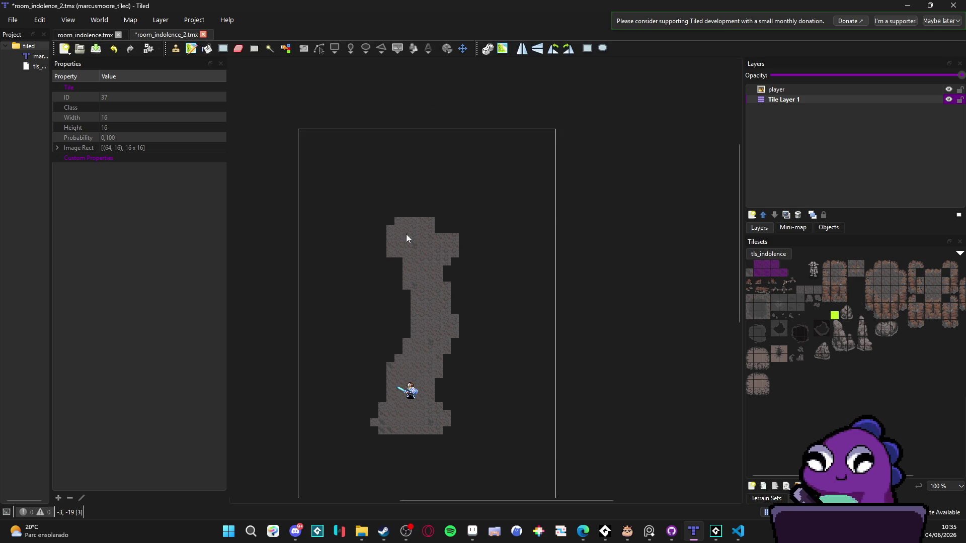
pyautogui.moveTo(379, 200); pyautogui.dragTo(412, 236)
pyautogui.moveTo(366, 213); pyautogui.dragTo(366, 180)
pyautogui.moveTo(395, 149)
pyautogui.mouseDown()
pyautogui.moveTo(424, 159)
pyautogui.moveTo(411, 166)
pyautogui.moveTo(465, 129)
pyautogui.moveTo(454, 132)
pyautogui.mouseUp()
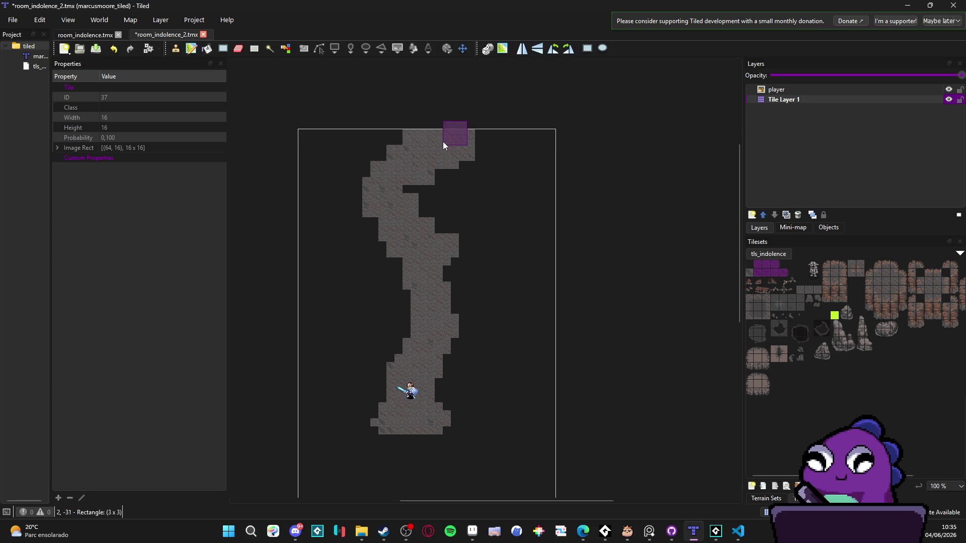
pyautogui.moveTo(347, 217)
pyautogui.mouseDown()
pyautogui.moveTo(369, 226)
pyautogui.moveTo(411, 304)
pyautogui.mouseUp()
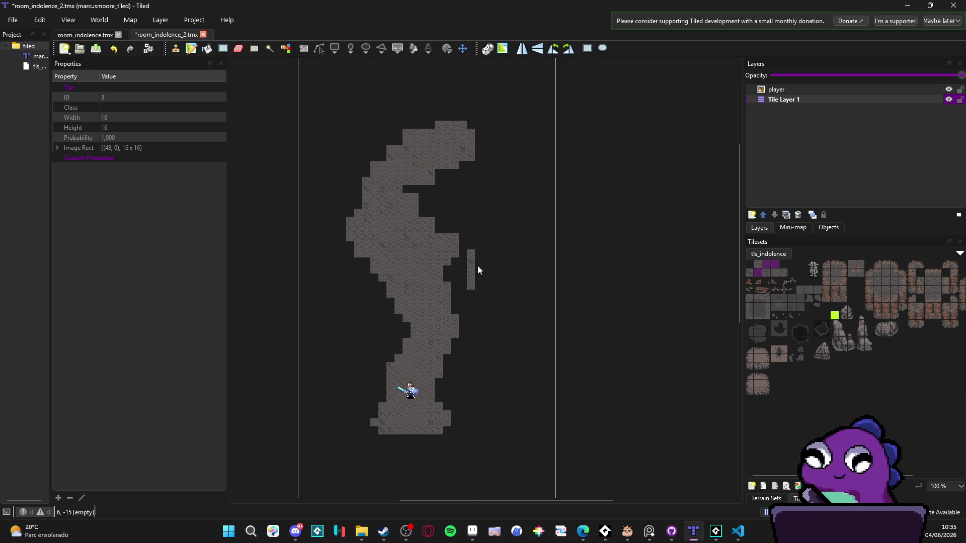
pyautogui.moveTo(475, 273); pyautogui.dragTo(472, 294)
# Erase two stray tiles beside the cave and fill gaps in the upper floor.
pyautogui.press('e')
pyautogui.moveTo(495, 261); pyautogui.dragTo(470, 294)
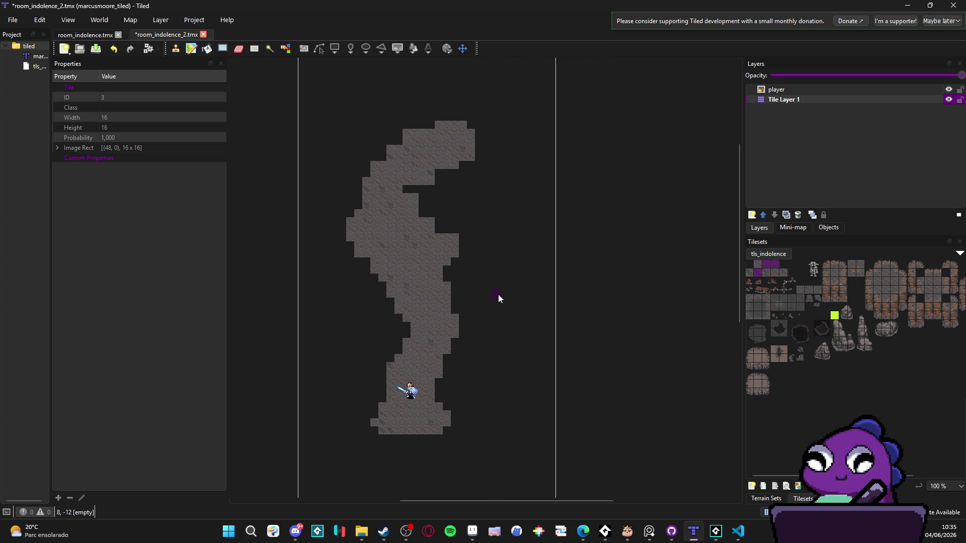
pyautogui.press('b')
pyautogui.moveTo(436, 153); pyautogui.dragTo(388, 219)
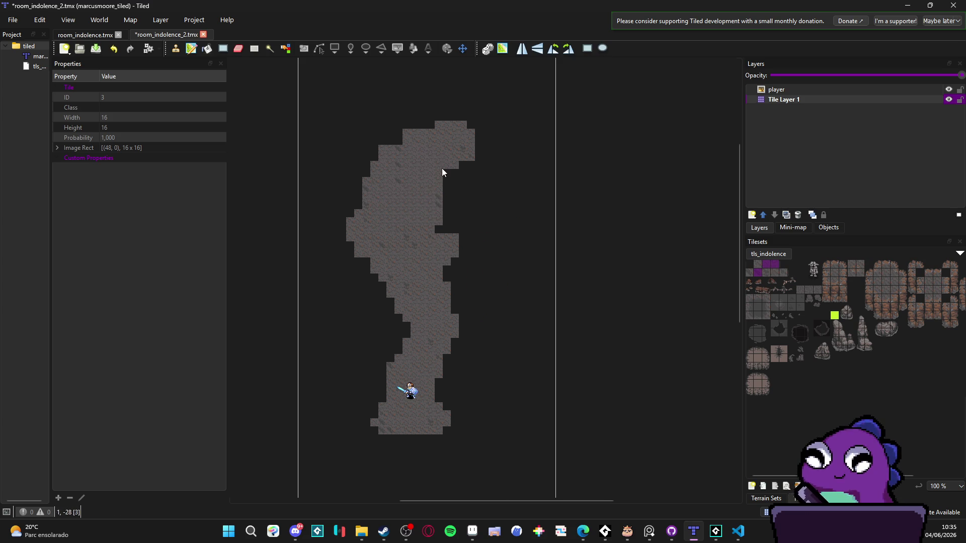
# Stamp a two-row floor block along the cave's top-right edge.
pyautogui.moveTo(759, 264); pyautogui.dragTo(783, 274)
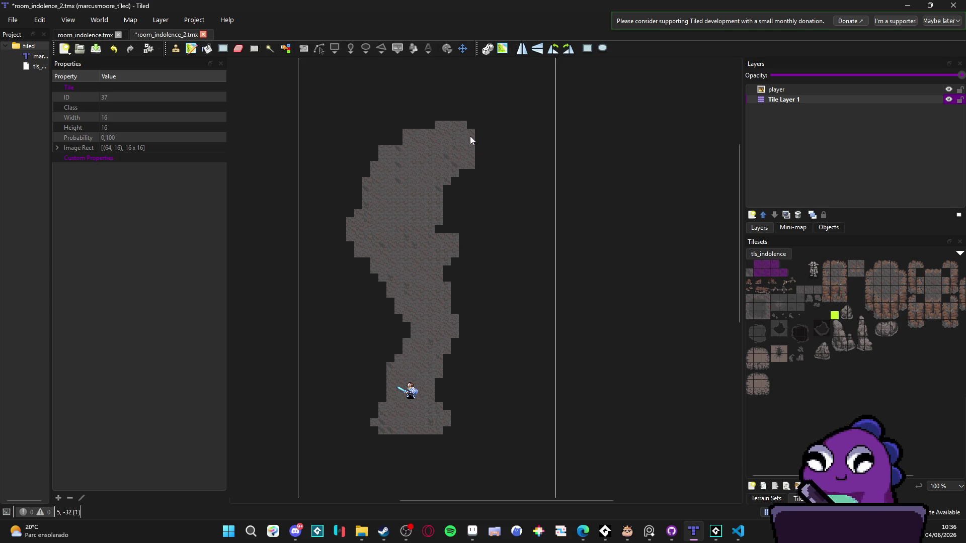
pyautogui.click(459, 169)
pyautogui.click(472, 144)
pyautogui.moveTo(405, 358); pyautogui.dragTo(374, 405)
pyautogui.scroll(2, 342, 370)
pyautogui.hscroll(2, 298, 364)
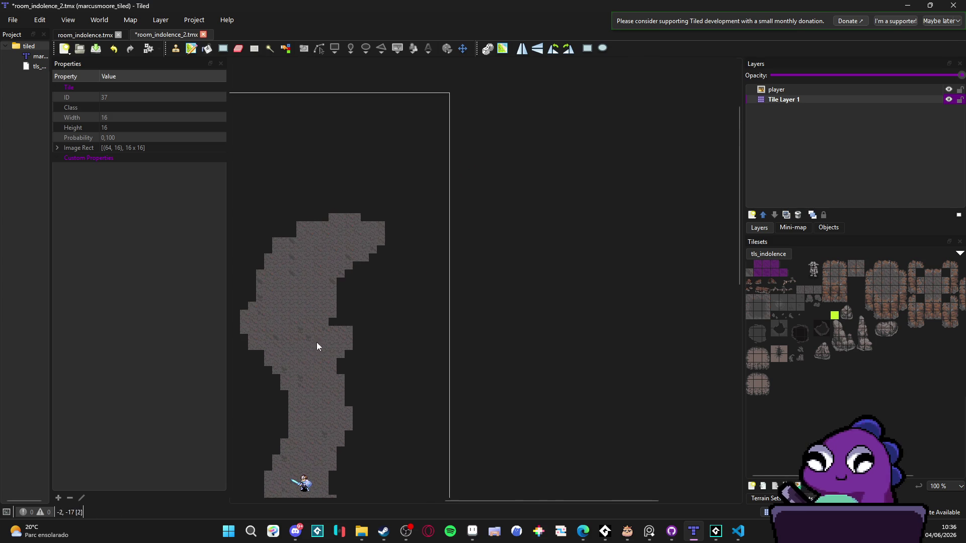
# Fill the notch in the cave's right edge and add a 4x4 floor block there.
pyautogui.moveTo(405, 241); pyautogui.dragTo(366, 254)
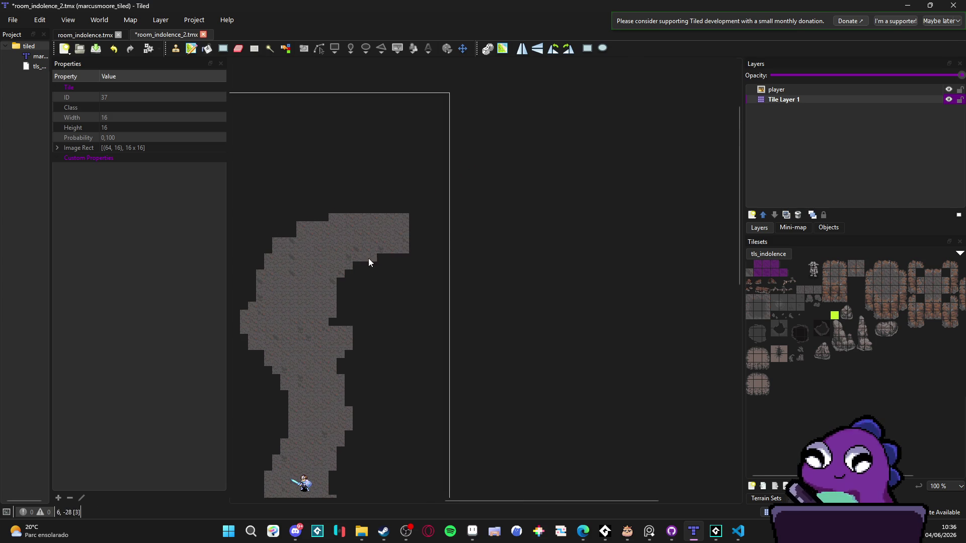
pyautogui.moveTo(327, 321); pyautogui.dragTo(341, 324)
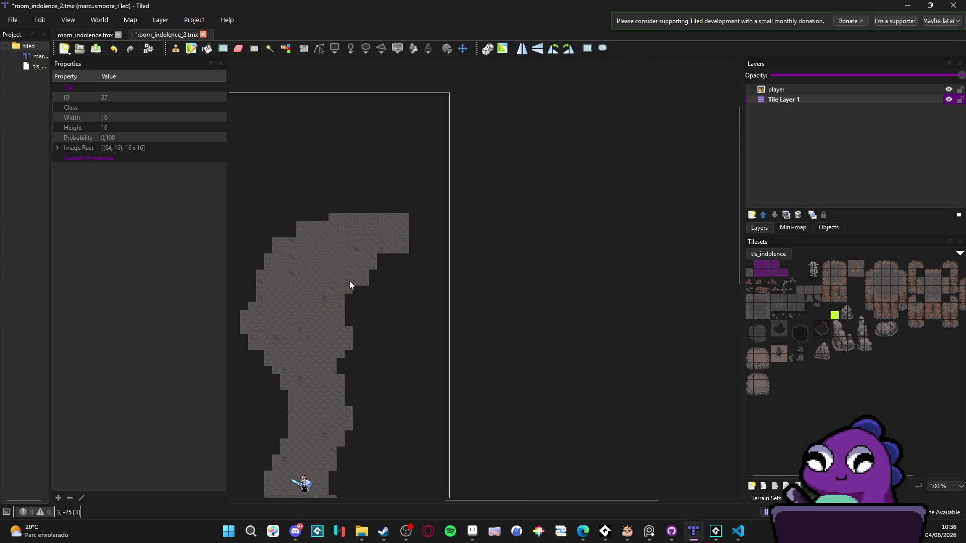
pyautogui.scroll(-1, 352, 312)
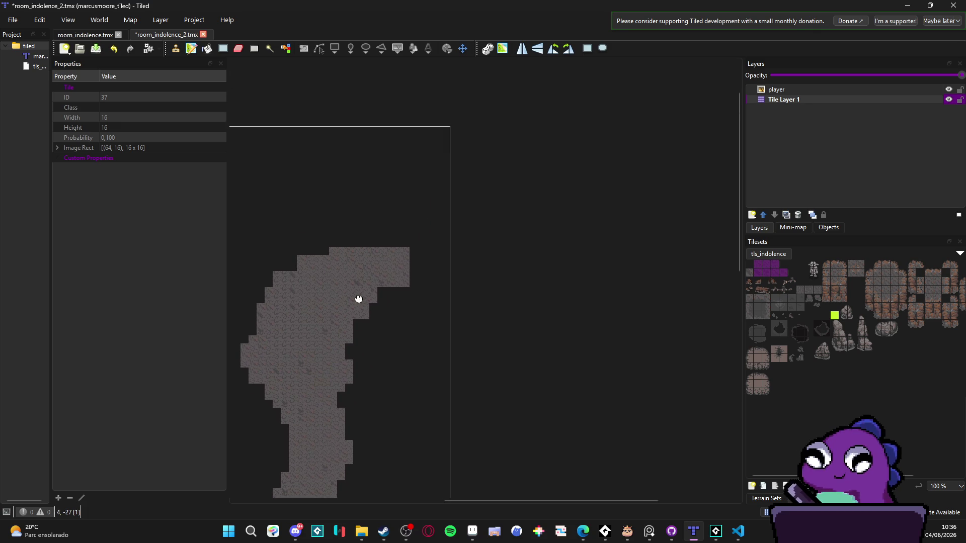
pyautogui.scroll(1, 397, 262)
pyautogui.hscroll(-1, 392, 271)
pyautogui.moveTo(445, 195)
pyautogui.mouseDown()
pyautogui.moveTo(418, 221)
pyautogui.moveTo(445, 186)
pyautogui.moveTo(388, 217)
pyautogui.moveTo(416, 232)
pyautogui.moveTo(385, 262)
pyautogui.moveTo(430, 259)
pyautogui.mouseUp()
pyautogui.hscroll(1, 458, 215)
# Extend the cave floor at its top-right and fill the top-left notch.
pyautogui.moveTo(410, 206); pyautogui.dragTo(452, 162)
pyautogui.moveTo(380, 162)
pyautogui.mouseDown()
pyautogui.moveTo(381, 181)
pyautogui.moveTo(372, 162)
pyautogui.mouseUp()
pyautogui.moveTo(363, 203); pyautogui.dragTo(387, 181)
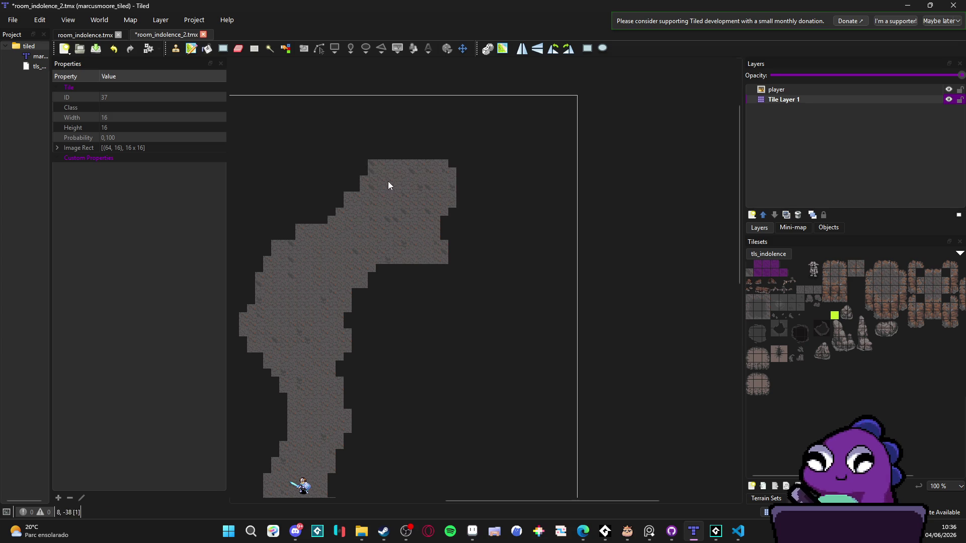
pyautogui.moveTo(351, 207); pyautogui.dragTo(364, 201)
pyautogui.moveTo(427, 164)
pyautogui.mouseDown()
pyautogui.moveTo(461, 187)
pyautogui.moveTo(476, 223)
pyautogui.mouseUp()
pyautogui.moveTo(408, 202)
pyautogui.mouseDown()
pyautogui.moveTo(378, 240)
pyautogui.moveTo(415, 216)
pyautogui.moveTo(402, 210)
pyautogui.mouseUp()
pyautogui.moveTo(442, 171); pyautogui.dragTo(390, 196)
pyautogui.moveTo(517, 171)
pyautogui.mouseDown()
pyautogui.moveTo(422, 217)
pyautogui.moveTo(424, 183)
pyautogui.moveTo(407, 138)
pyautogui.mouseUp()
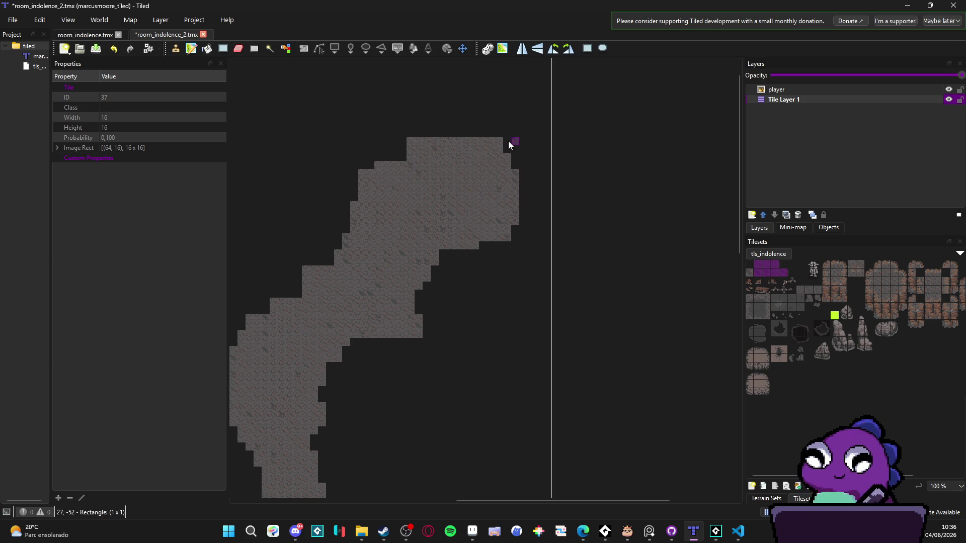
# Fill floor strips along the cave top, left edge and upper-left corner.
pyautogui.moveTo(473, 145); pyautogui.dragTo(398, 181)
pyautogui.moveTo(407, 152); pyautogui.dragTo(355, 205)
pyautogui.moveTo(392, 122)
pyautogui.mouseDown()
pyautogui.moveTo(470, 136)
pyautogui.moveTo(452, 155)
pyautogui.mouseUp()
pyautogui.moveTo(475, 125)
pyautogui.mouseDown()
pyautogui.moveTo(388, 166)
pyautogui.moveTo(393, 116)
pyautogui.mouseUp()
pyautogui.moveTo(358, 224); pyautogui.dragTo(297, 262)
pyautogui.moveTo(387, 171); pyautogui.dragTo(295, 217)
pyautogui.moveTo(421, 155); pyautogui.dragTo(327, 130)
pyautogui.moveTo(400, 134); pyautogui.dragTo(317, 166)
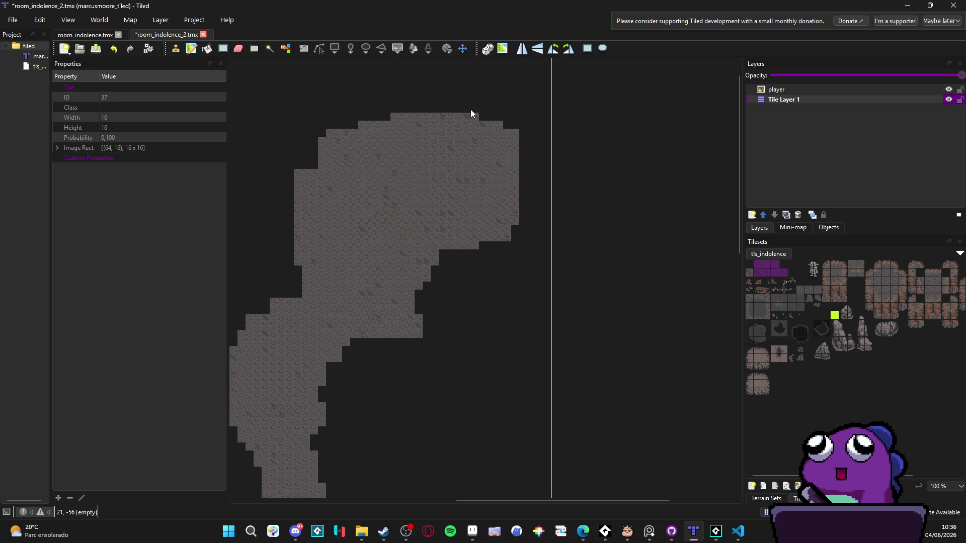
pyautogui.moveTo(531, 116); pyautogui.dragTo(507, 140)
# Build a floor branch running right from the cave's middle.
pyautogui.hscroll(2, 509, 102)
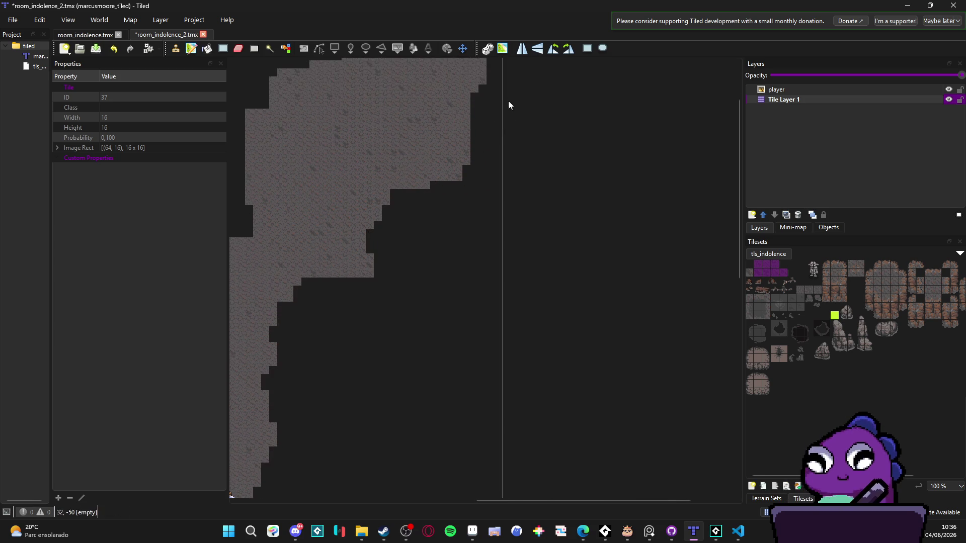
pyautogui.scroll(-1, 510, 189)
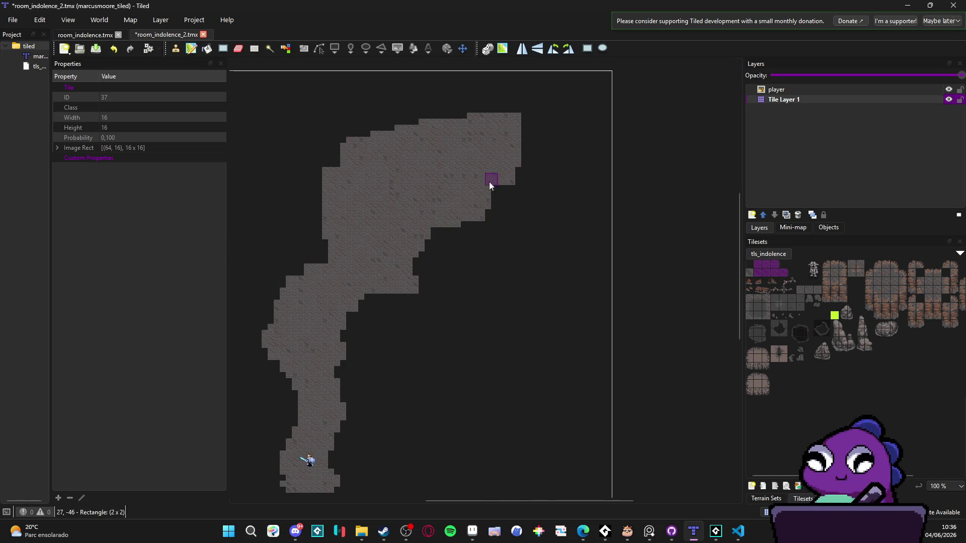
pyautogui.moveTo(416, 290); pyautogui.dragTo(484, 289)
pyautogui.moveTo(456, 316)
pyautogui.mouseDown()
pyautogui.moveTo(412, 283)
pyautogui.moveTo(377, 317)
pyautogui.mouseUp()
pyautogui.moveTo(463, 302)
pyautogui.mouseDown()
pyautogui.moveTo(534, 315)
pyautogui.moveTo(492, 294)
pyautogui.moveTo(518, 310)
pyautogui.mouseUp()
pyautogui.scroll(-3, 454, 302)
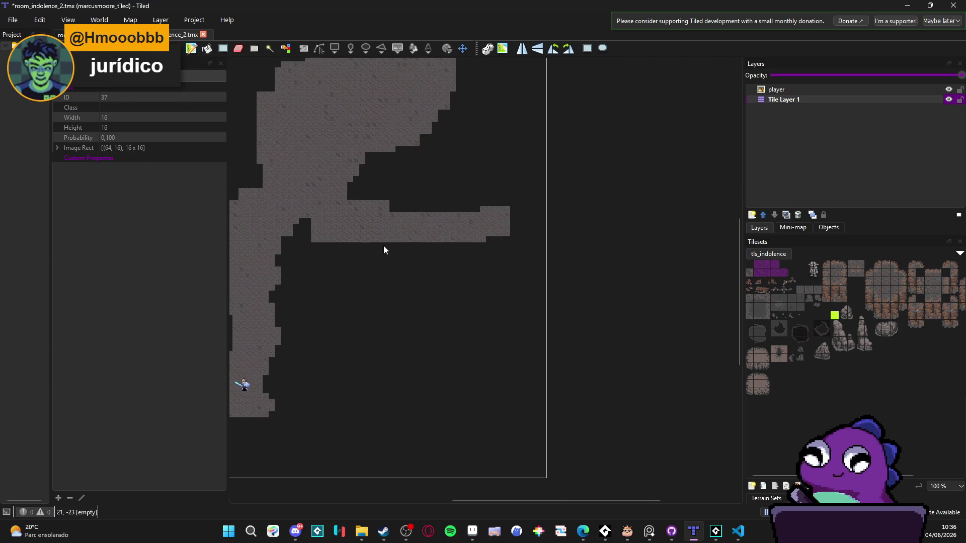
pyautogui.moveTo(347, 260); pyautogui.dragTo(417, 297)
pyautogui.moveTo(462, 298)
pyautogui.mouseDown()
pyautogui.moveTo(489, 309)
pyautogui.moveTo(521, 280)
pyautogui.mouseUp()
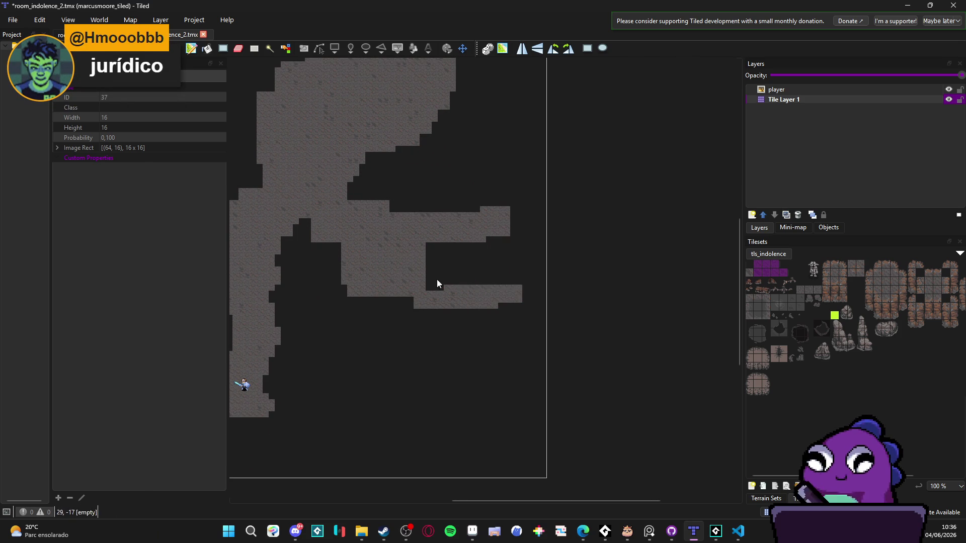
pyautogui.moveTo(398, 247)
pyautogui.mouseDown()
pyautogui.moveTo(438, 276)
pyautogui.moveTo(480, 266)
pyautogui.moveTo(532, 281)
pyautogui.moveTo(528, 296)
pyautogui.moveTo(566, 297)
pyautogui.moveTo(510, 248)
pyautogui.mouseUp()
# Undo an oversized fill above the branch and erase the stray floor tiles.
pyautogui.moveTo(528, 200)
pyautogui.mouseDown()
pyautogui.moveTo(395, 209)
pyautogui.moveTo(472, 209)
pyautogui.mouseUp()
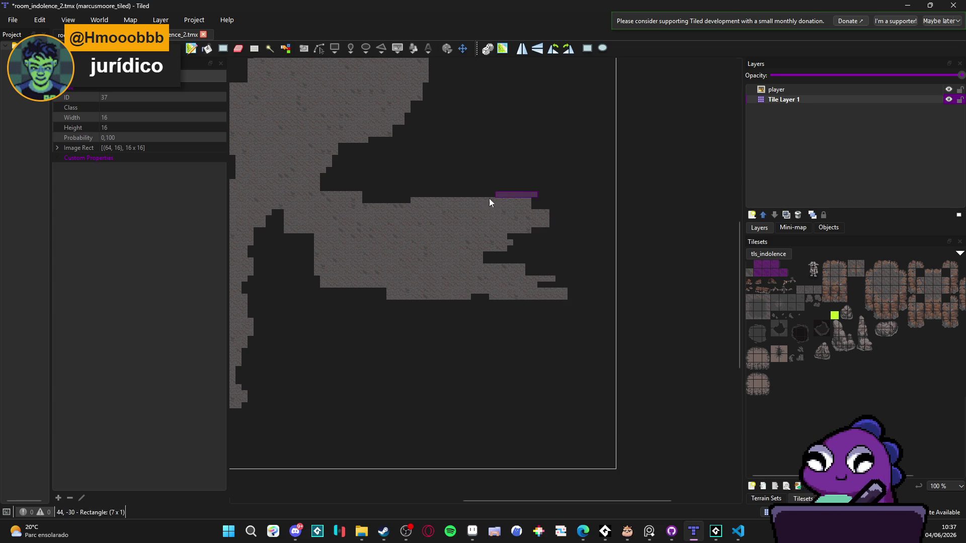
pyautogui.moveTo(566, 182); pyautogui.dragTo(418, 247)
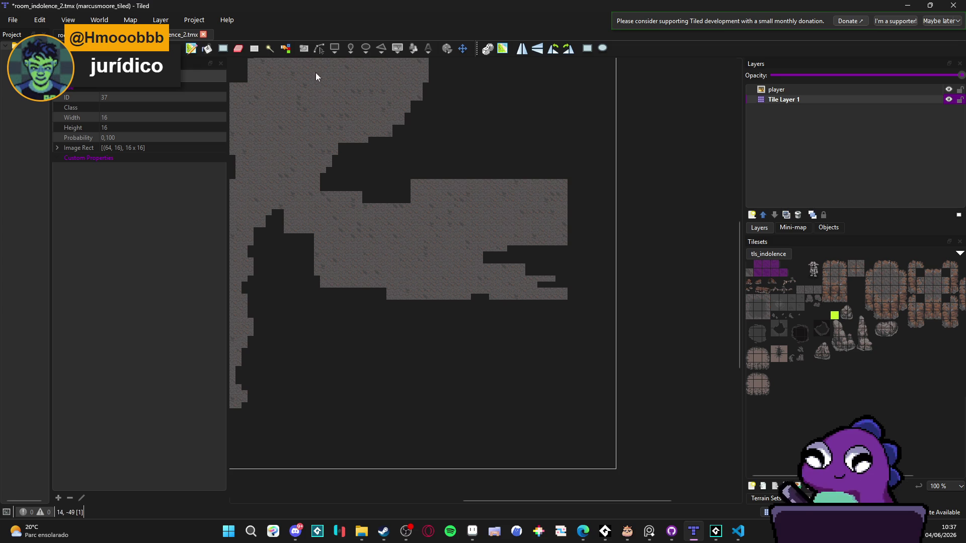
pyautogui.hotkey('ctrl', 'z')
pyautogui.hotkey('ctrl', 'z')
pyautogui.moveTo(548, 255)
pyautogui.mouseDown()
pyautogui.moveTo(399, 216)
pyautogui.moveTo(446, 225)
pyautogui.moveTo(400, 202)
pyautogui.moveTo(501, 220)
pyautogui.moveTo(707, 128)
pyautogui.mouseUp()
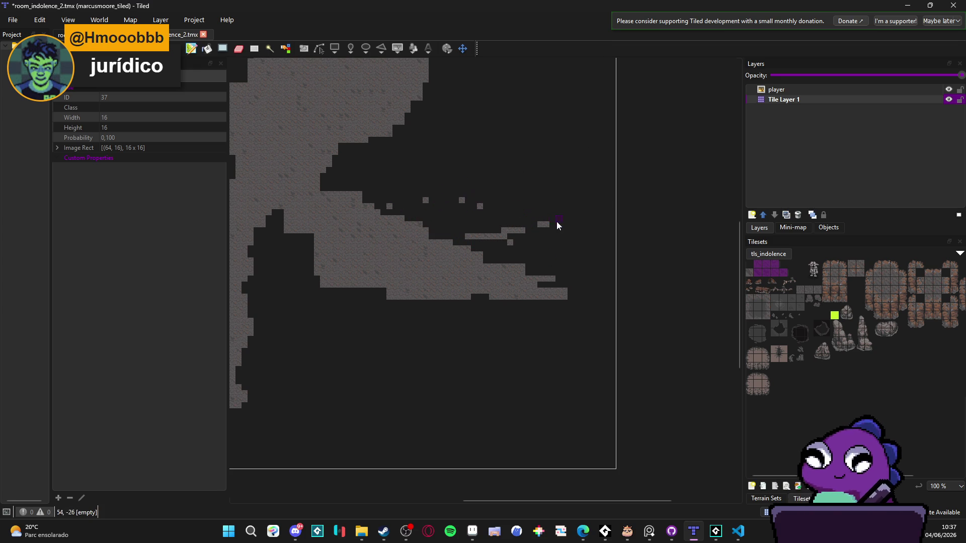
pyautogui.moveTo(518, 244); pyautogui.dragTo(482, 206)
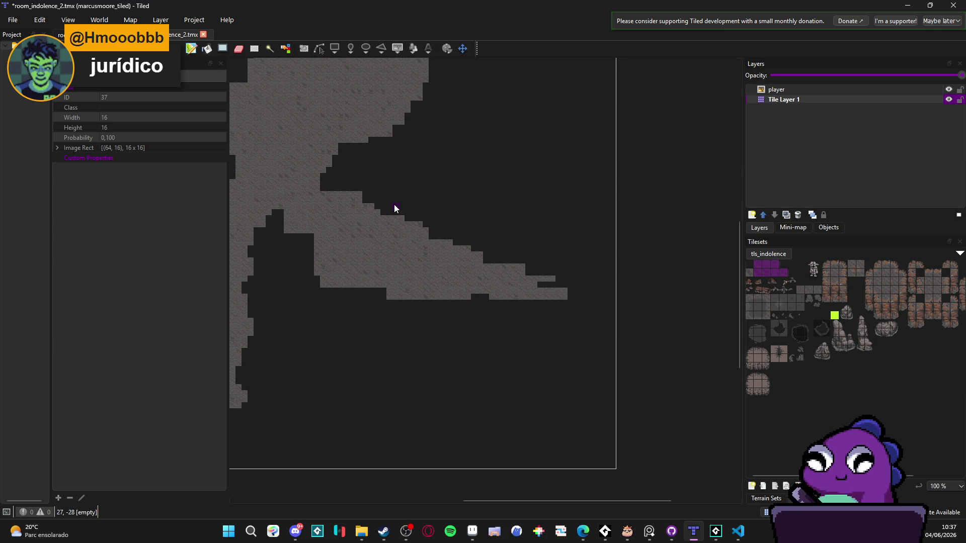
# Rectangle-fill floor below and along the cave's right arm, and extend the top arm rightward.
pyautogui.scroll(-2, 394, 208)
pyautogui.scroll(-4, 397, 240)
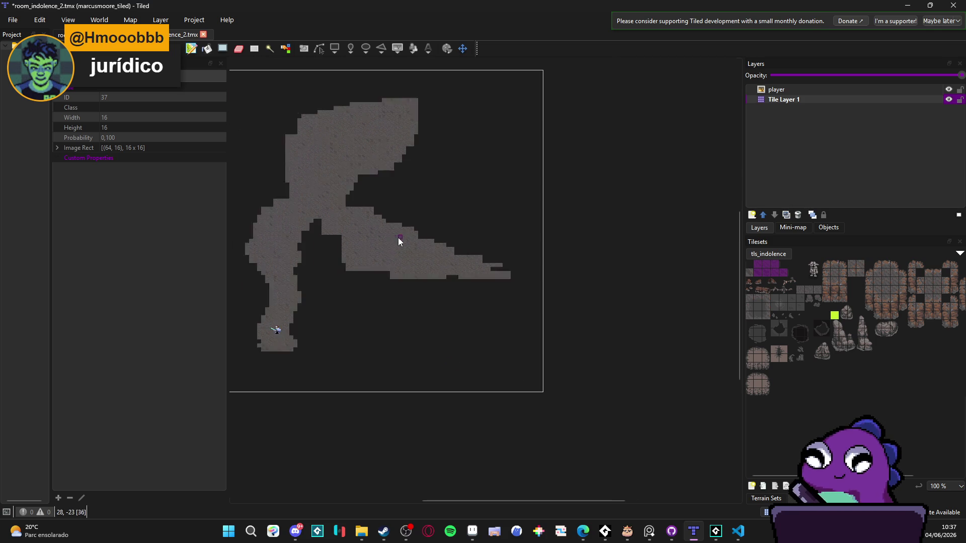
pyautogui.scroll(2, 388, 240)
pyautogui.scroll(2, 425, 305)
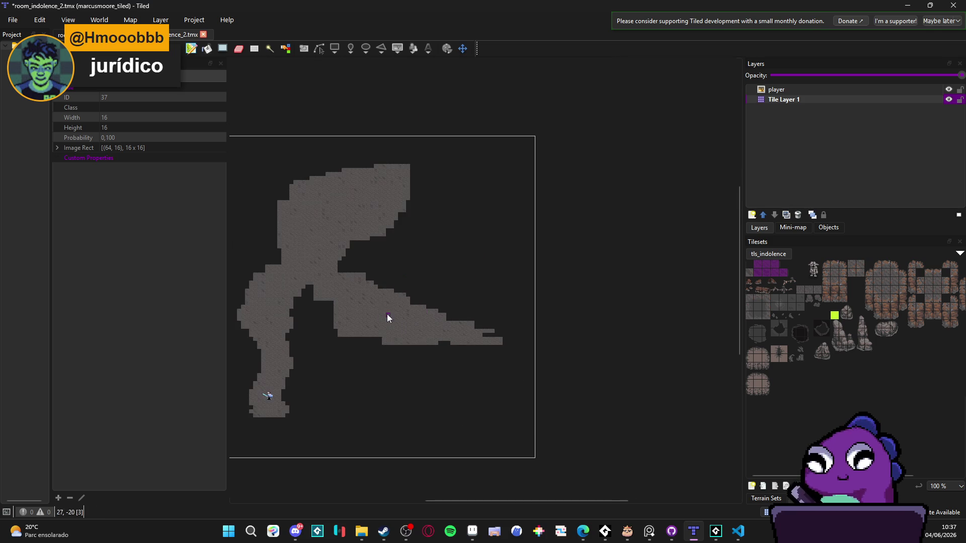
pyautogui.click(222, 49)
pyautogui.moveTo(336, 276)
pyautogui.mouseDown()
pyautogui.moveTo(395, 316)
pyautogui.moveTo(373, 320)
pyautogui.moveTo(492, 326)
pyautogui.moveTo(472, 310)
pyautogui.moveTo(463, 319)
pyautogui.moveTo(498, 310)
pyautogui.mouseUp()
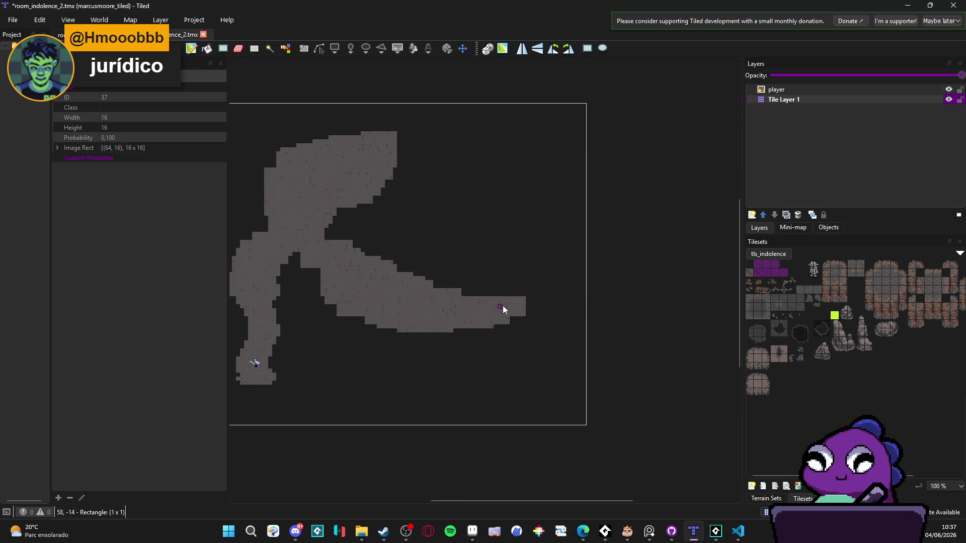
pyautogui.moveTo(442, 288); pyautogui.dragTo(487, 295)
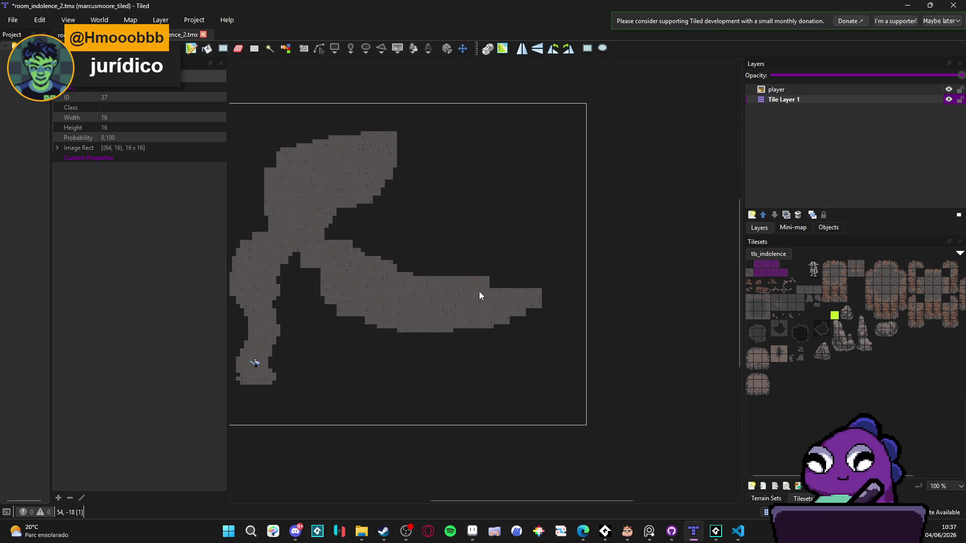
pyautogui.moveTo(398, 146); pyautogui.dragTo(416, 169)
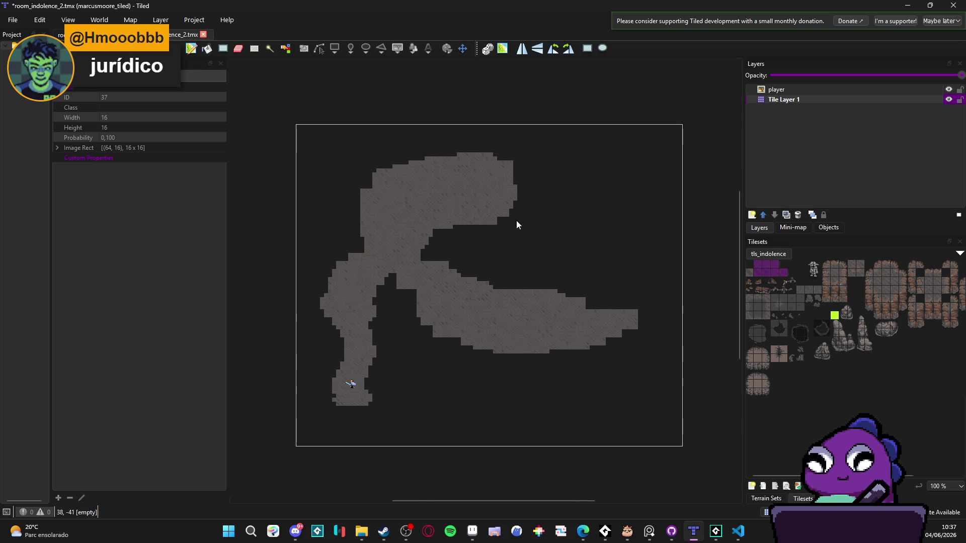
pyautogui.moveTo(530, 205); pyautogui.dragTo(416, 197)
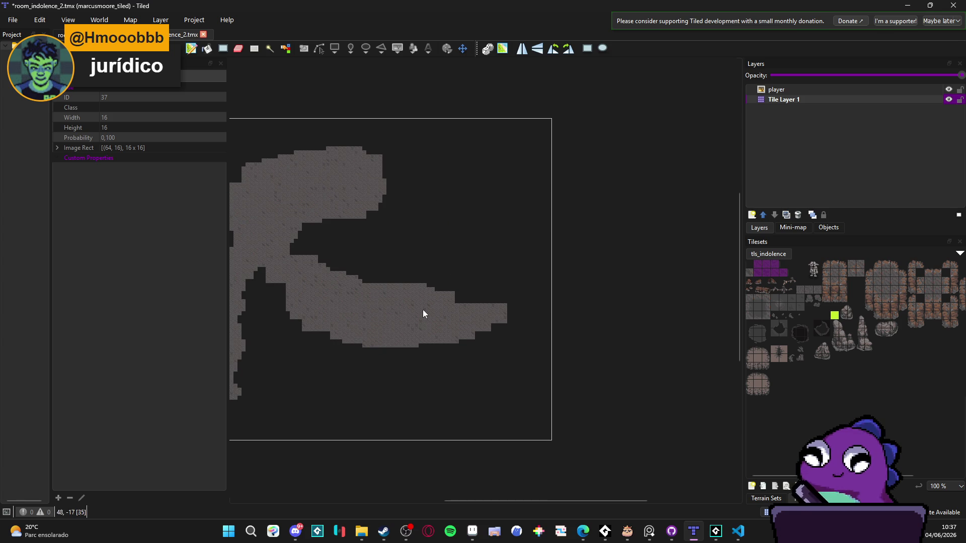
pyautogui.moveTo(420, 298)
pyautogui.mouseDown()
pyautogui.moveTo(543, 293)
pyautogui.moveTo(533, 285)
pyautogui.moveTo(428, 302)
pyautogui.mouseUp()
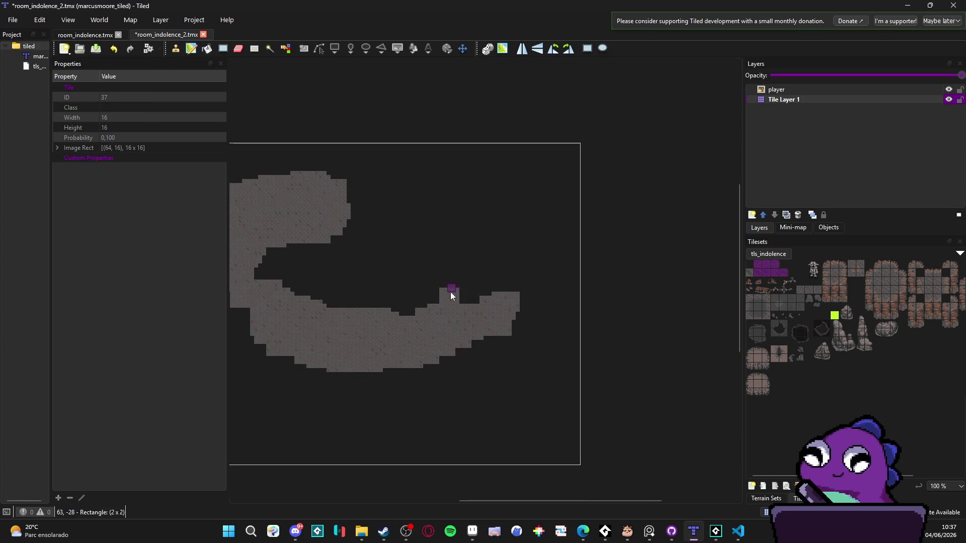
# Paint a narrow floor connector above the arm and build up the upper floor block.
pyautogui.moveTo(421, 235); pyautogui.dragTo(421, 200)
pyautogui.moveTo(448, 189)
pyautogui.mouseDown()
pyautogui.moveTo(466, 191)
pyautogui.moveTo(423, 237)
pyautogui.moveTo(444, 201)
pyautogui.moveTo(375, 255)
pyautogui.mouseUp()
pyautogui.moveTo(383, 191)
pyautogui.mouseDown()
pyautogui.moveTo(481, 210)
pyautogui.moveTo(468, 244)
pyautogui.moveTo(493, 242)
pyautogui.moveTo(488, 204)
pyautogui.moveTo(469, 197)
pyautogui.moveTo(490, 208)
pyautogui.mouseUp()
pyautogui.moveTo(433, 181)
pyautogui.mouseDown()
pyautogui.moveTo(455, 190)
pyautogui.moveTo(490, 181)
pyautogui.mouseUp()
pyautogui.moveTo(414, 195); pyautogui.dragTo(378, 177)
pyautogui.moveTo(439, 180)
pyautogui.mouseDown()
pyautogui.moveTo(466, 197)
pyautogui.moveTo(486, 179)
pyautogui.mouseUp()
pyautogui.moveTo(440, 172)
pyautogui.mouseDown()
pyautogui.moveTo(452, 182)
pyautogui.moveTo(463, 164)
pyautogui.moveTo(412, 166)
pyautogui.moveTo(514, 193)
pyautogui.moveTo(529, 246)
pyautogui.mouseUp()
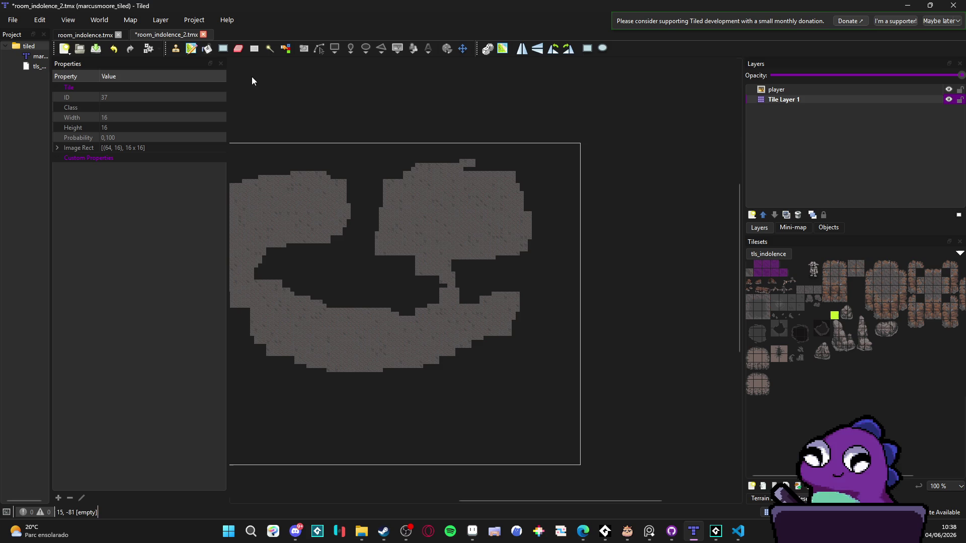
# Fill two small dark gaps with single tiles using the mud_path terrain.
pyautogui.click(191, 49)
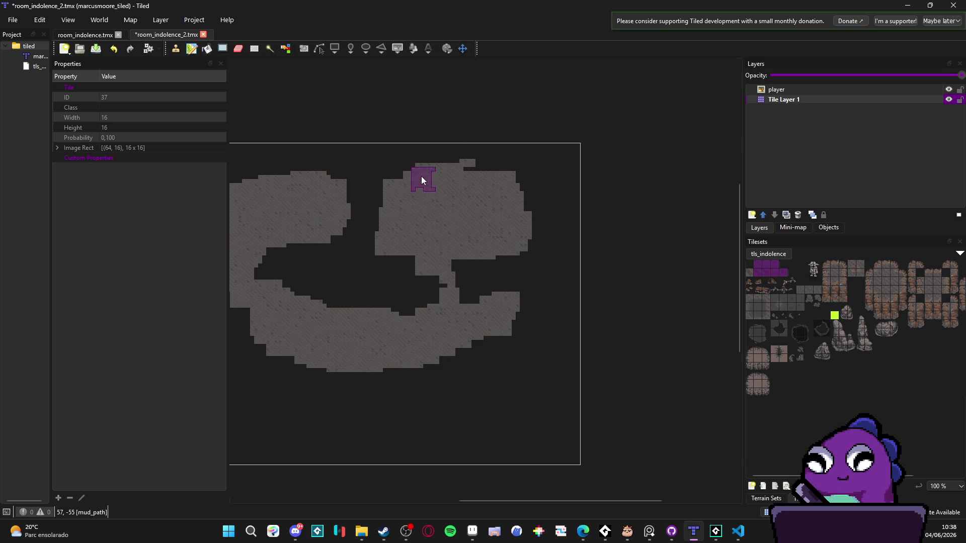
pyautogui.click(175, 48)
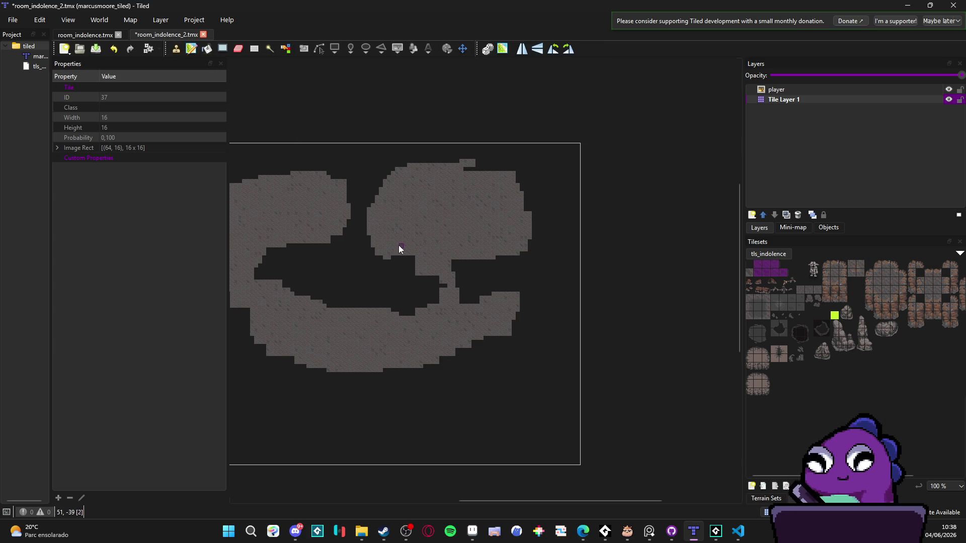
pyautogui.moveTo(460, 262); pyautogui.dragTo(473, 262)
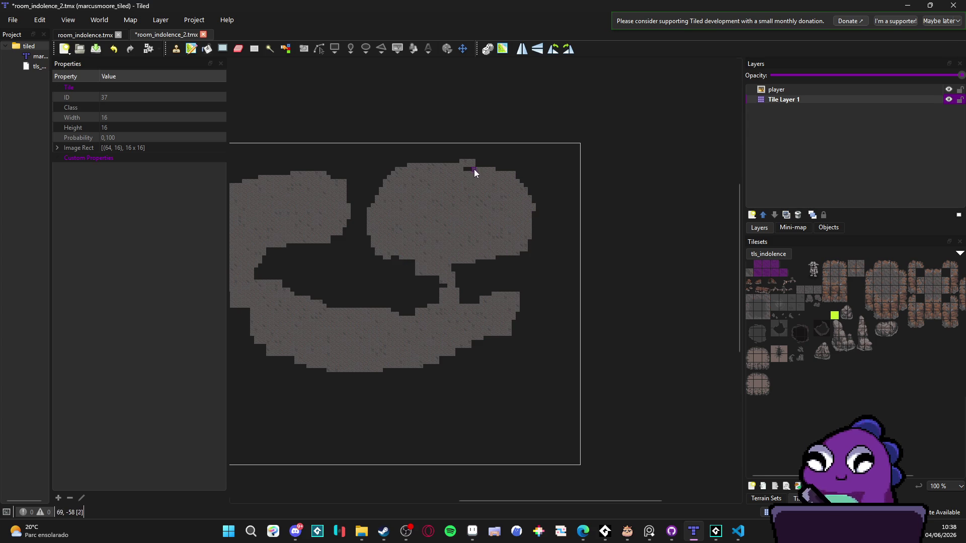
pyautogui.hscroll(-3, 433, 199)
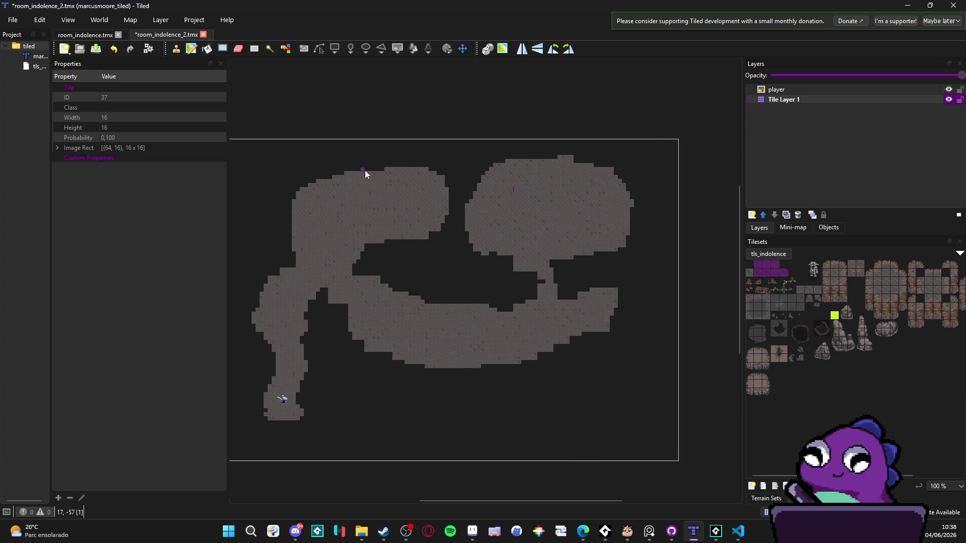
pyautogui.scroll(-1, 503, 229)
pyautogui.hscroll(1, 503, 228)
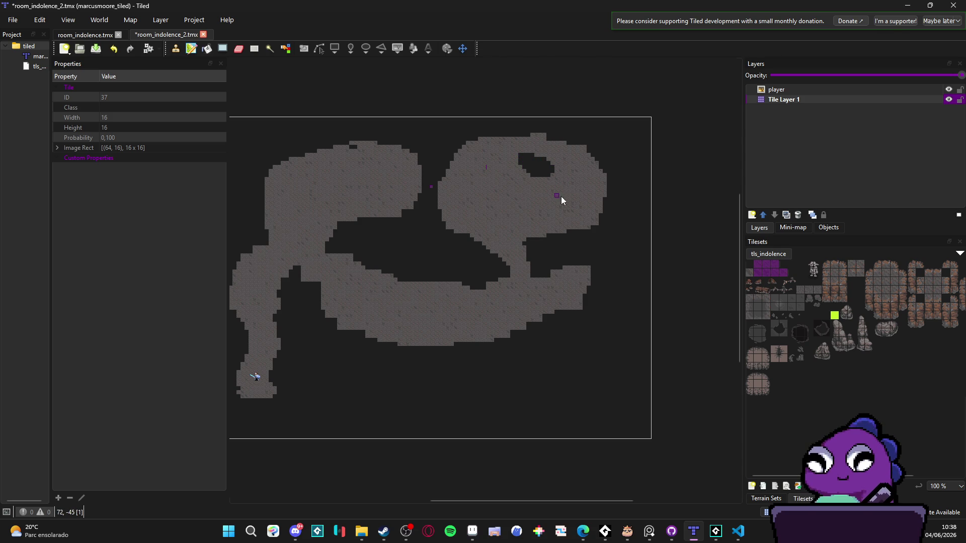
pyautogui.scroll(-3, 586, 212)
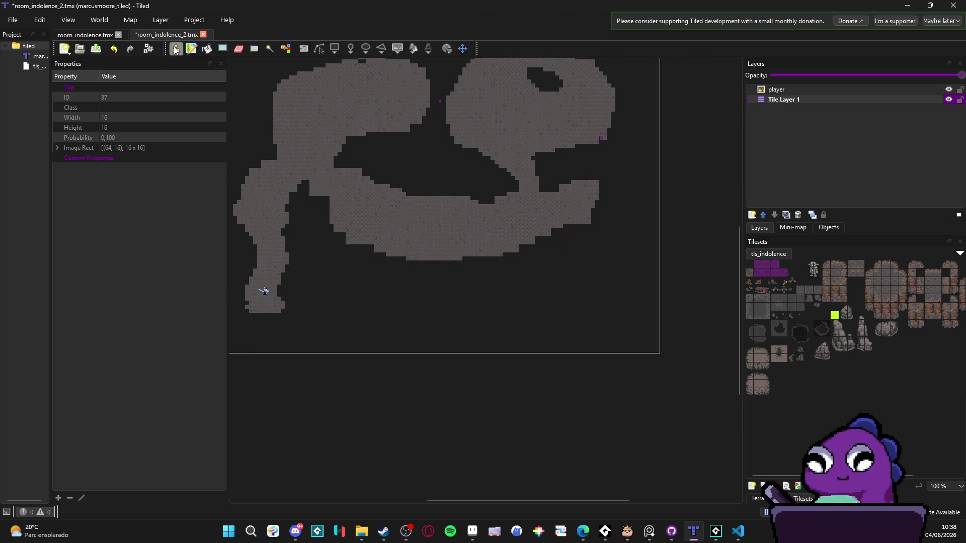
# Switch to the Stamp Brush and centre the cave in the view.
pyautogui.press('b')
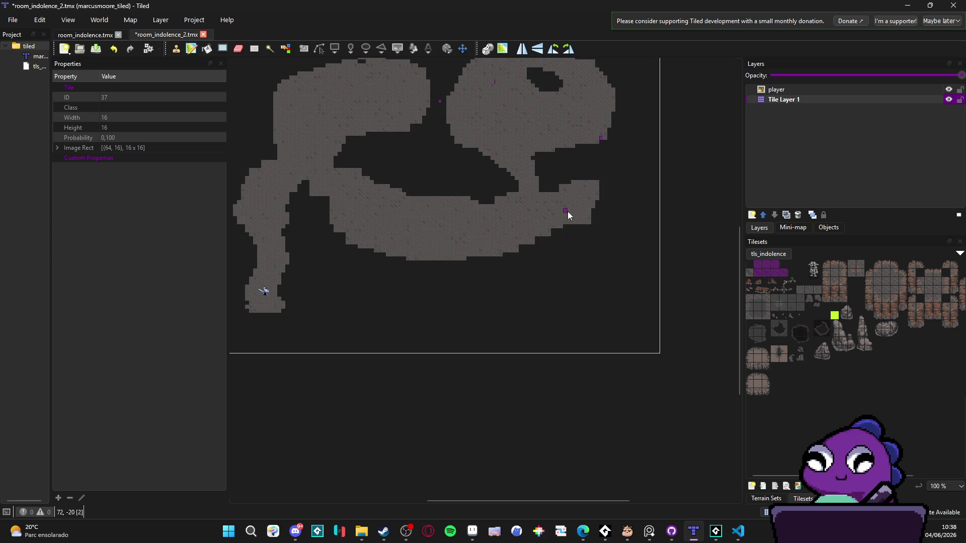
pyautogui.scroll(2, 561, 214)
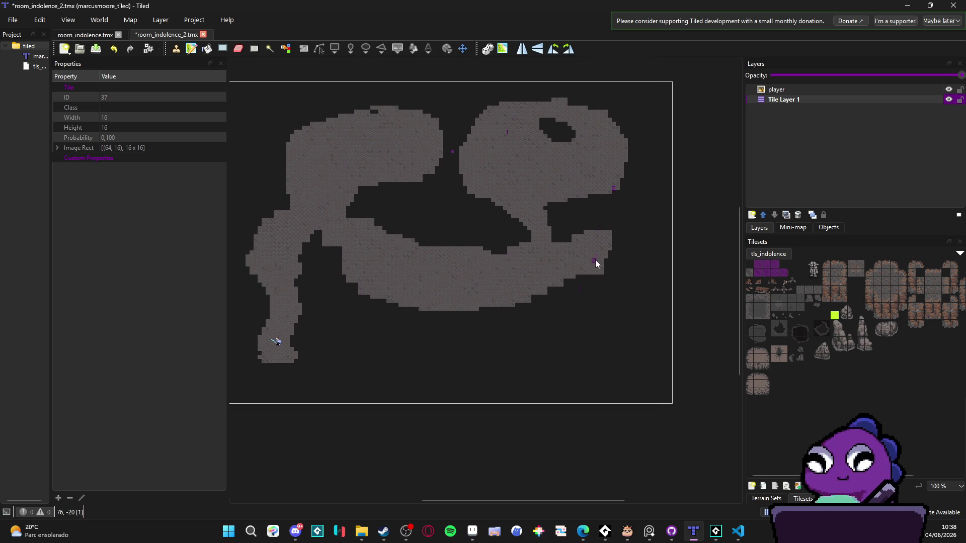
pyautogui.moveTo(565, 228); pyautogui.dragTo(621, 276)
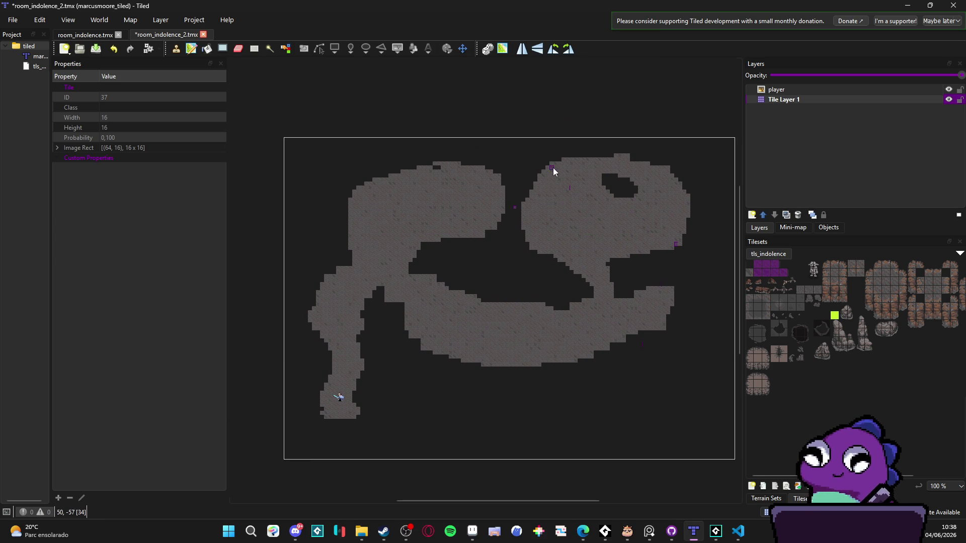
pyautogui.moveTo(553, 168); pyautogui.dragTo(578, 219)
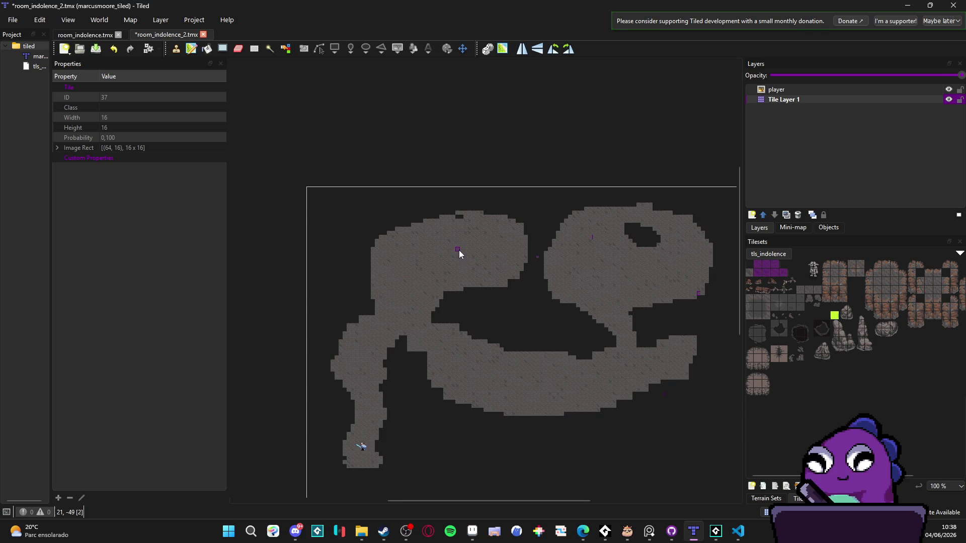
pyautogui.scroll(-2, 523, 277)
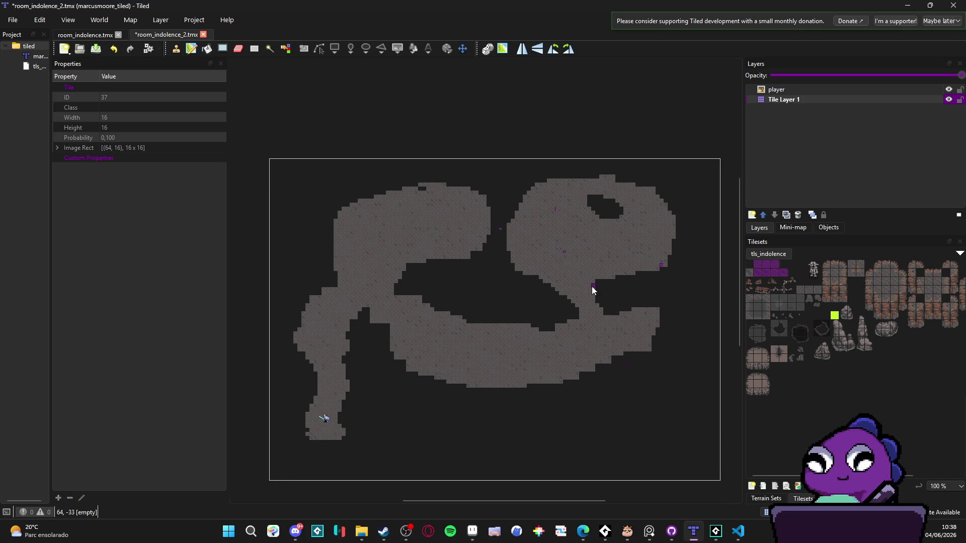
pyautogui.hscroll(2, 534, 279)
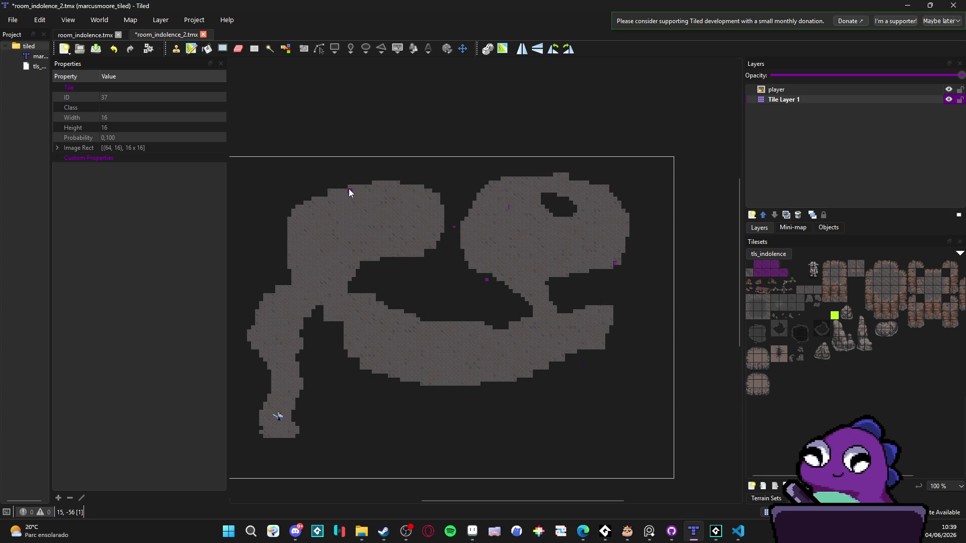
pyautogui.hscroll(1, 394, 218)
pyautogui.scroll(-2, 474, 214)
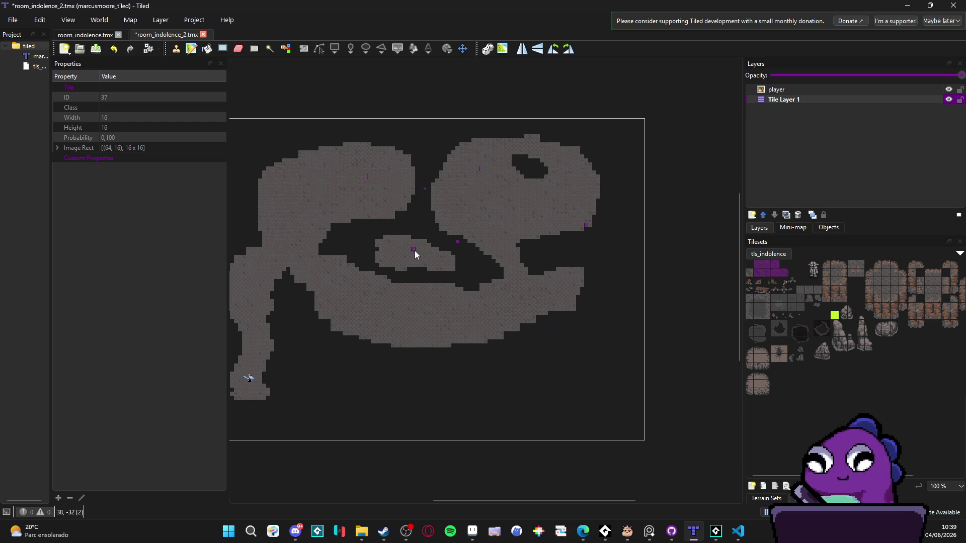
# Check the Sprite-0003 room layout sketch in Aseprite, then return to Tiled.
pyautogui.click(472, 531)
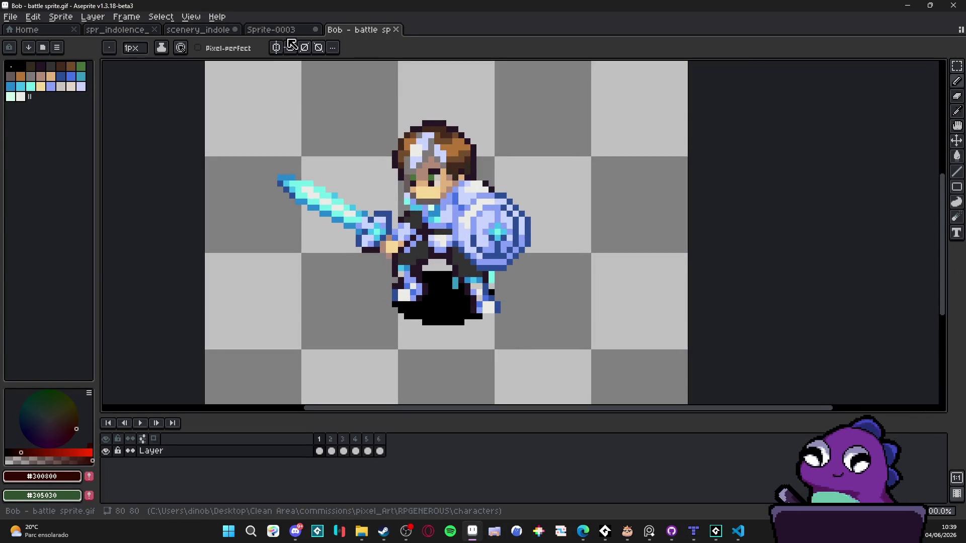
pyautogui.hotkey('ctrl', 'shift', 'Tab')
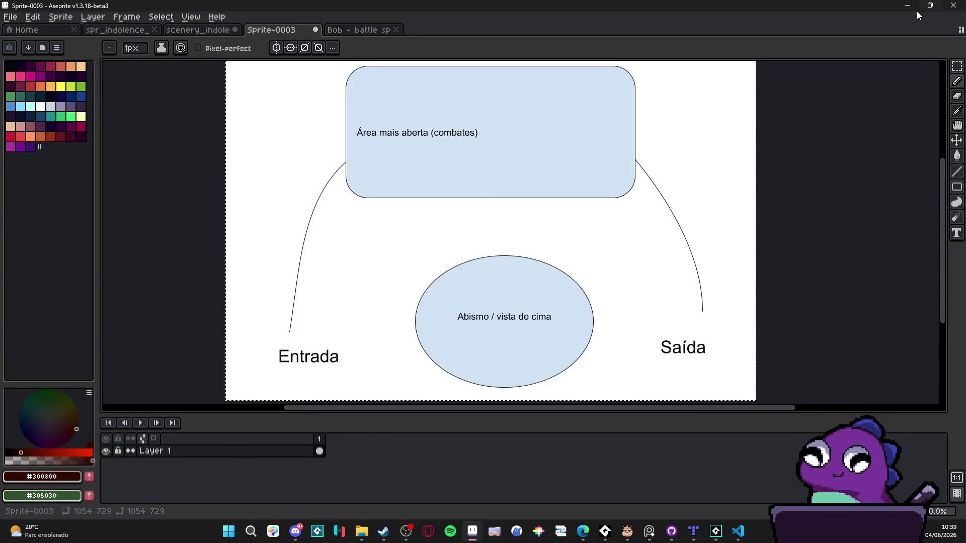
pyautogui.click(908, 5)
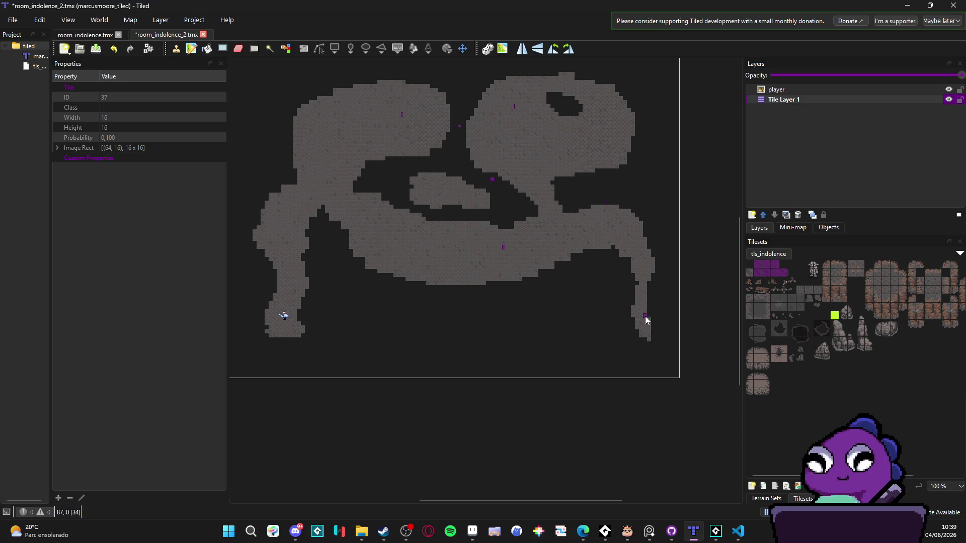
# Paint floor extending the right arm down-right, comparing against the room_indolence.tmx map.
pyautogui.moveTo(636, 324); pyautogui.dragTo(666, 354)
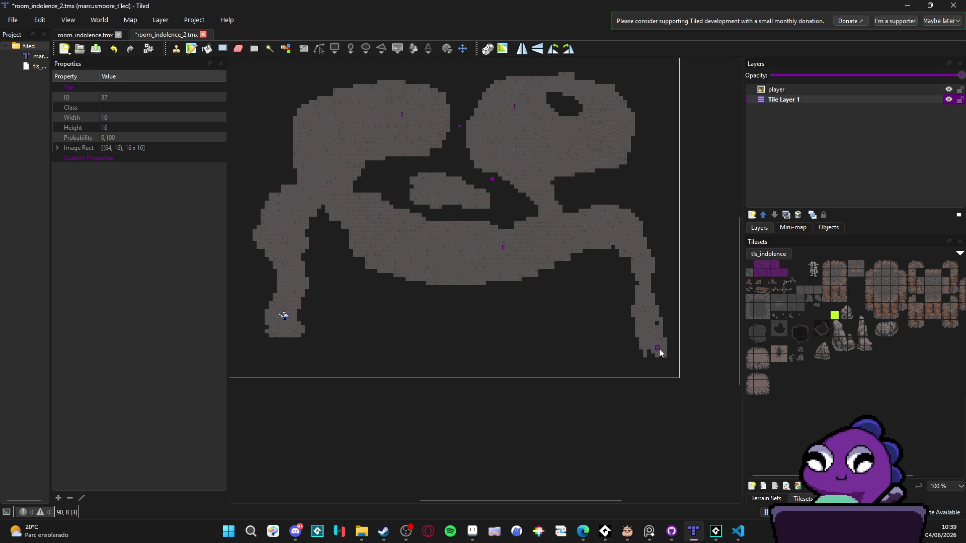
pyautogui.moveTo(653, 325); pyautogui.dragTo(643, 345)
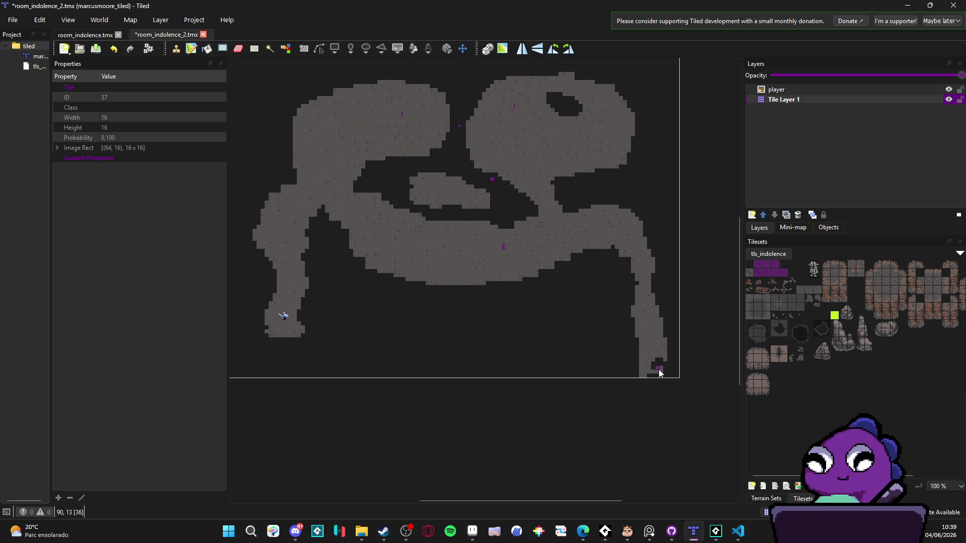
pyautogui.click(85, 35)
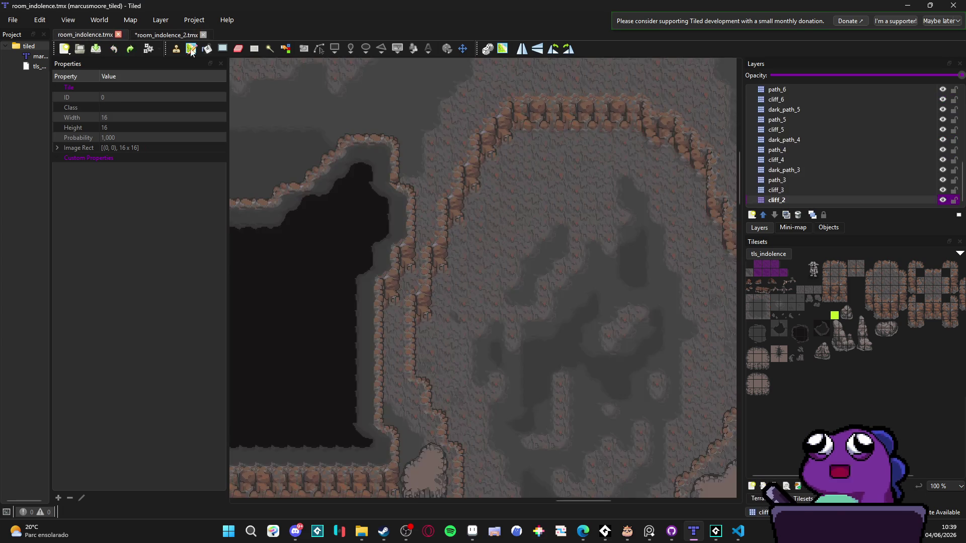
pyautogui.scroll(-4, 777, 150)
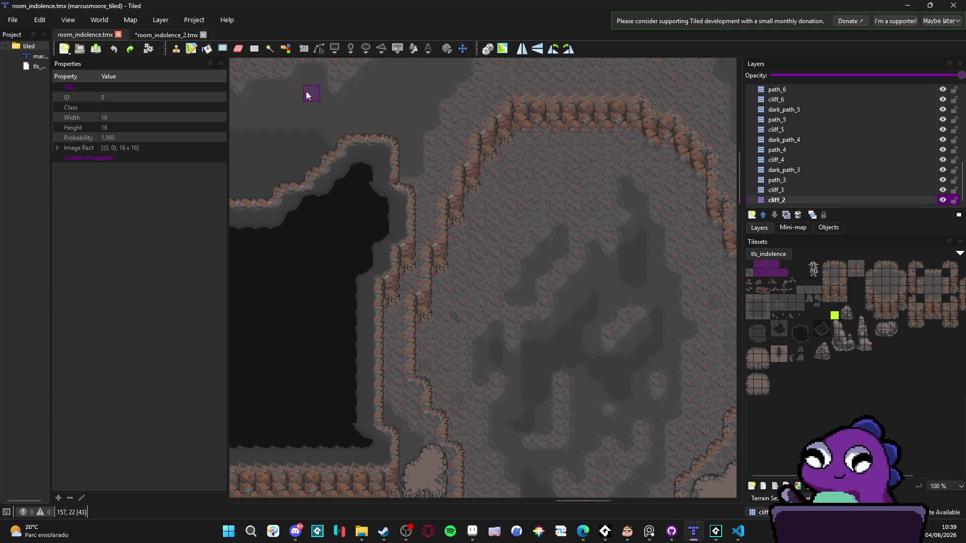
pyautogui.click(166, 34)
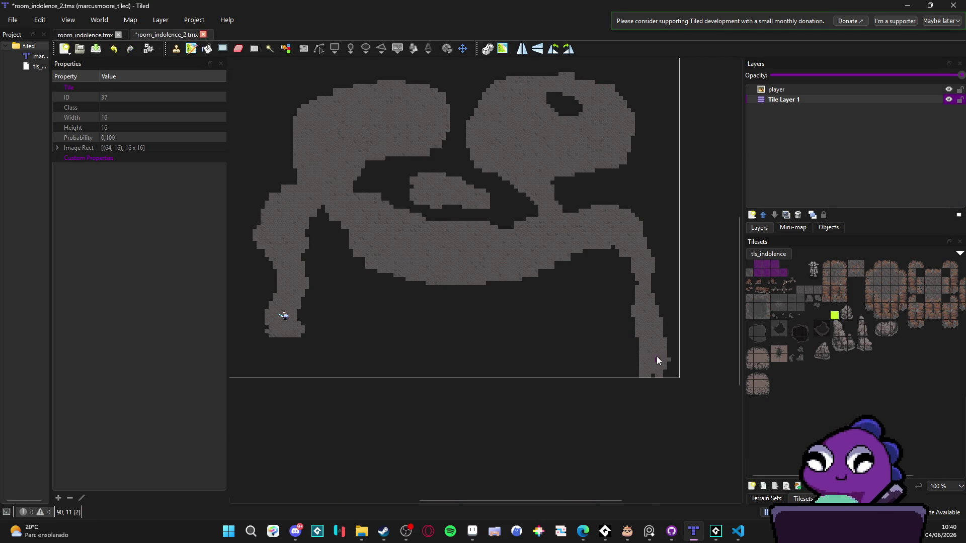
# Add floor below the old bottom edge along the right leg, then select the player layer.
pyautogui.click(640, 354)
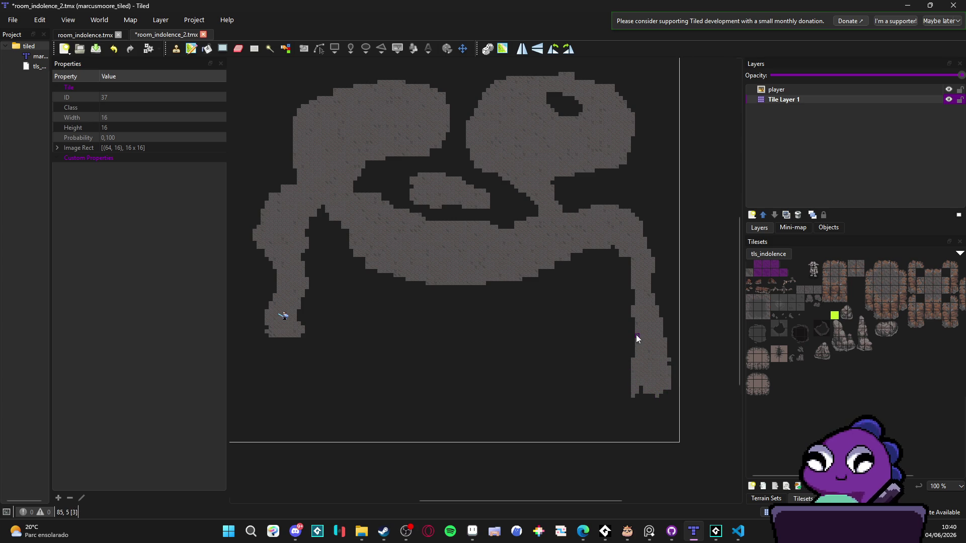
pyautogui.moveTo(638, 396)
pyautogui.mouseDown()
pyautogui.moveTo(662, 394)
pyautogui.moveTo(638, 399)
pyautogui.mouseUp()
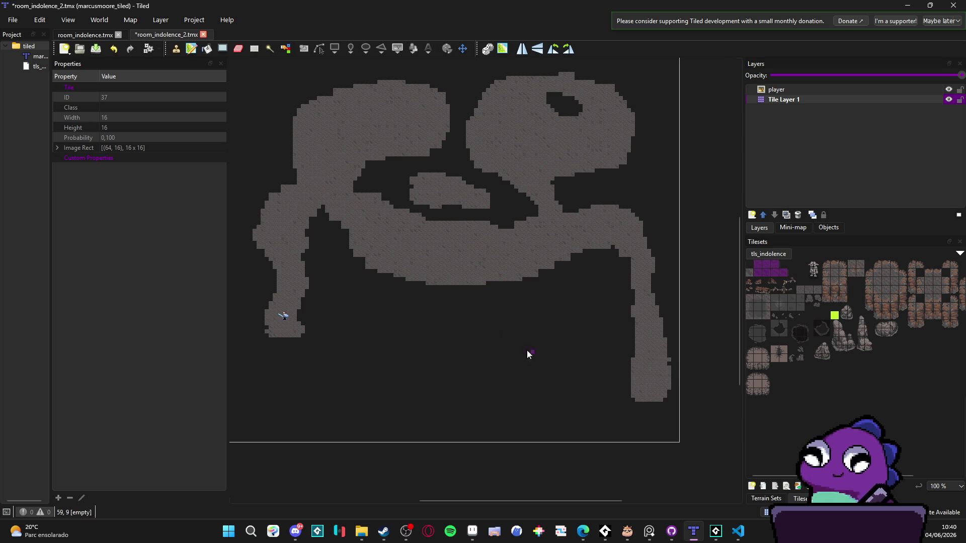
pyautogui.click(792, 90)
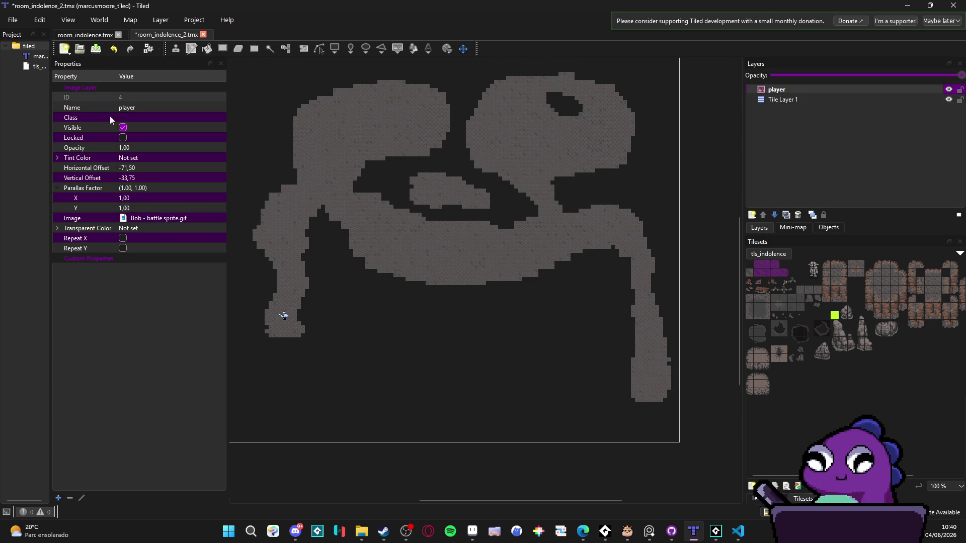
# Move the player sprite into the upper-left chamber and duplicate its layer three times, offsetting the copies.
pyautogui.moveTo(285, 314)
pyautogui.mouseDown()
pyautogui.moveTo(347, 144)
pyautogui.moveTo(374, 128)
pyautogui.moveTo(410, 139)
pyautogui.mouseUp()
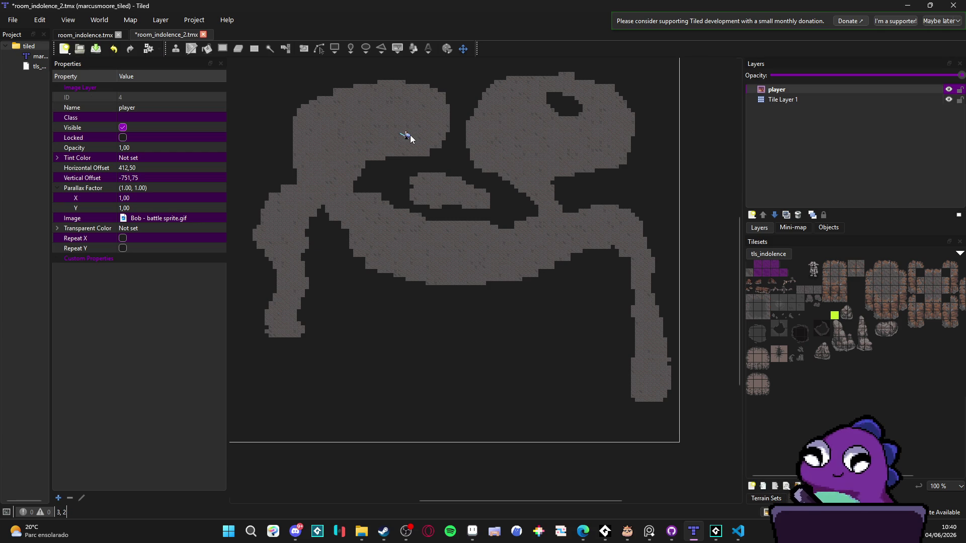
pyautogui.click(783, 216)
pyautogui.moveTo(407, 143)
pyautogui.mouseDown()
pyautogui.moveTo(406, 124)
pyautogui.moveTo(429, 117)
pyautogui.moveTo(421, 104)
pyautogui.mouseUp()
pyautogui.click(785, 215)
pyautogui.click(785, 215)
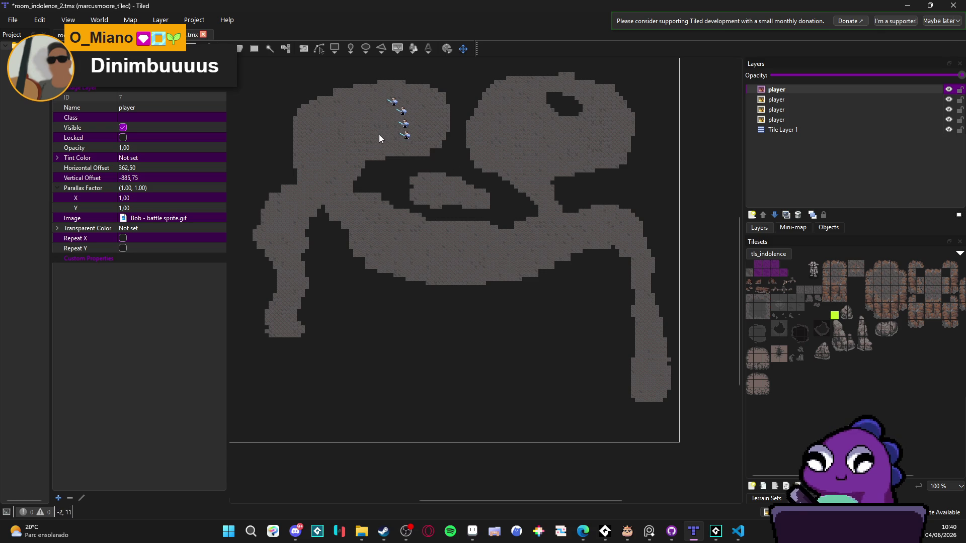
pyautogui.scroll(1, 385, 126)
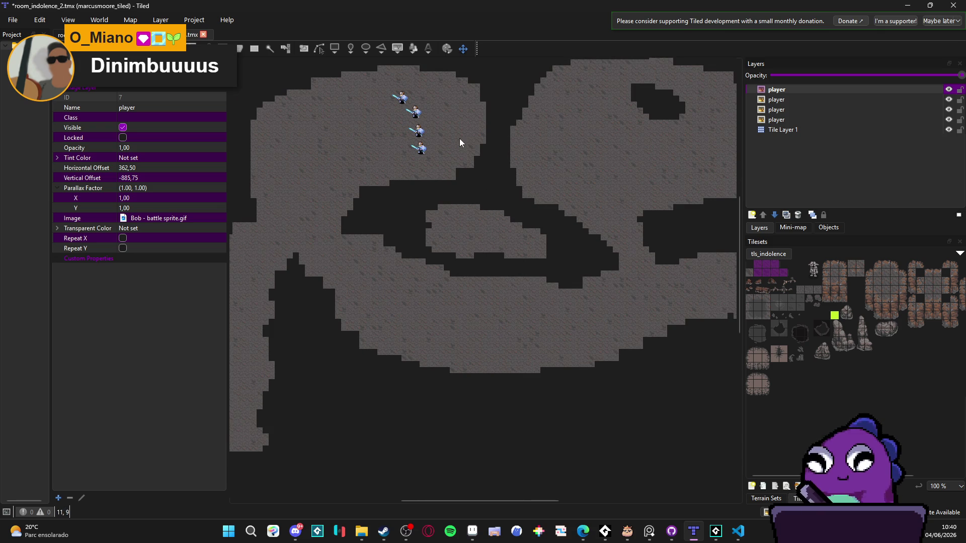
pyautogui.hscroll(5, 490, 146)
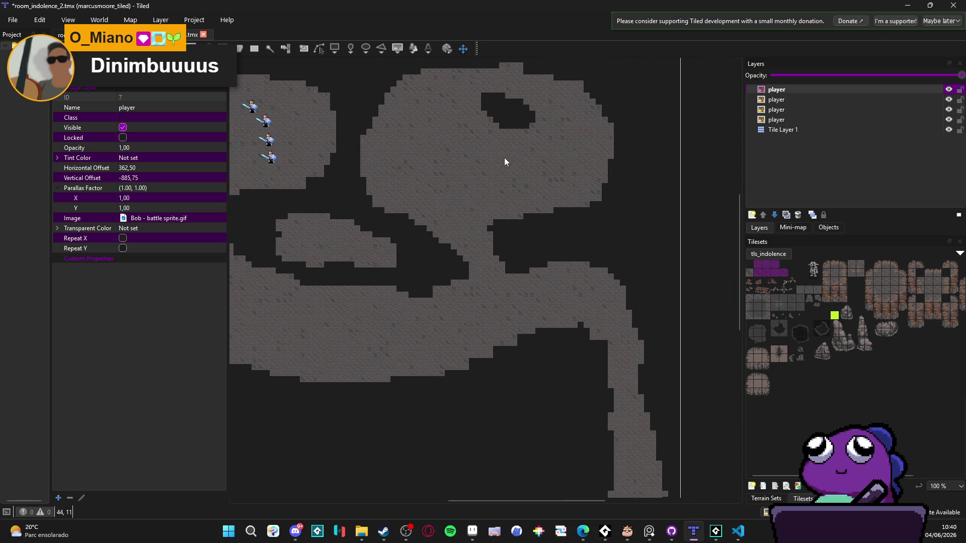
pyautogui.scroll(-1, 504, 162)
pyautogui.scroll(1, 403, 229)
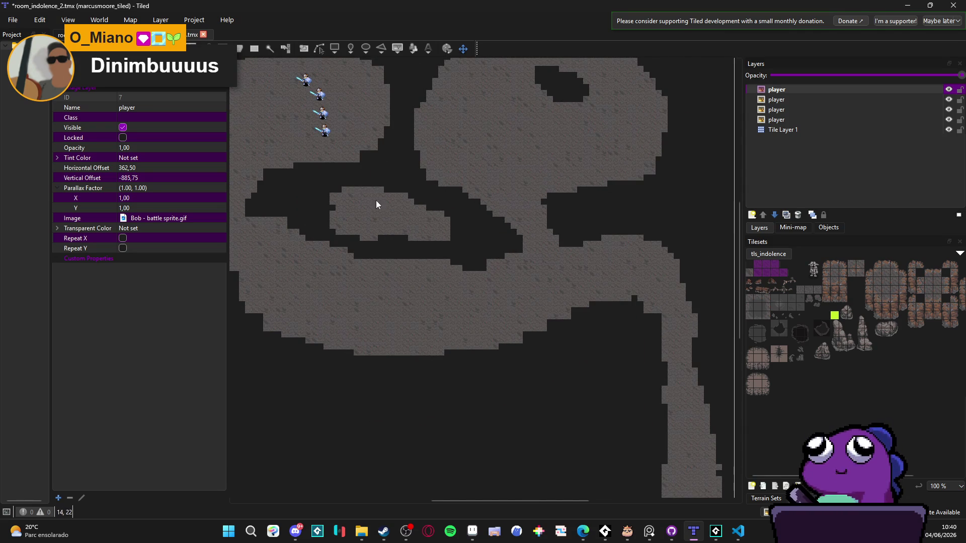
pyautogui.scroll(-1, 412, 225)
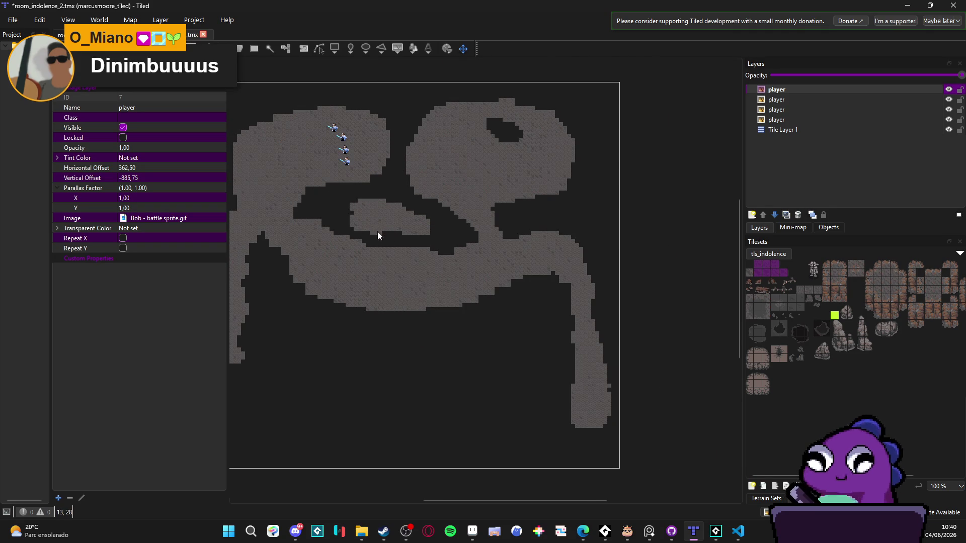
# Return to Tile Layer 1 and zoom in on the left corridor's junction with the main cave.
pyautogui.click(784, 130)
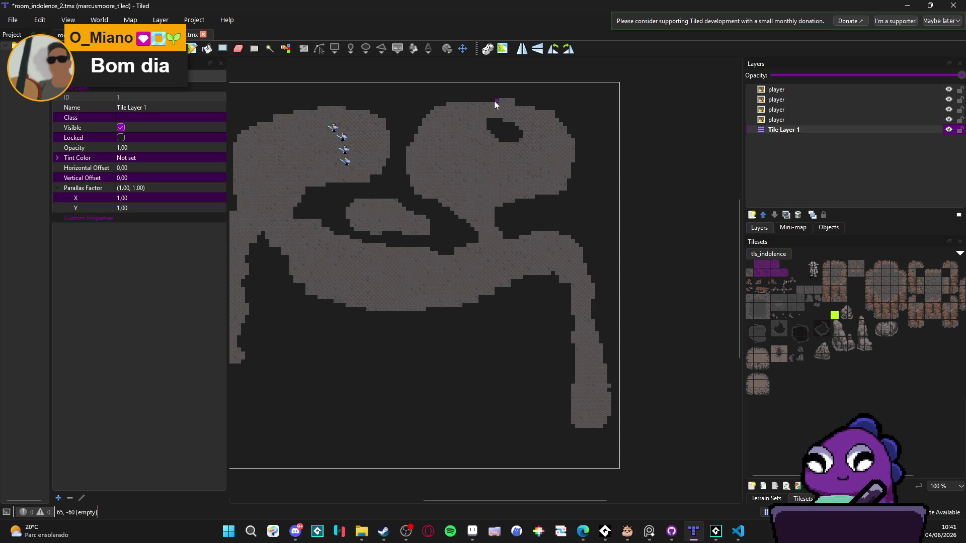
pyautogui.scroll(-1, 565, 131)
pyautogui.hscroll(-2, 566, 131)
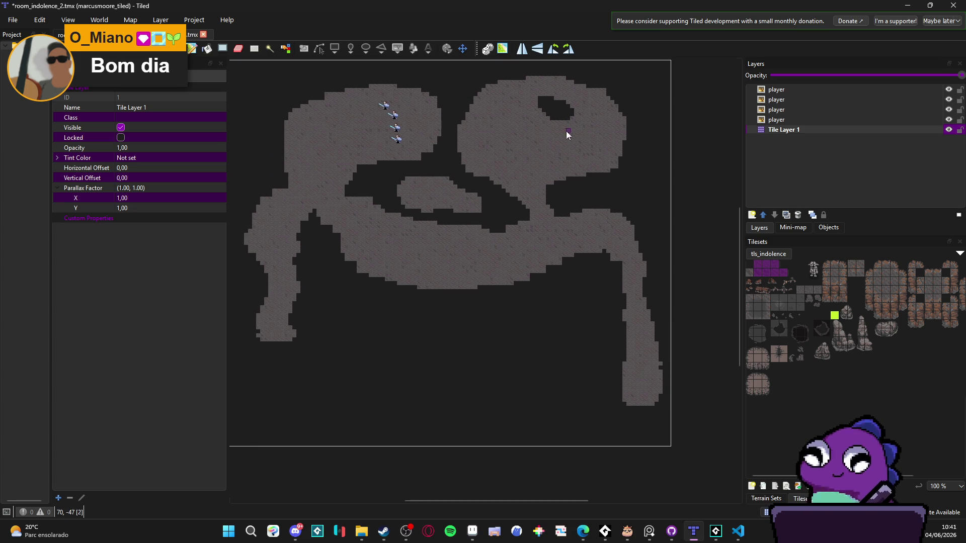
pyautogui.scroll(-1, 557, 240)
pyautogui.scroll(2, 588, 256)
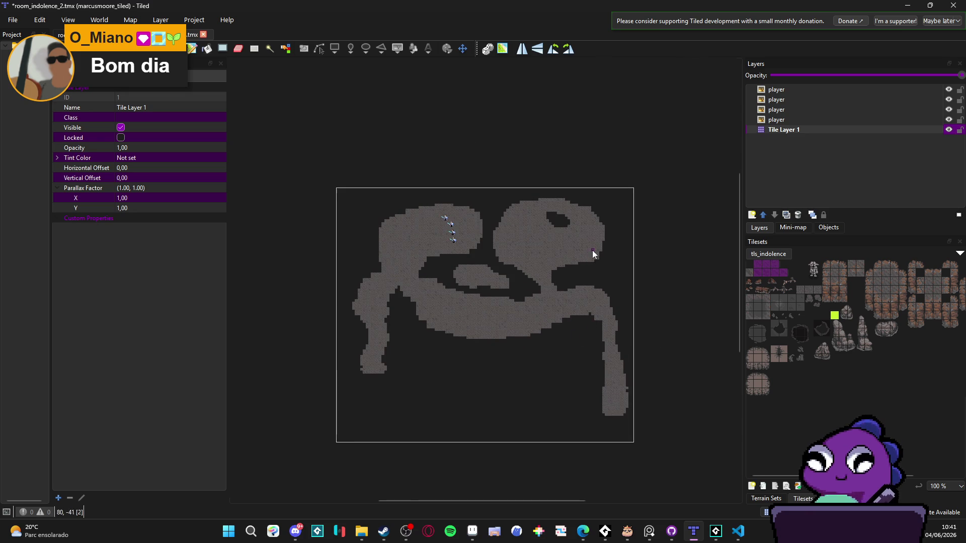
pyautogui.scroll(3, 584, 274)
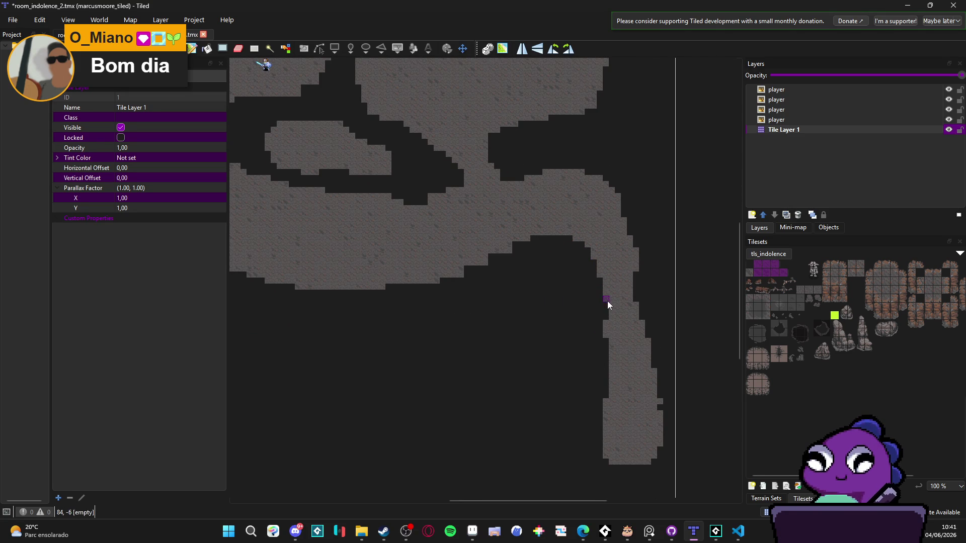
pyautogui.scroll(-3, 607, 307)
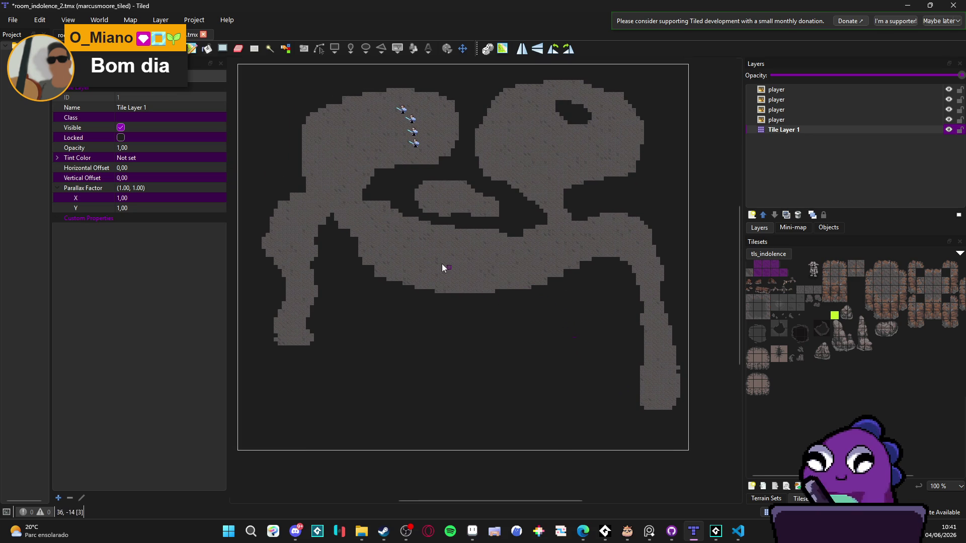
pyautogui.scroll(1, 333, 224)
# Reshape the corridor's edge tiles, trimming the upper edge and erasing a stray left-edge tile.
pyautogui.moveTo(322, 216); pyautogui.dragTo(363, 243)
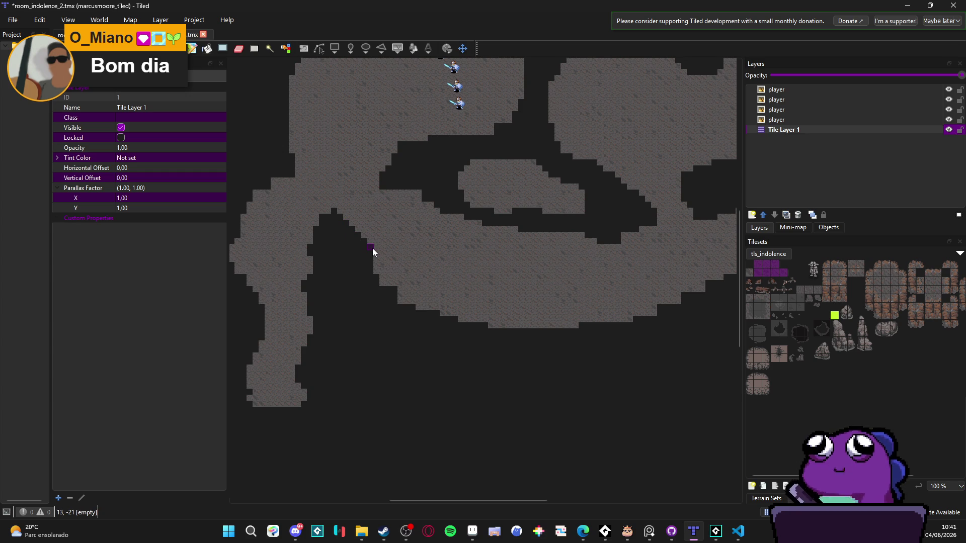
pyautogui.press('b')
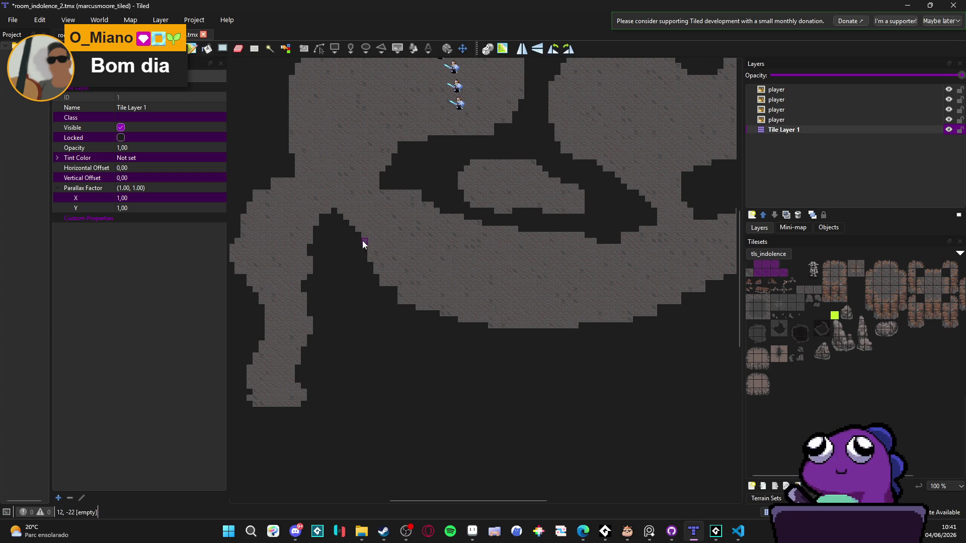
pyautogui.moveTo(339, 216); pyautogui.dragTo(325, 215)
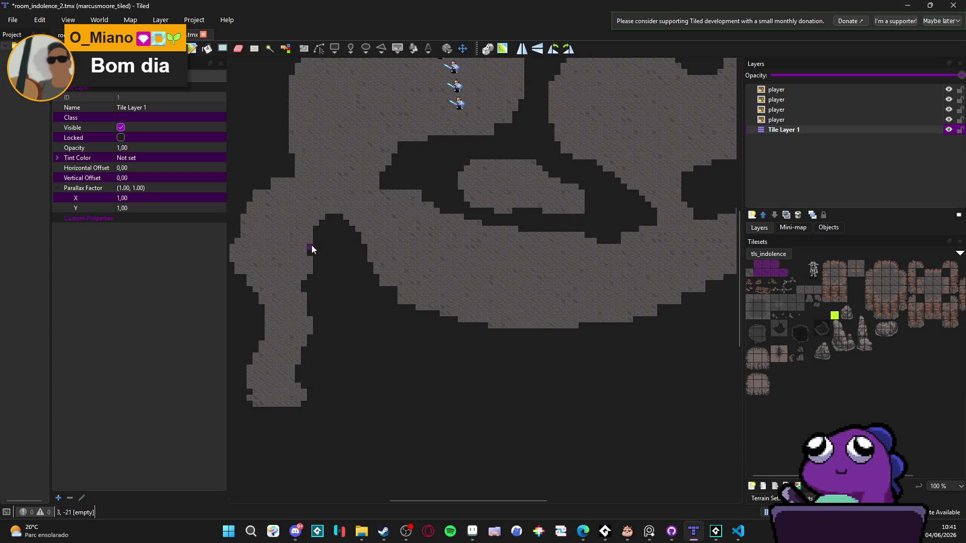
pyautogui.press('e')
pyautogui.moveTo(314, 279); pyautogui.dragTo(312, 267)
pyautogui.press('b')
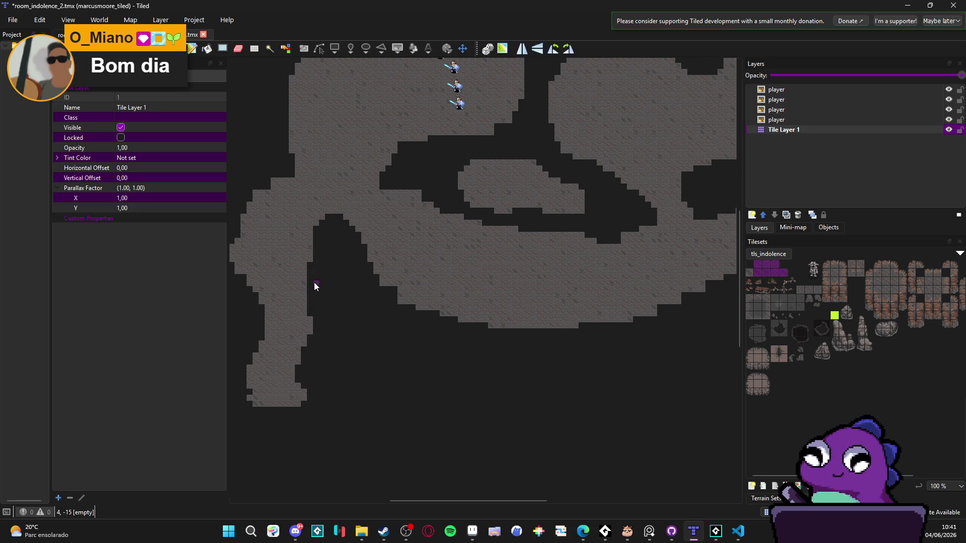
pyautogui.scroll(-2, 332, 302)
pyautogui.hscroll(-1, 332, 302)
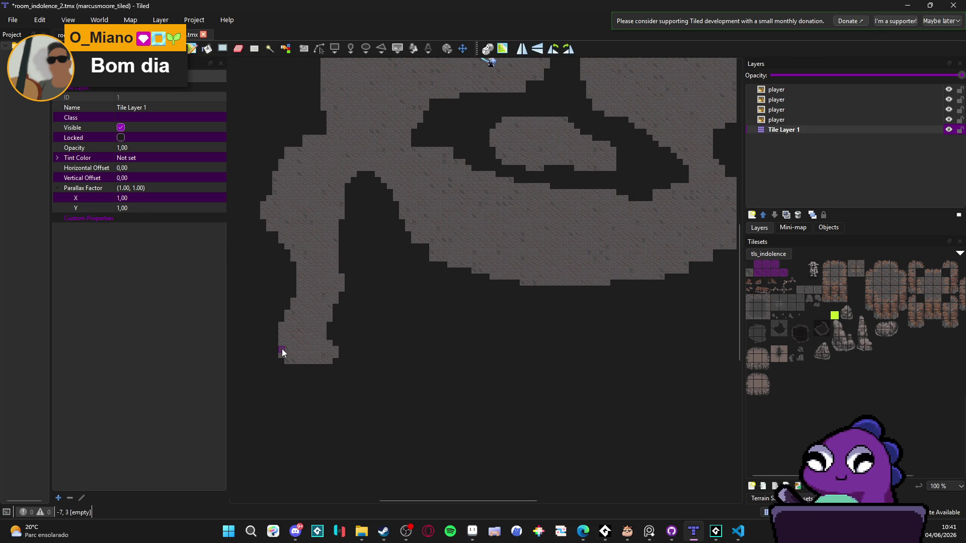
pyautogui.scroll(-3, 328, 316)
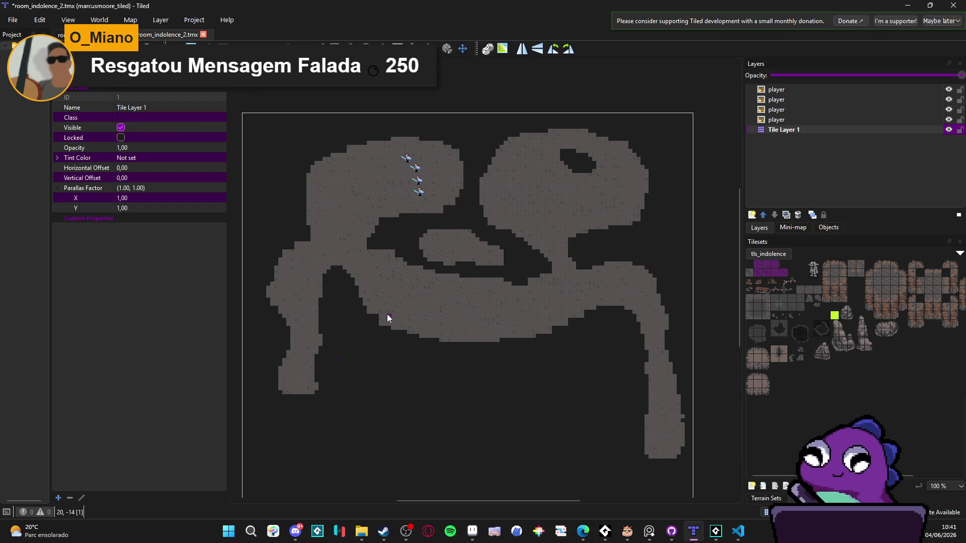
# Pan the map to bring the lower-right corridor into view.
pyautogui.moveTo(439, 348); pyautogui.dragTo(444, 340)
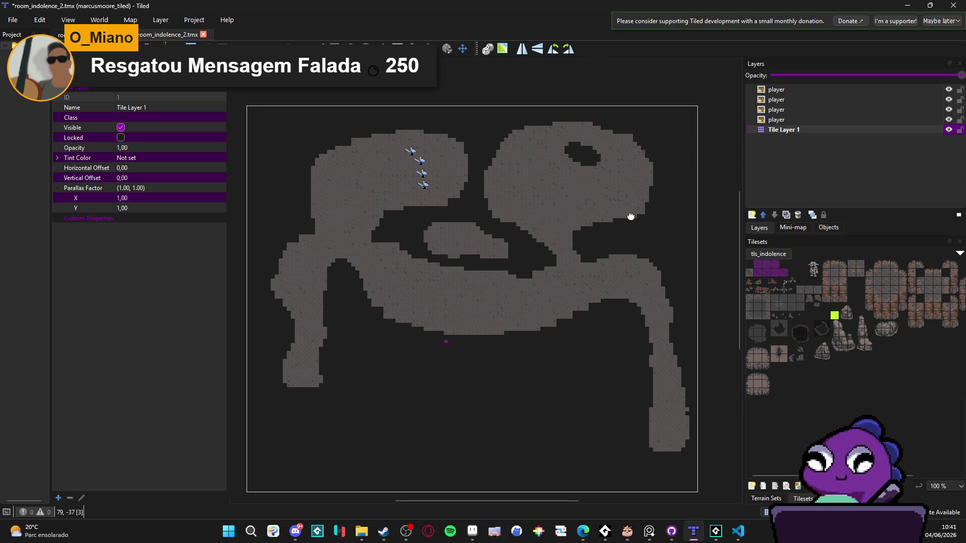
pyautogui.scroll(-3, 630, 216)
pyautogui.hscroll(1, 630, 216)
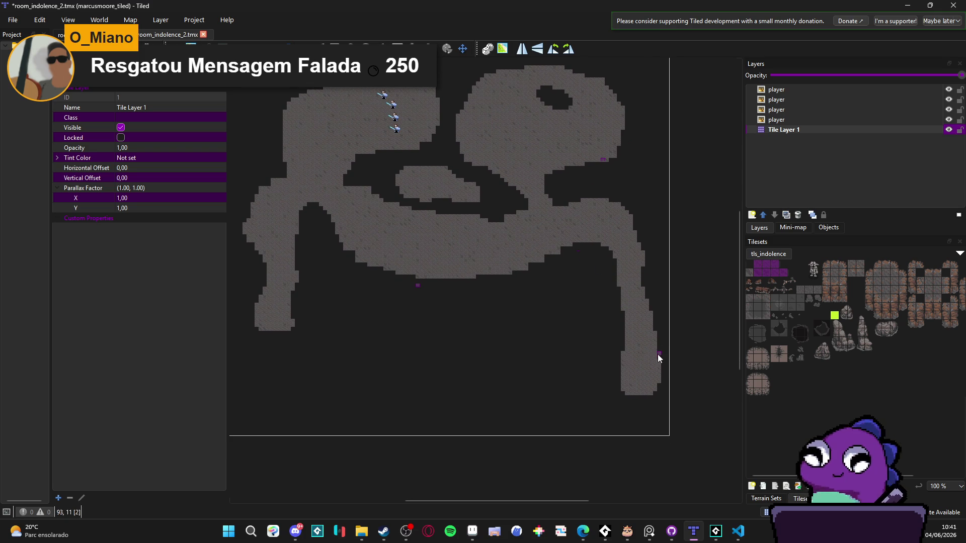
pyautogui.scroll(-1, 657, 354)
pyautogui.hscroll(1, 657, 354)
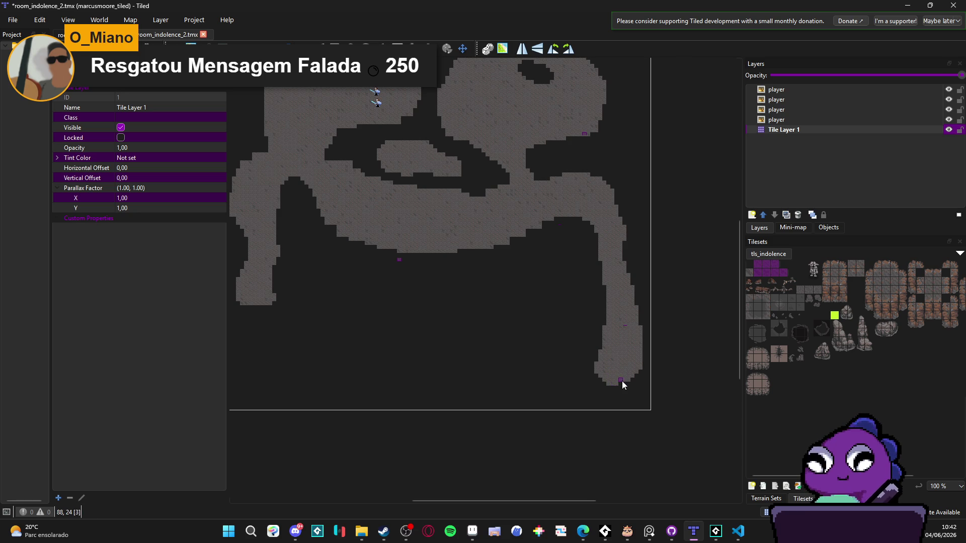
pyautogui.scroll(1, 604, 383)
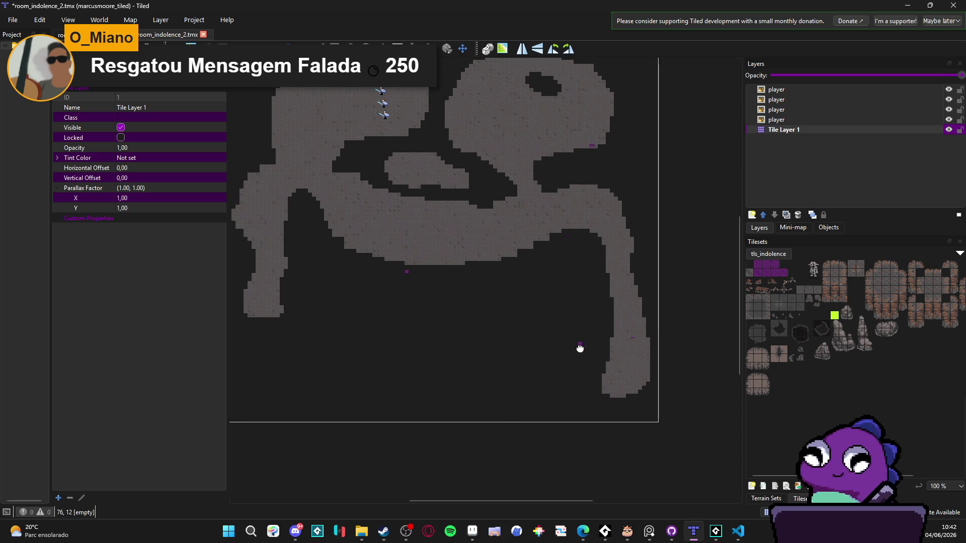
pyautogui.moveTo(466, 270)
pyautogui.mouseDown()
pyautogui.moveTo(506, 311)
pyautogui.moveTo(556, 334)
pyautogui.mouseUp()
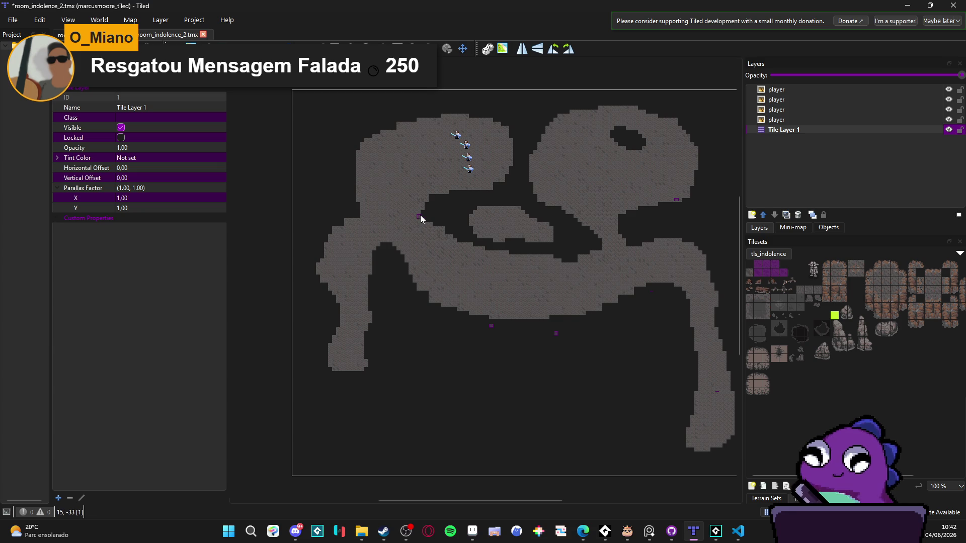
pyautogui.click(556, 332)
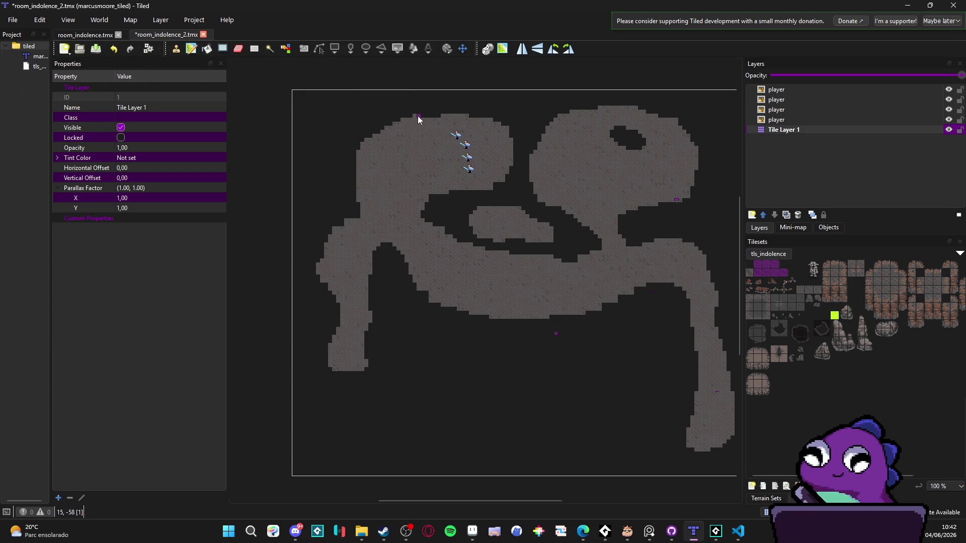
# Fill the dark notch in the upper-left floor edge, select the fourth player layer and show Terrain Sets.
pyautogui.moveTo(357, 146); pyautogui.dragTo(354, 182)
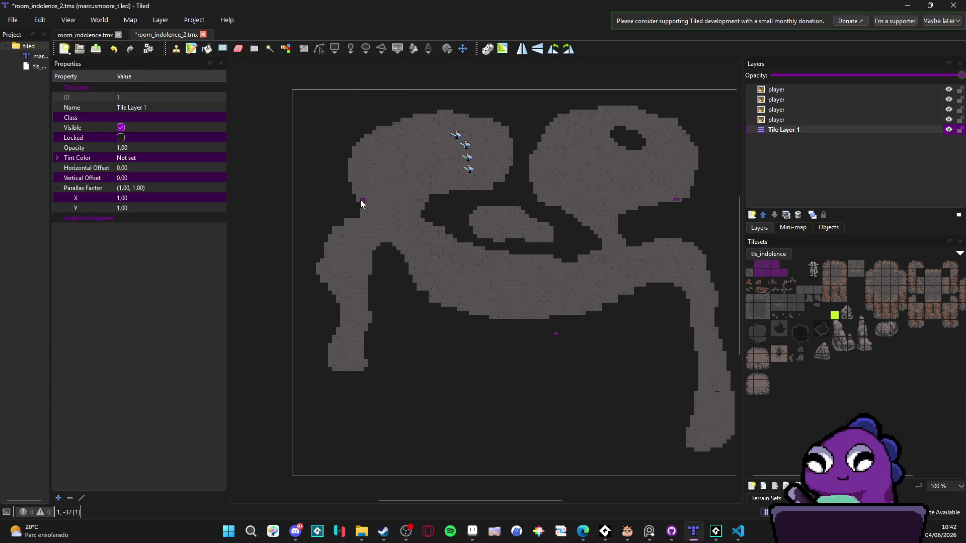
pyautogui.click(349, 151)
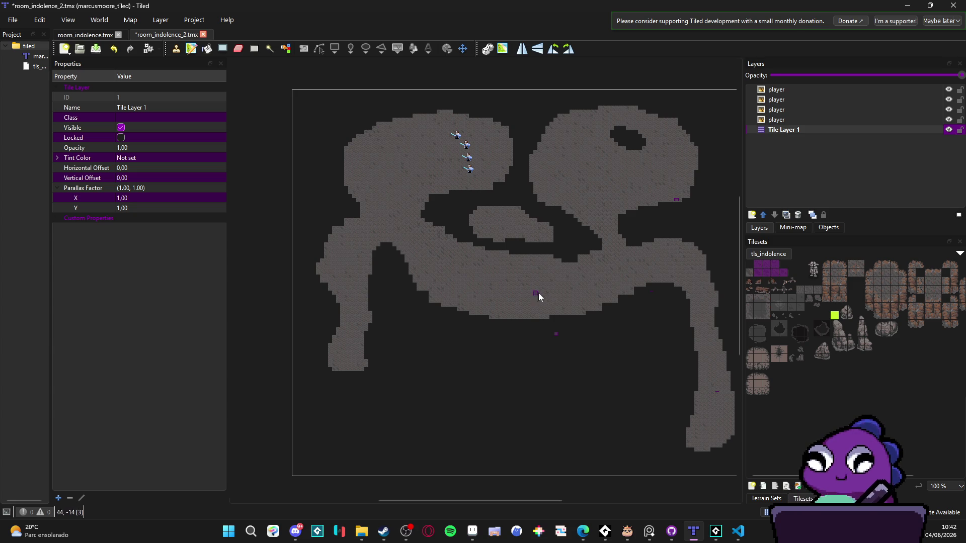
pyautogui.moveTo(583, 299)
pyautogui.mouseDown()
pyautogui.moveTo(550, 291)
pyautogui.moveTo(542, 313)
pyautogui.mouseUp()
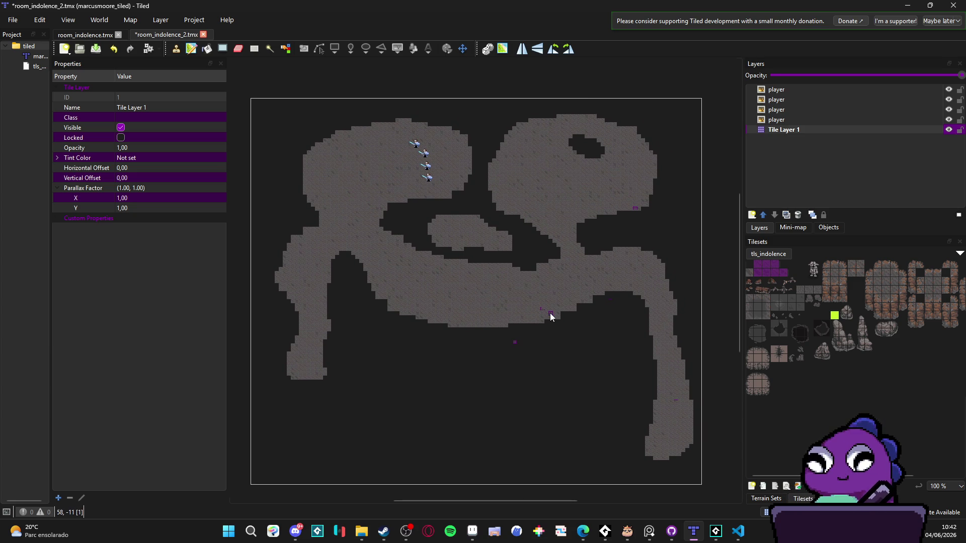
pyautogui.click(775, 120)
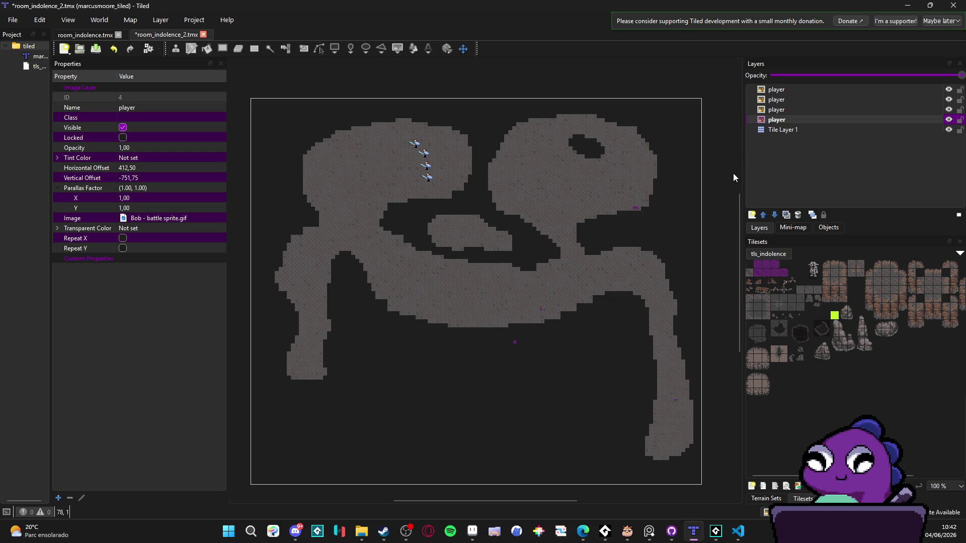
pyautogui.moveTo(505, 234); pyautogui.dragTo(499, 219)
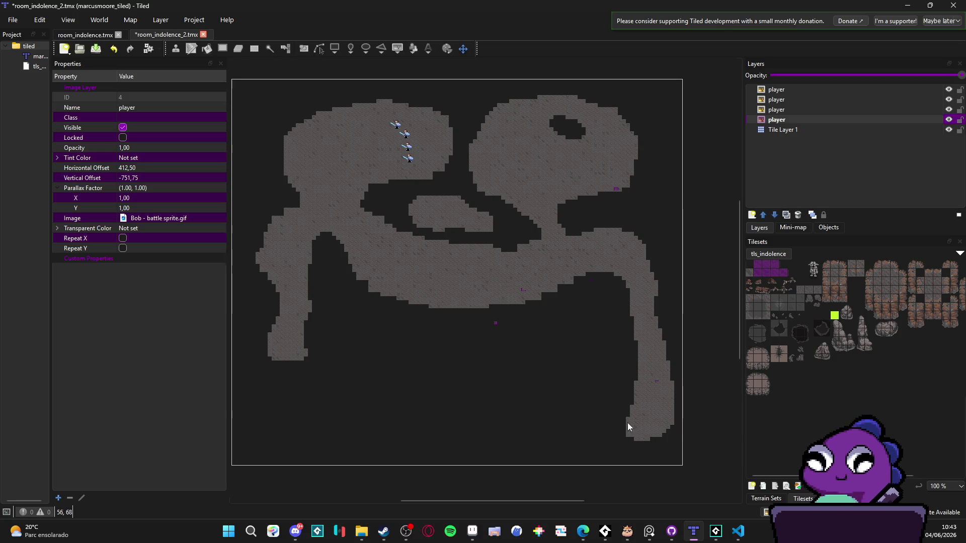
pyautogui.click(766, 498)
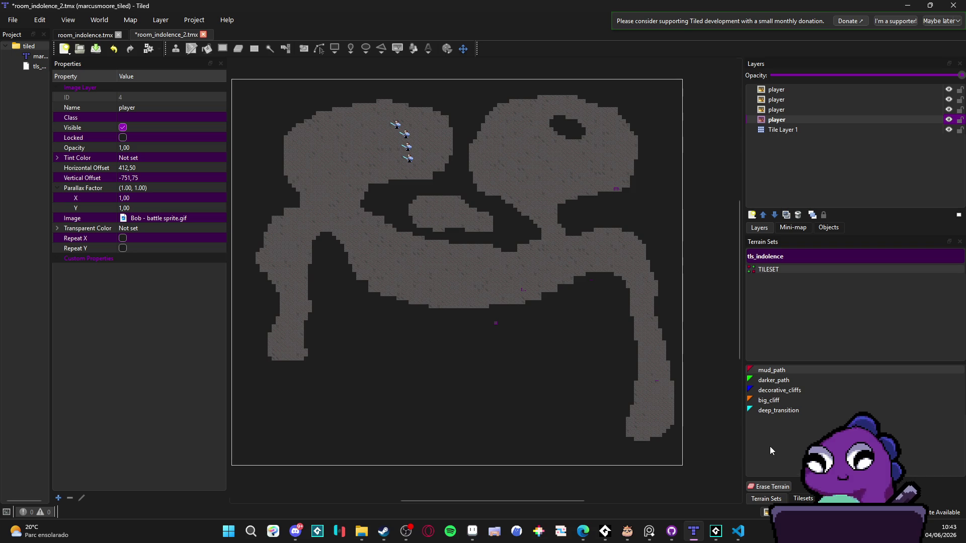
# Pick the big_cliff terrain and add a new tile layer named cliff_top above Tile Layer 1.
pyautogui.click(768, 400)
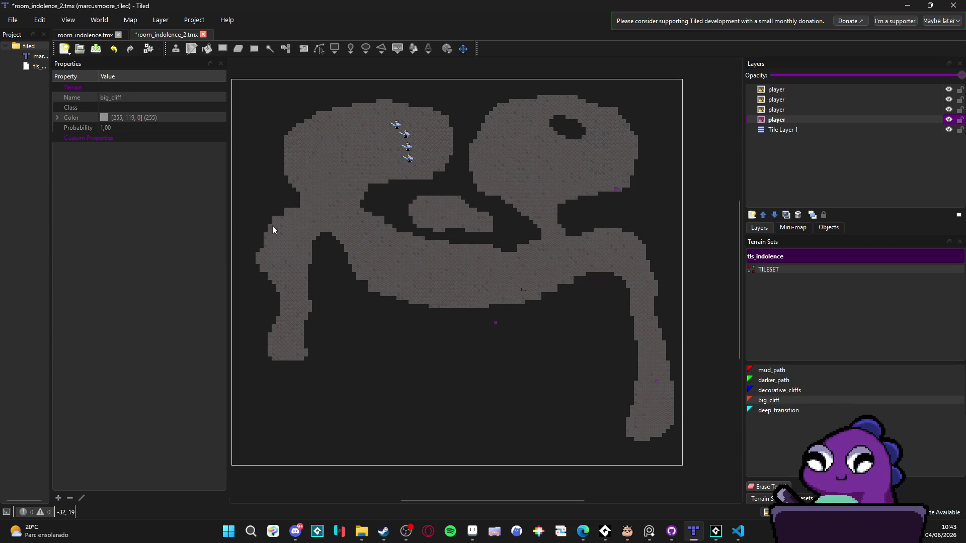
pyautogui.click(783, 130)
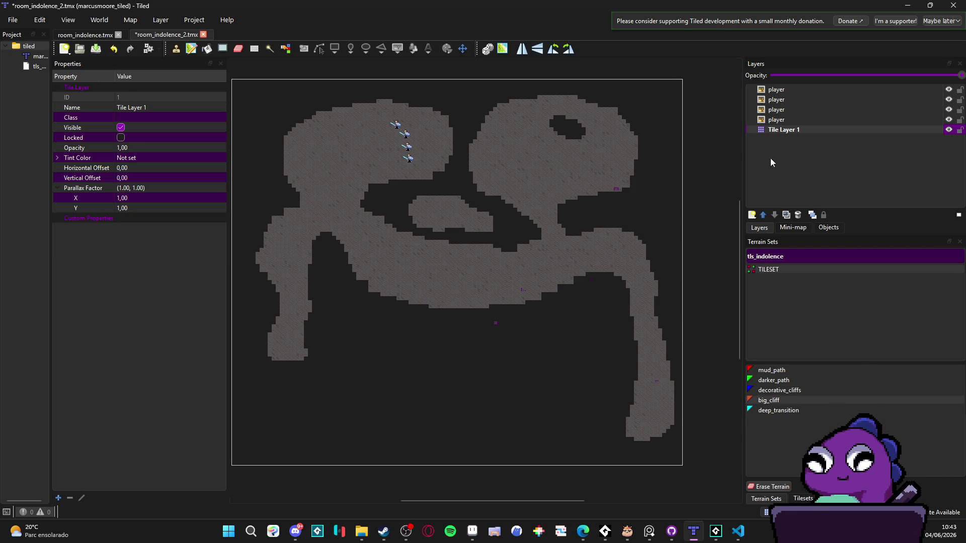
pyautogui.click(751, 214)
pyautogui.click(750, 229)
pyautogui.write('cliff_')
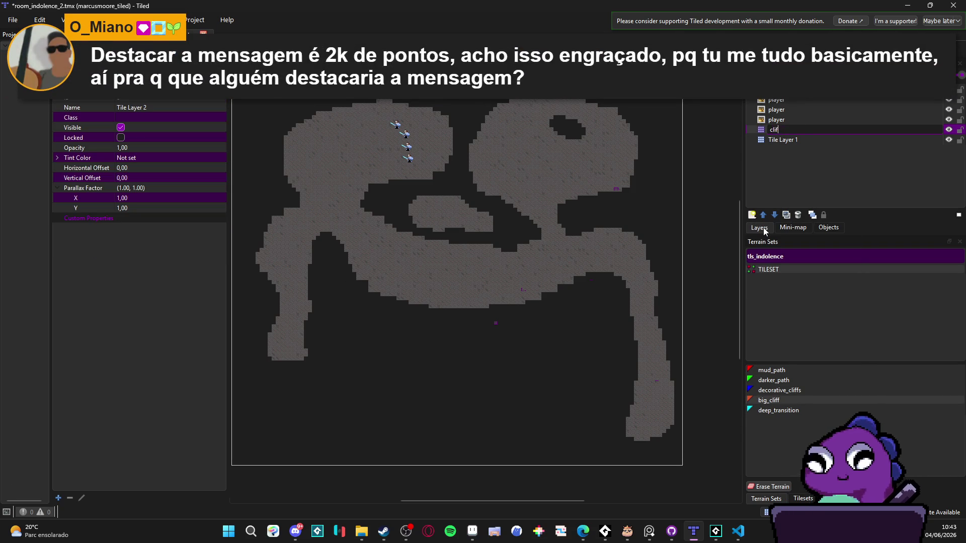
pyautogui.write('top')
pyautogui.press('Return')
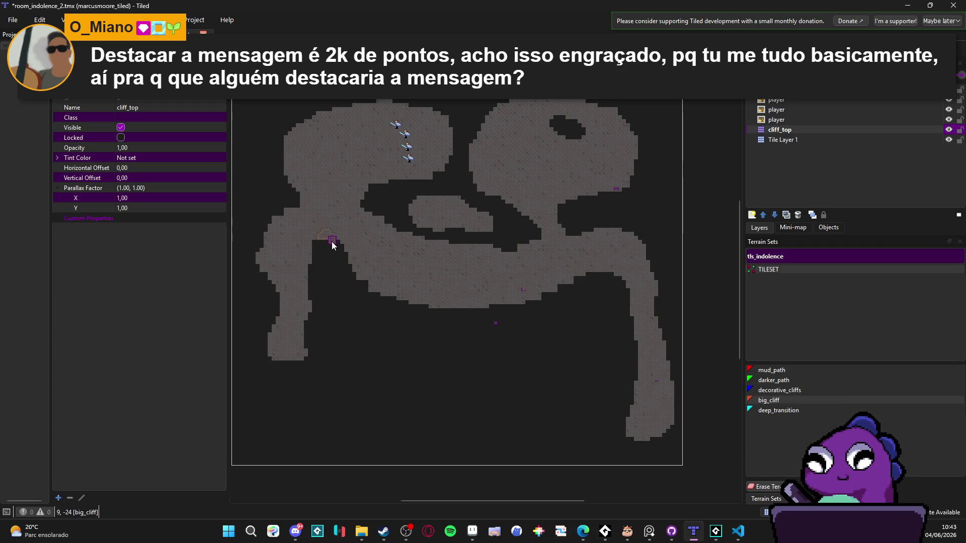
# Trace big_cliff edges around the arch, inner shore and central gap, undoing one diagonal stroke.
pyautogui.moveTo(324, 240); pyautogui.dragTo(412, 315)
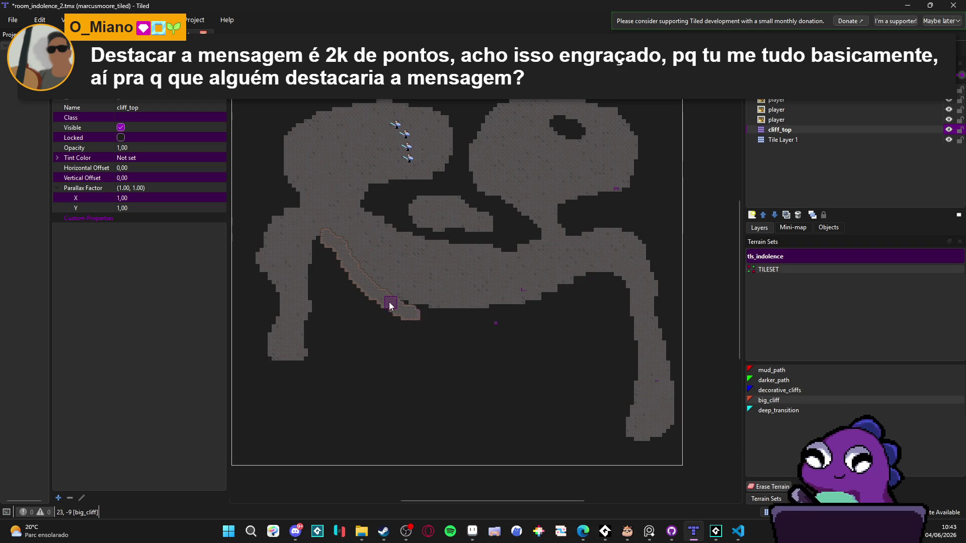
pyautogui.hotkey('ctrl', 'z')
pyautogui.moveTo(319, 240); pyautogui.dragTo(337, 249)
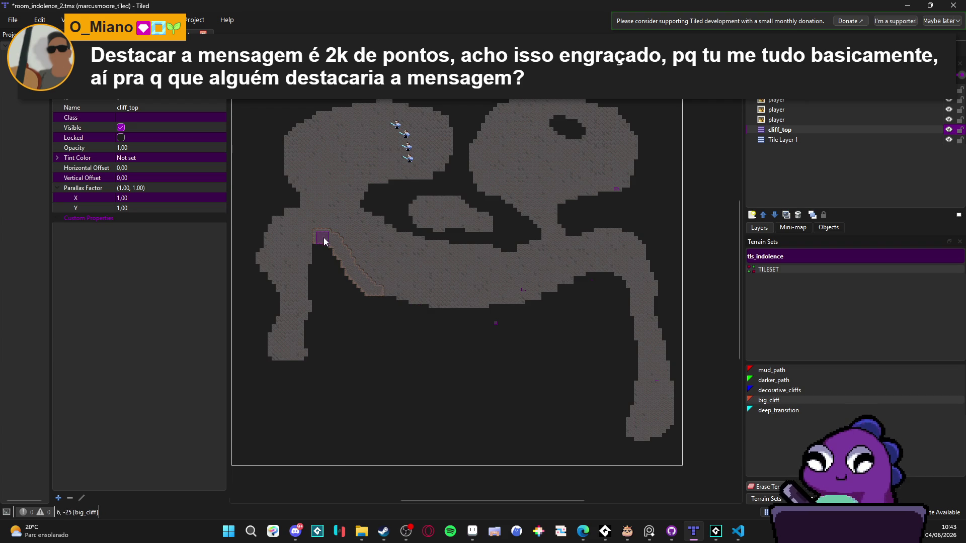
pyautogui.moveTo(310, 271)
pyautogui.mouseDown()
pyautogui.moveTo(309, 344)
pyautogui.moveTo(318, 294)
pyautogui.mouseUp()
pyautogui.moveTo(334, 260)
pyautogui.mouseDown()
pyautogui.moveTo(346, 270)
pyautogui.moveTo(318, 331)
pyautogui.moveTo(358, 300)
pyautogui.moveTo(324, 330)
pyautogui.moveTo(318, 308)
pyautogui.moveTo(261, 362)
pyautogui.moveTo(259, 273)
pyautogui.moveTo(287, 180)
pyautogui.moveTo(279, 148)
pyautogui.moveTo(297, 122)
pyautogui.moveTo(355, 104)
pyautogui.moveTo(423, 104)
pyautogui.moveTo(454, 126)
pyautogui.mouseUp()
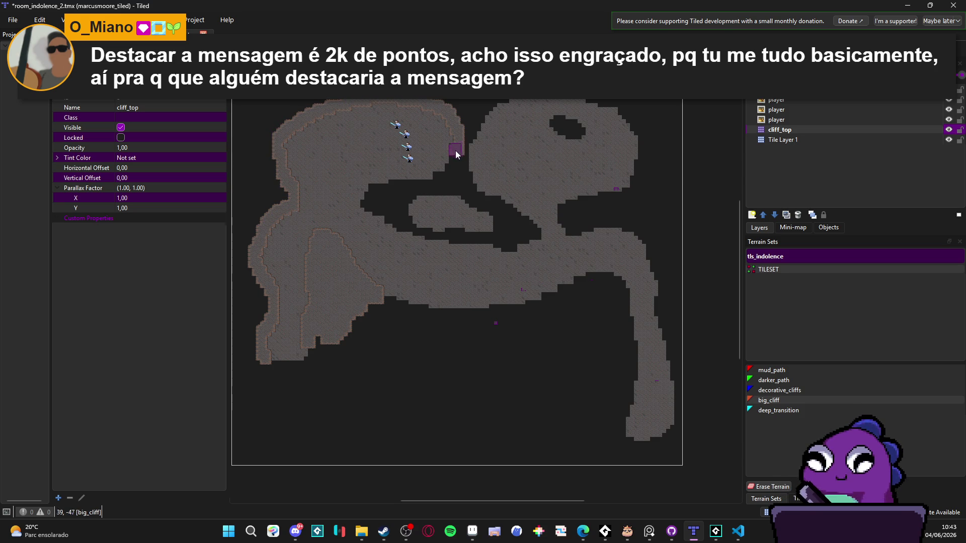
pyautogui.moveTo(438, 174)
pyautogui.mouseDown()
pyautogui.moveTo(371, 189)
pyautogui.moveTo(382, 212)
pyautogui.moveTo(392, 205)
pyautogui.moveTo(405, 220)
pyautogui.mouseUp()
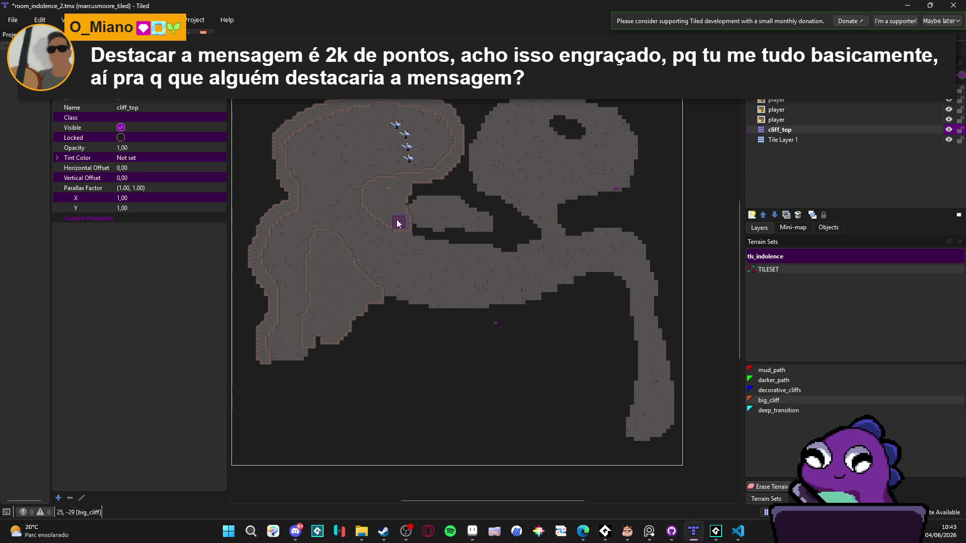
pyautogui.moveTo(418, 190)
pyautogui.mouseDown()
pyautogui.moveTo(410, 190)
pyautogui.moveTo(495, 210)
pyautogui.moveTo(503, 229)
pyautogui.mouseUp()
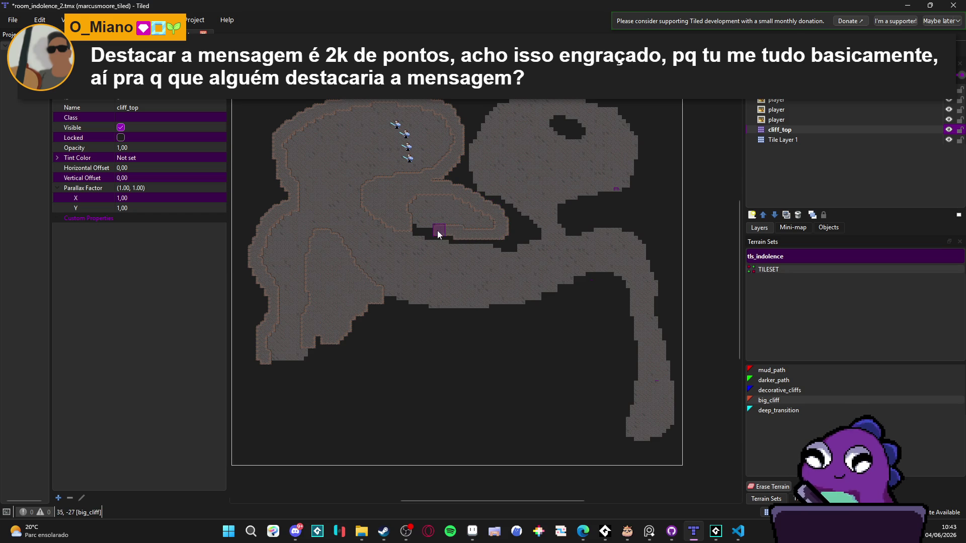
pyautogui.moveTo(418, 226); pyautogui.dragTo(523, 240)
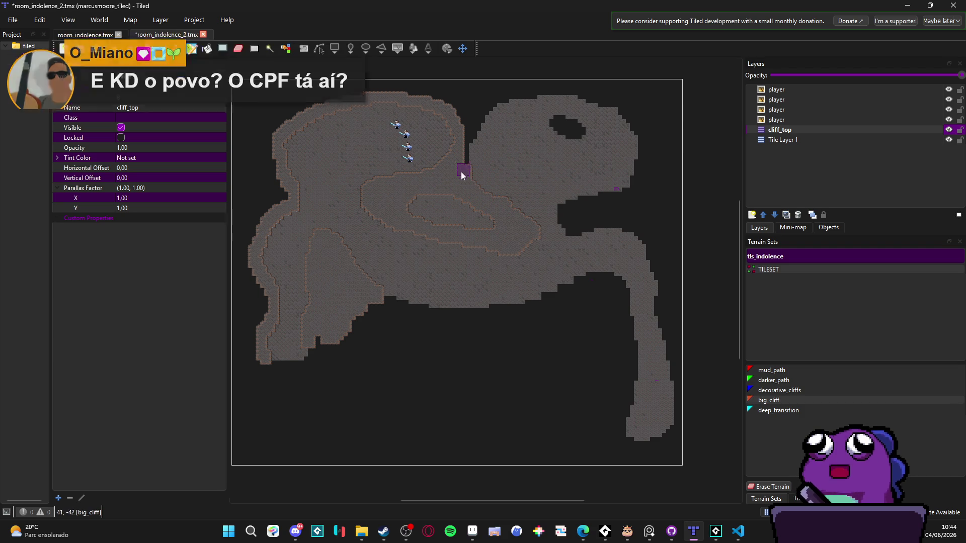
# Paint big_cliff along the top border and right edge, filling the notches there.
pyautogui.moveTo(460, 166)
pyautogui.mouseDown()
pyautogui.moveTo(466, 114)
pyautogui.moveTo(484, 104)
pyautogui.mouseUp()
pyautogui.moveTo(425, 95)
pyautogui.mouseDown()
pyautogui.moveTo(345, 92)
pyautogui.moveTo(282, 119)
pyautogui.mouseUp()
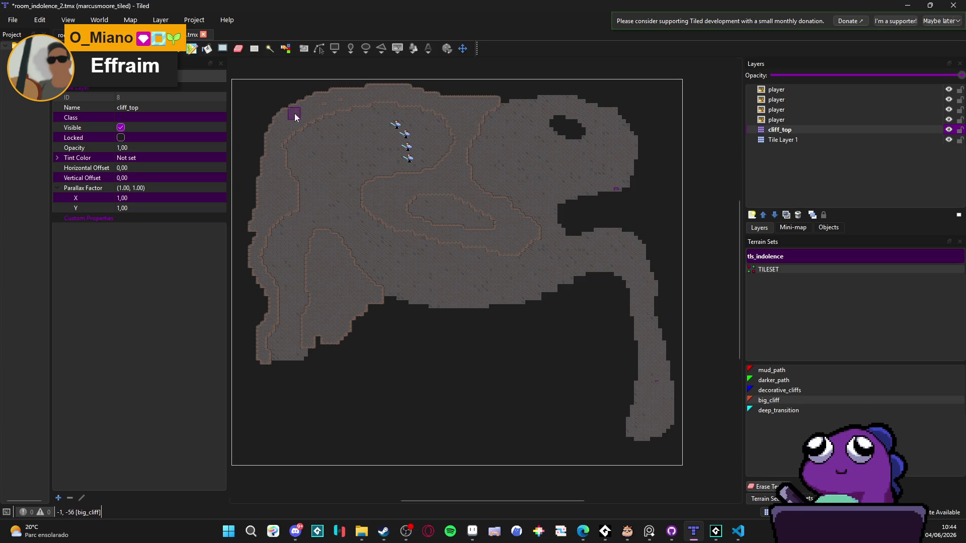
pyautogui.moveTo(291, 116); pyautogui.dragTo(385, 82)
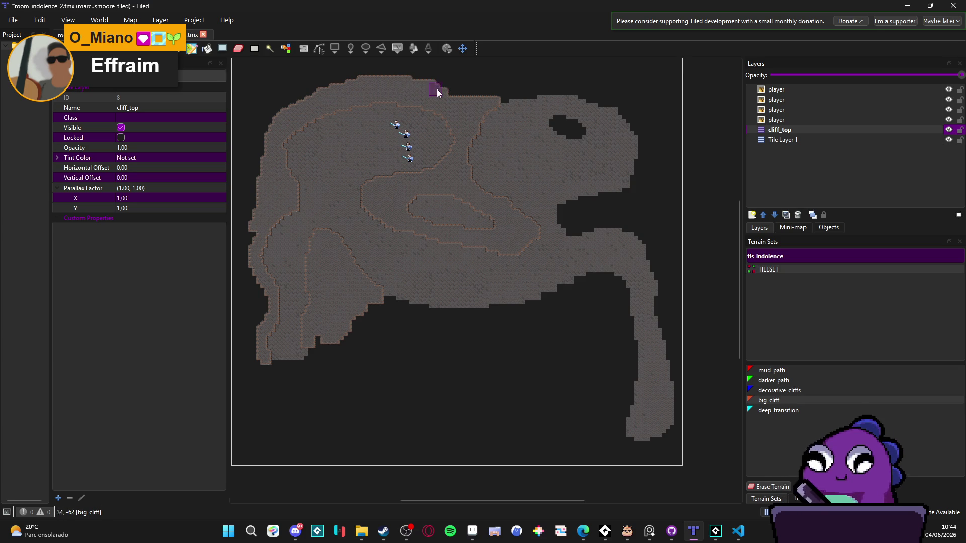
pyautogui.moveTo(486, 98)
pyautogui.mouseDown()
pyautogui.moveTo(541, 90)
pyautogui.moveTo(613, 112)
pyautogui.mouseUp()
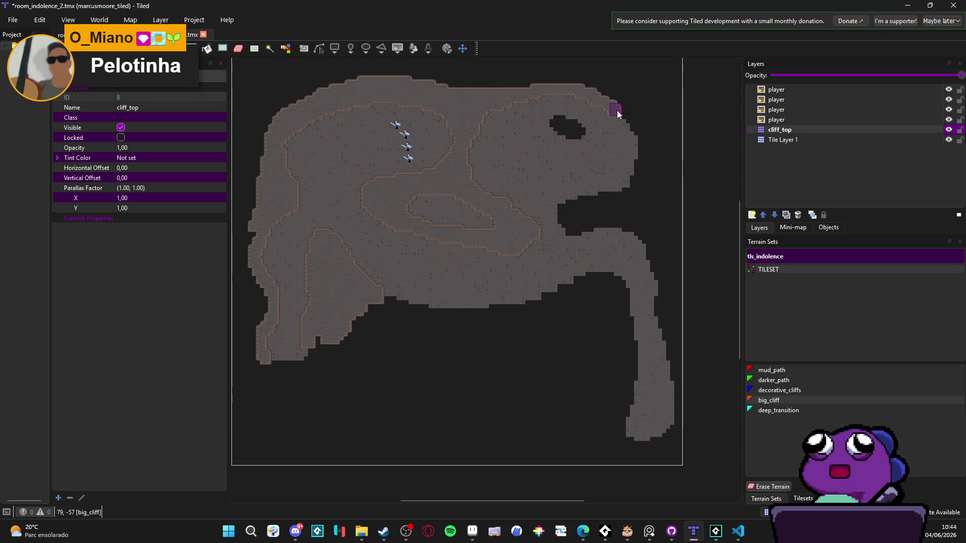
pyautogui.moveTo(616, 195)
pyautogui.mouseDown()
pyautogui.moveTo(564, 205)
pyautogui.moveTo(566, 226)
pyautogui.moveTo(626, 230)
pyautogui.moveTo(621, 218)
pyautogui.moveTo(600, 225)
pyautogui.mouseUp()
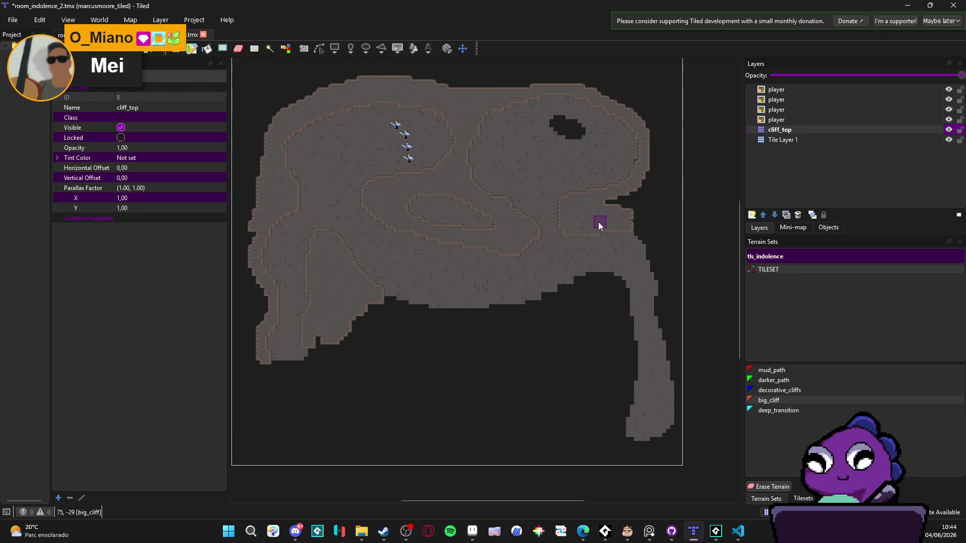
pyautogui.moveTo(633, 193); pyautogui.dragTo(632, 230)
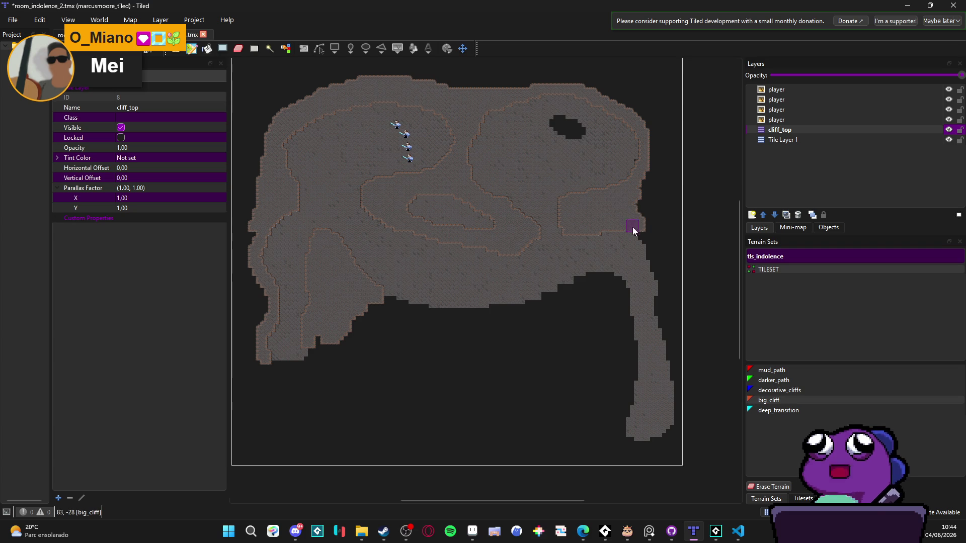
pyautogui.moveTo(661, 286)
pyautogui.mouseDown()
pyautogui.moveTo(680, 391)
pyautogui.moveTo(642, 209)
pyautogui.moveTo(651, 185)
pyautogui.moveTo(649, 219)
pyautogui.moveTo(660, 197)
pyautogui.mouseUp()
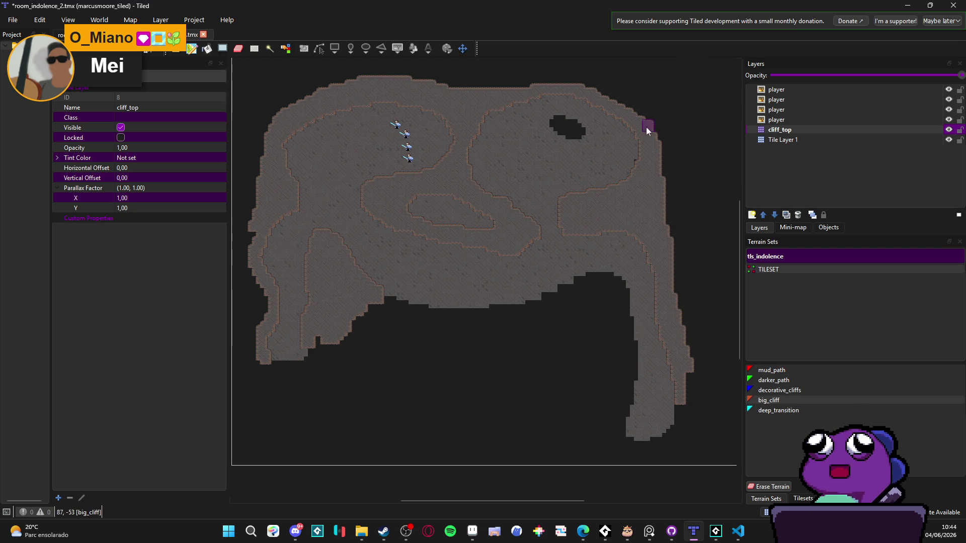
pyautogui.moveTo(617, 90)
pyautogui.mouseDown()
pyautogui.moveTo(659, 122)
pyautogui.moveTo(675, 224)
pyautogui.mouseUp()
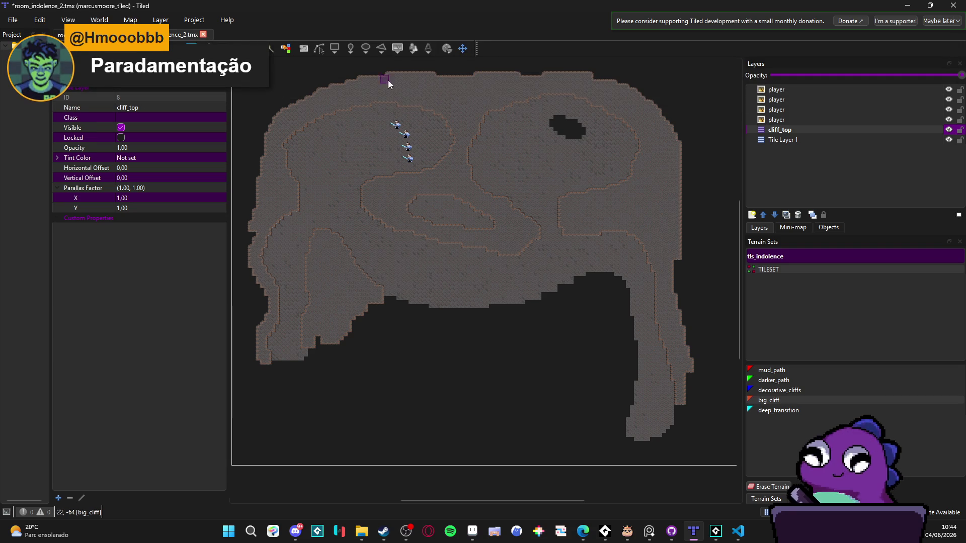
pyautogui.moveTo(454, 80)
pyautogui.mouseDown()
pyautogui.moveTo(396, 76)
pyautogui.moveTo(304, 95)
pyautogui.moveTo(334, 80)
pyautogui.moveTo(318, 101)
pyautogui.moveTo(328, 80)
pyautogui.moveTo(255, 138)
pyautogui.moveTo(269, 162)
pyautogui.moveTo(259, 150)
pyautogui.moveTo(267, 189)
pyautogui.moveTo(246, 156)
pyautogui.moveTo(291, 80)
pyautogui.moveTo(411, 74)
pyautogui.mouseUp()
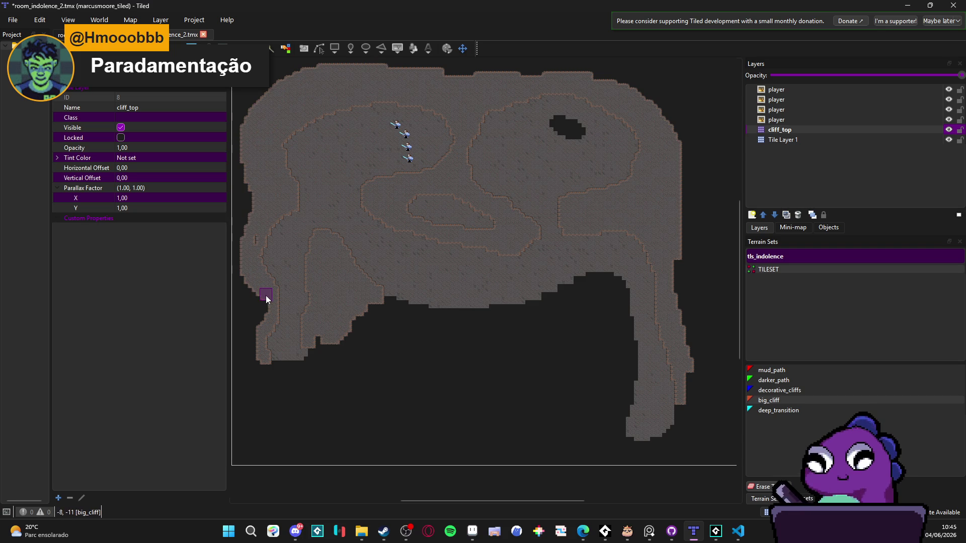
# Straighten the left-edge cliff and fill the lower-left gap and top-left corner with big_cliff.
pyautogui.moveTo(252, 275); pyautogui.dragTo(258, 318)
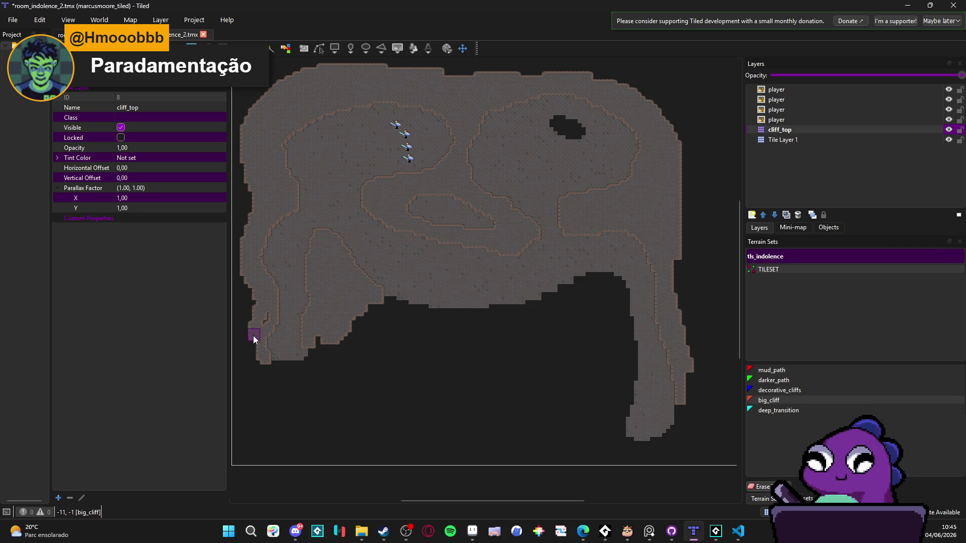
pyautogui.moveTo(248, 355); pyautogui.dragTo(247, 254)
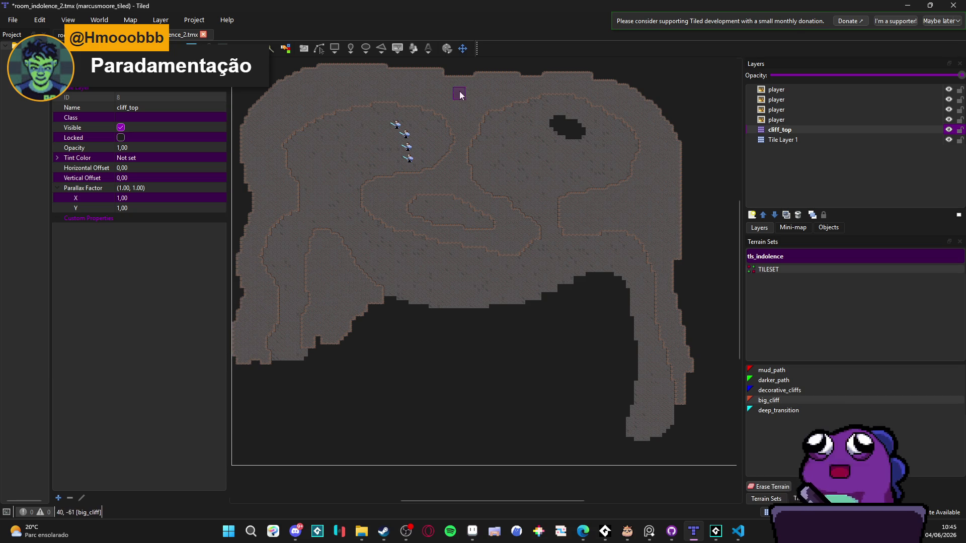
pyautogui.scroll(2, 416, 90)
pyautogui.moveTo(365, 113)
pyautogui.mouseDown()
pyautogui.moveTo(287, 156)
pyautogui.moveTo(370, 121)
pyautogui.mouseUp()
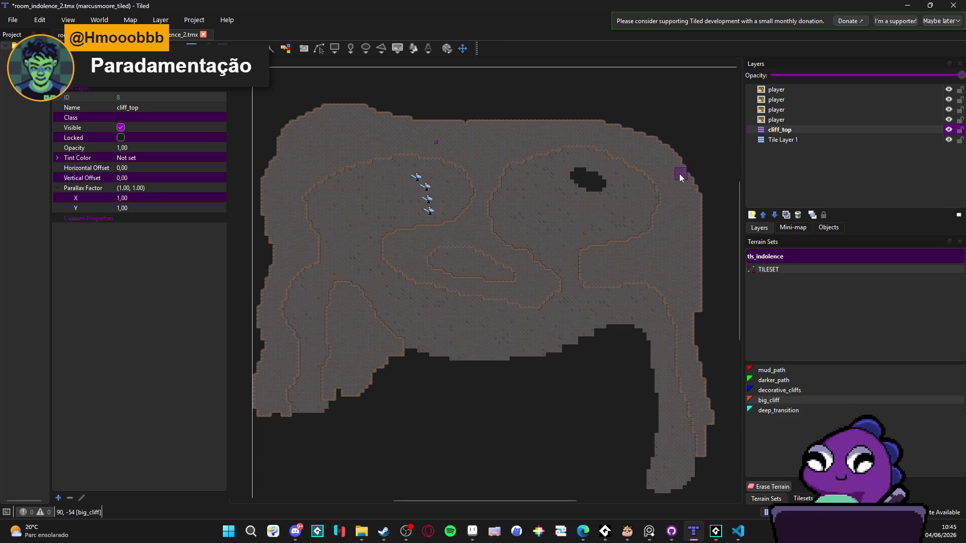
pyautogui.scroll(-1, 608, 196)
pyautogui.click(786, 140)
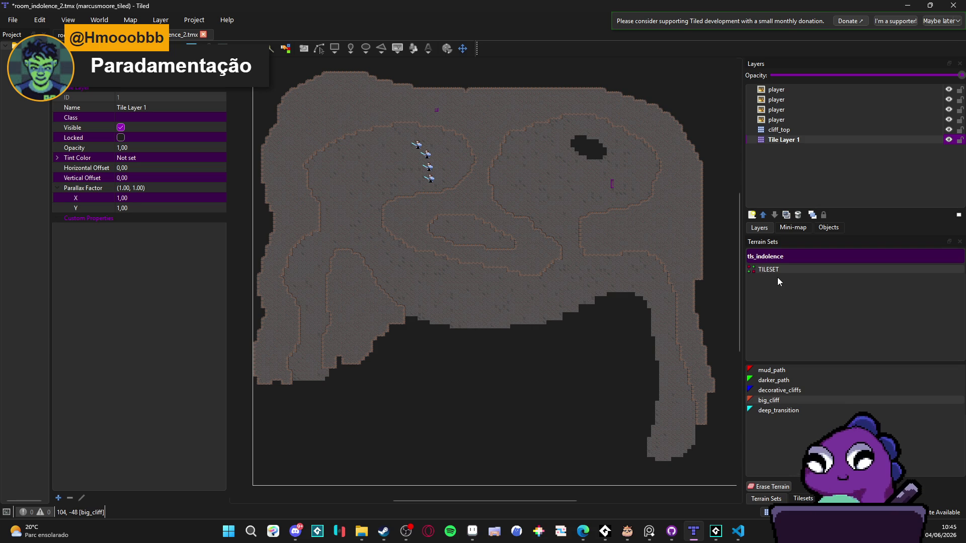
# Add a tile layer named mud_path and select the mud_path terrain.
pyautogui.click(752, 214)
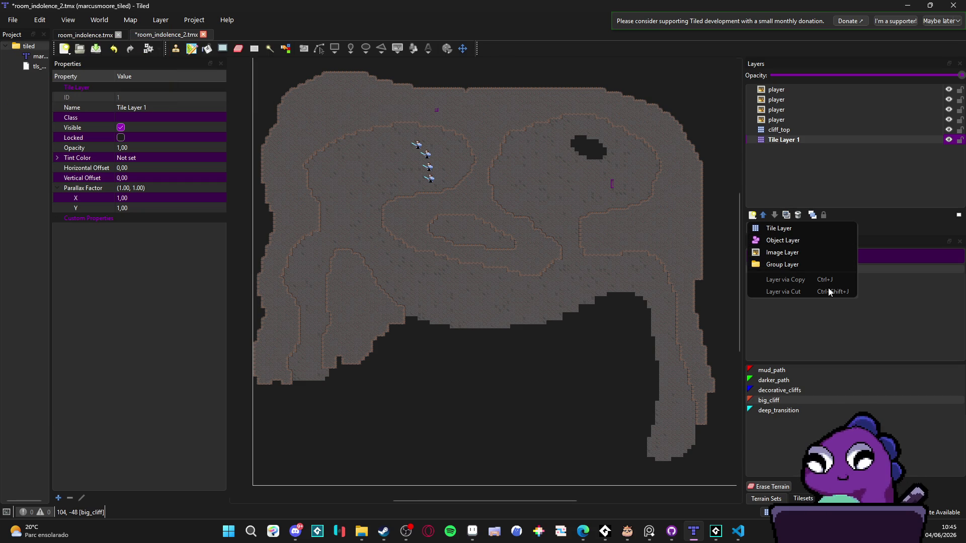
pyautogui.click(792, 232)
pyautogui.write('mud_path')
pyautogui.press('Return')
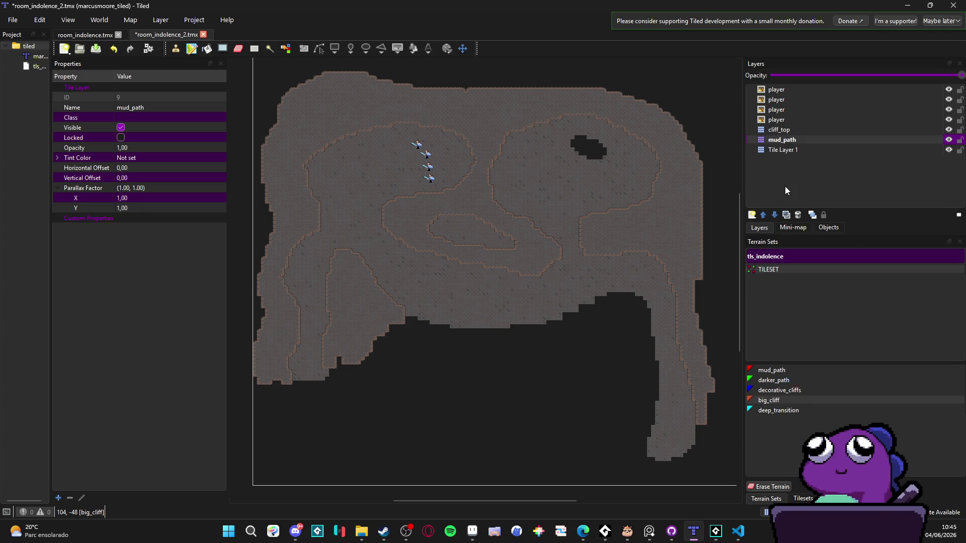
pyautogui.click(770, 370)
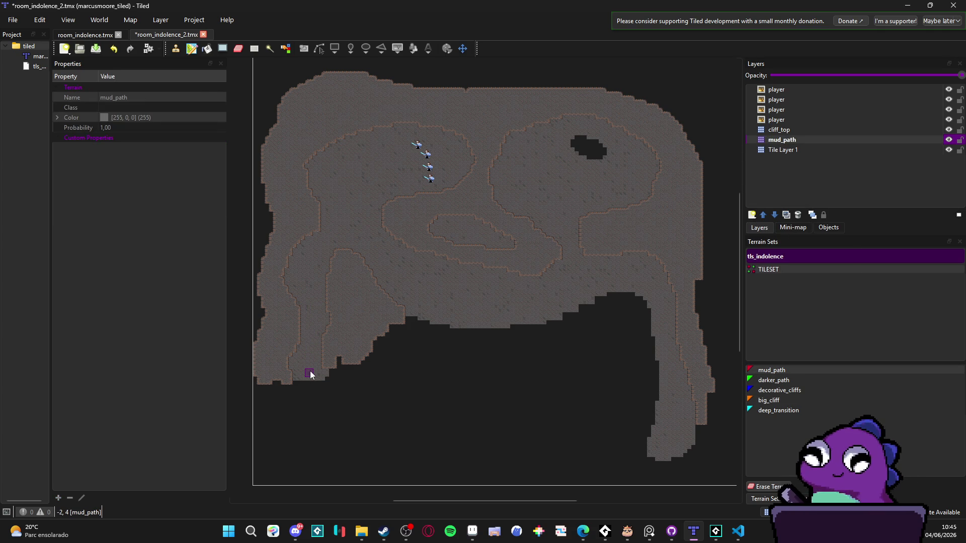
# Paint mud_path trails from the bottom-left up to the top loop, through the centre and rightward.
pyautogui.moveTo(305, 364); pyautogui.dragTo(313, 316)
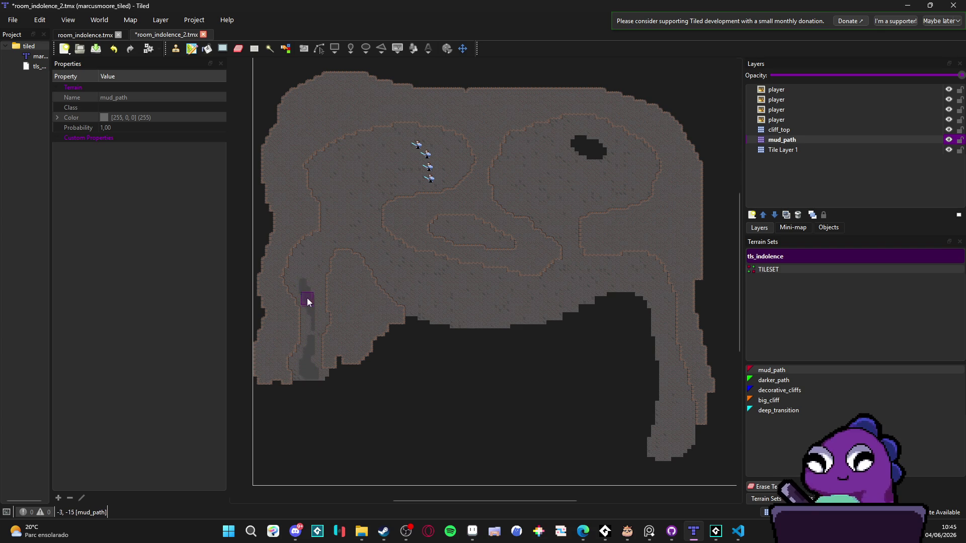
pyautogui.moveTo(312, 273)
pyautogui.mouseDown()
pyautogui.moveTo(316, 249)
pyautogui.moveTo(351, 200)
pyautogui.moveTo(340, 182)
pyautogui.moveTo(410, 140)
pyautogui.moveTo(386, 162)
pyautogui.moveTo(448, 162)
pyautogui.moveTo(427, 155)
pyautogui.moveTo(330, 177)
pyautogui.mouseUp()
pyautogui.moveTo(360, 210)
pyautogui.mouseDown()
pyautogui.moveTo(364, 185)
pyautogui.moveTo(384, 261)
pyautogui.moveTo(366, 241)
pyautogui.mouseUp()
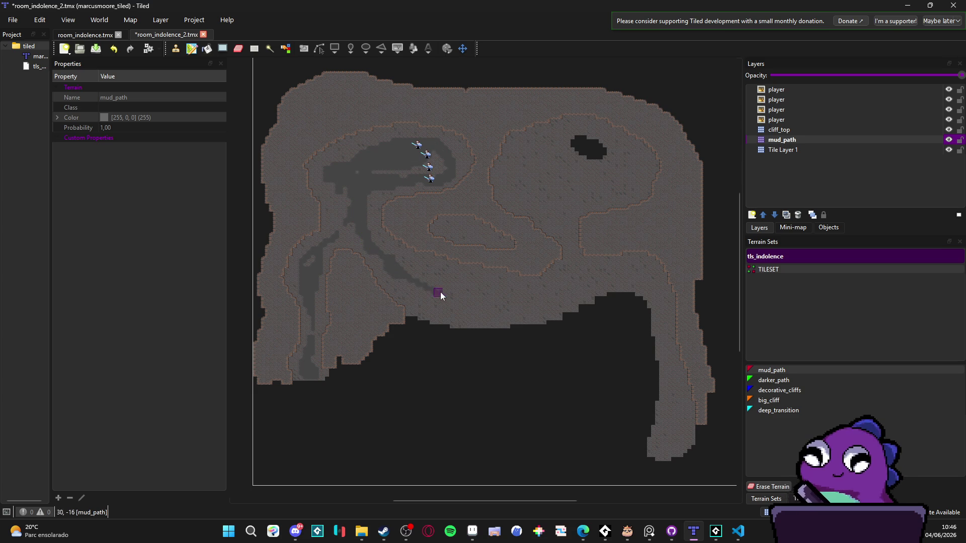
pyautogui.moveTo(426, 283)
pyautogui.mouseDown()
pyautogui.moveTo(509, 315)
pyautogui.moveTo(545, 294)
pyautogui.moveTo(574, 244)
pyautogui.moveTo(524, 174)
pyautogui.mouseUp()
pyautogui.moveTo(579, 189)
pyautogui.mouseDown()
pyautogui.moveTo(609, 198)
pyautogui.moveTo(627, 180)
pyautogui.mouseUp()
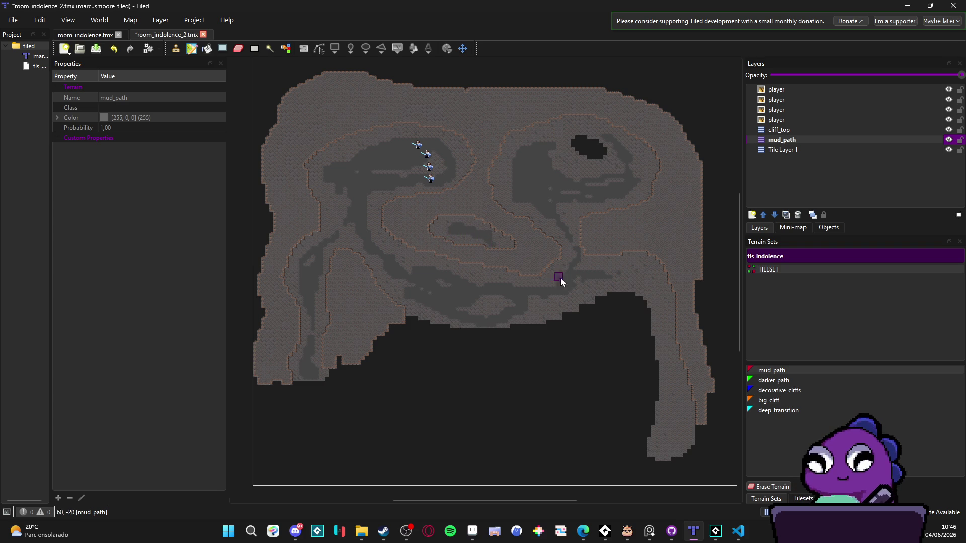
# Add a mud patch near the trail's bottom, then reselect cliff_top with the big_cliff terrain.
pyautogui.scroll(-1, 597, 299)
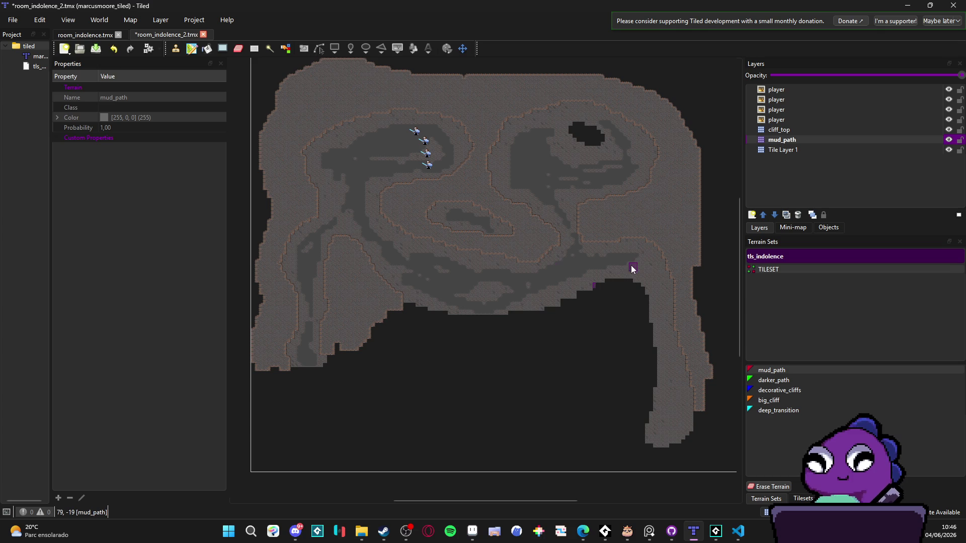
pyautogui.moveTo(650, 267); pyautogui.dragTo(645, 256)
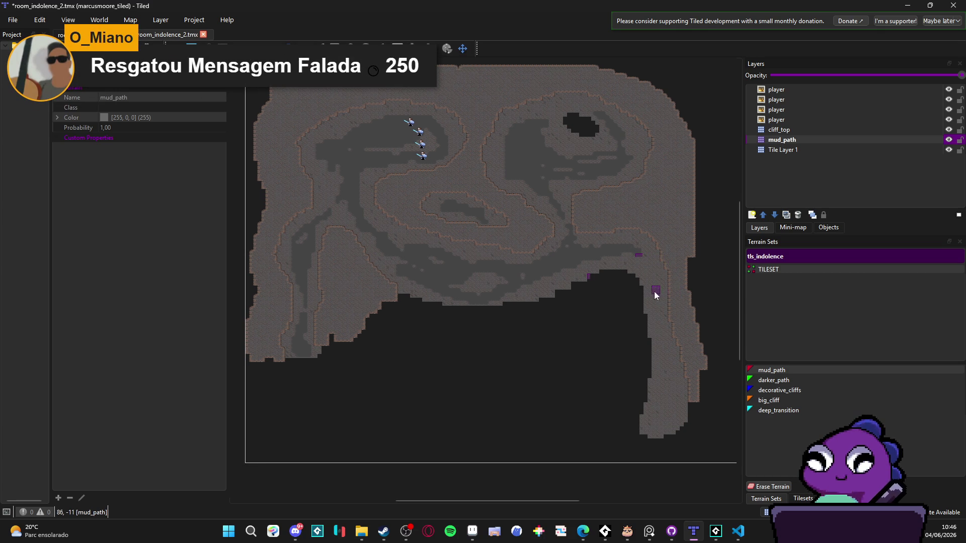
pyautogui.click(656, 416)
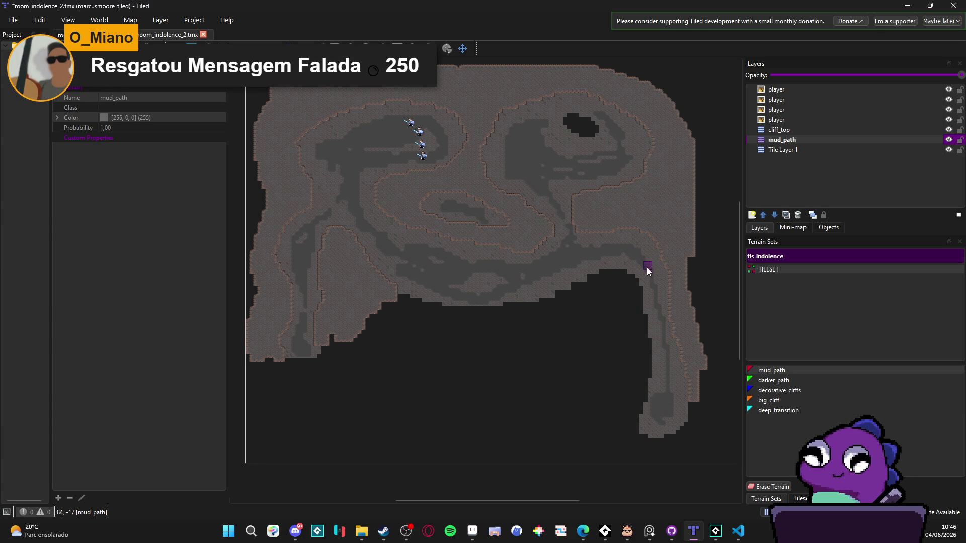
pyautogui.click(801, 131)
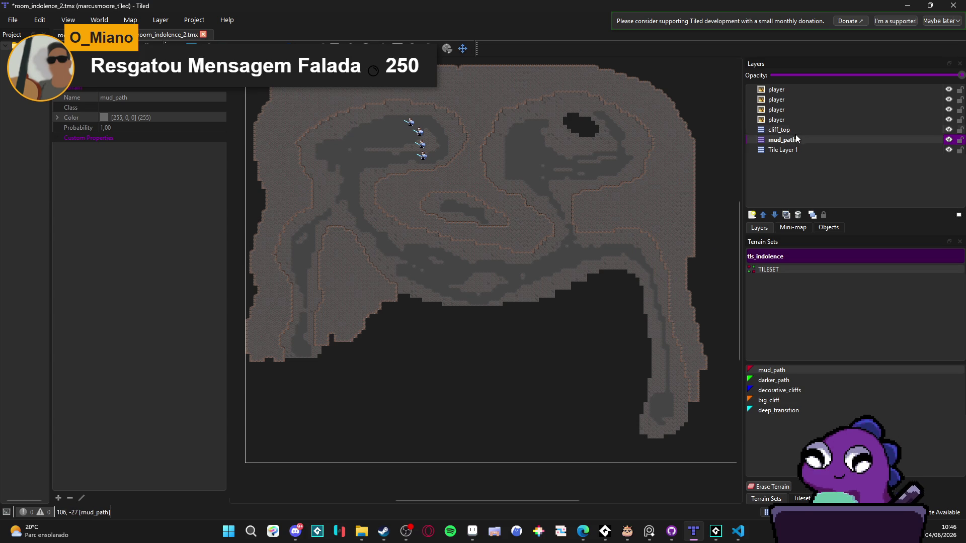
pyautogui.click(787, 402)
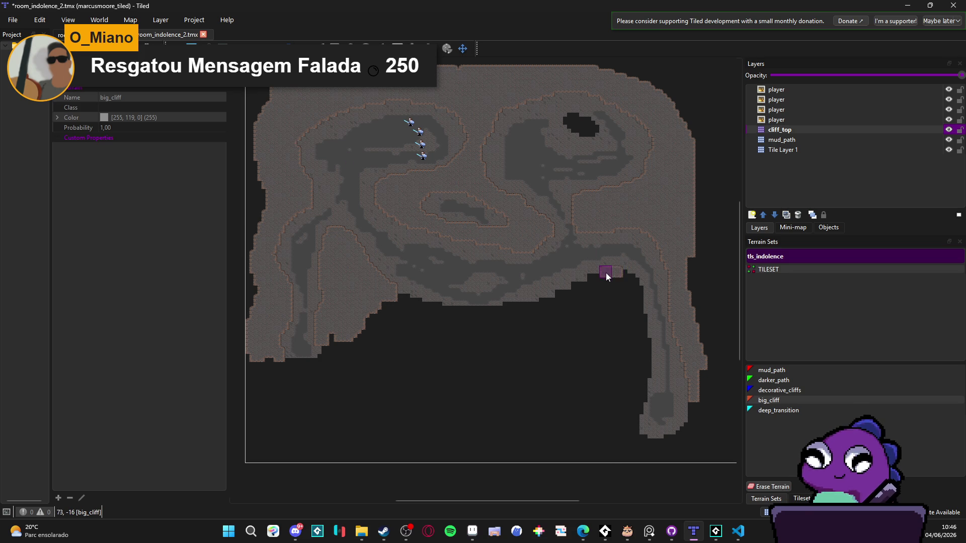
# Cover the dark gap along the lower cliff edge with big_cliff.
pyautogui.moveTo(633, 282)
pyautogui.mouseDown()
pyautogui.moveTo(601, 275)
pyautogui.moveTo(638, 304)
pyautogui.moveTo(646, 360)
pyautogui.moveTo(635, 420)
pyautogui.moveTo(638, 351)
pyautogui.moveTo(595, 289)
pyautogui.moveTo(541, 308)
pyautogui.moveTo(605, 300)
pyautogui.moveTo(406, 299)
pyautogui.moveTo(372, 307)
pyautogui.moveTo(334, 340)
pyautogui.mouseUp()
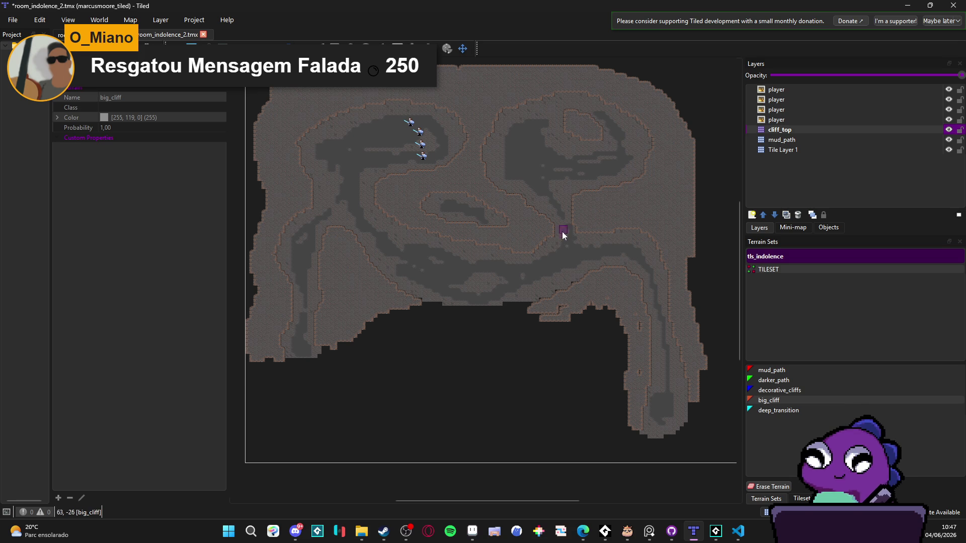
pyautogui.moveTo(567, 233); pyautogui.dragTo(576, 241)
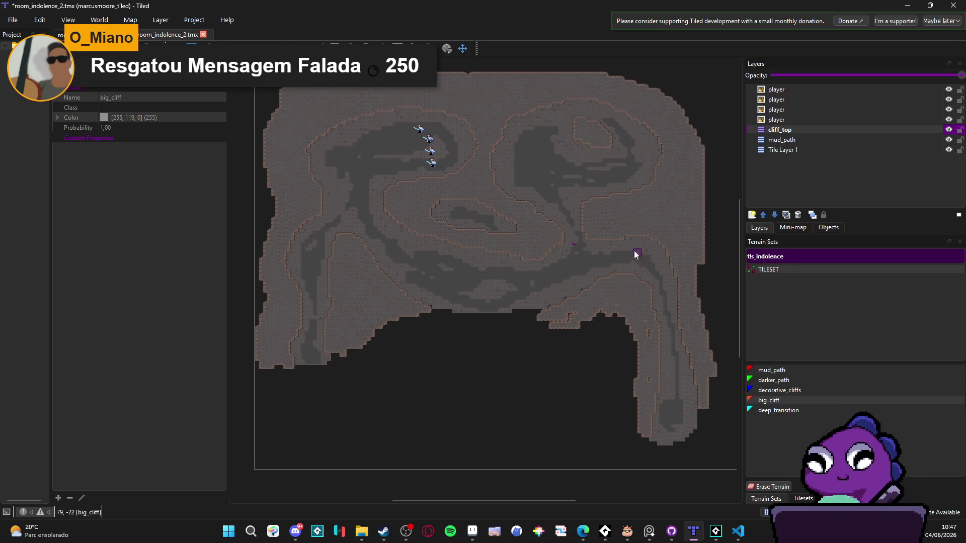
pyautogui.moveTo(479, 291); pyautogui.dragTo(481, 297)
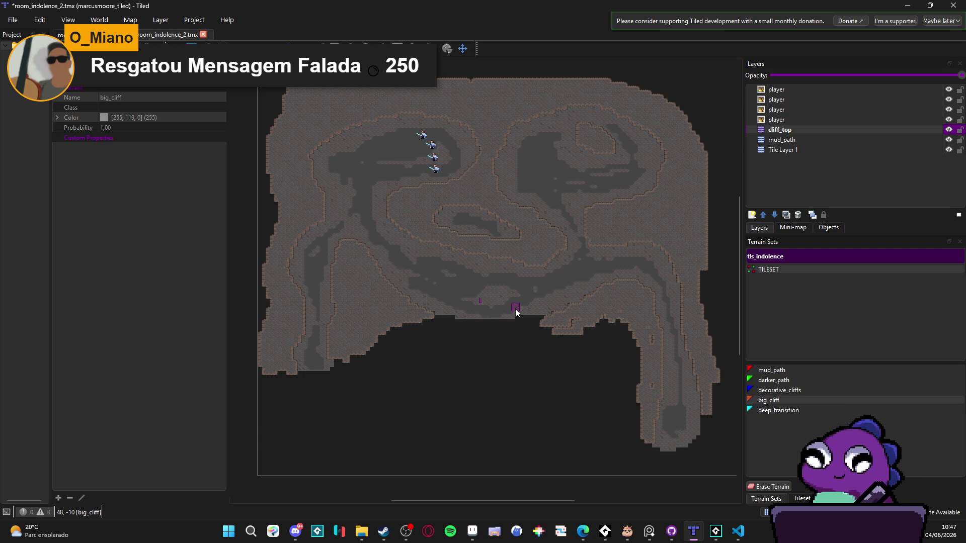
# Capture a screenshot of the finished map area with Win+Shift+S.
pyautogui.moveTo(558, 181); pyautogui.dragTo(561, 181)
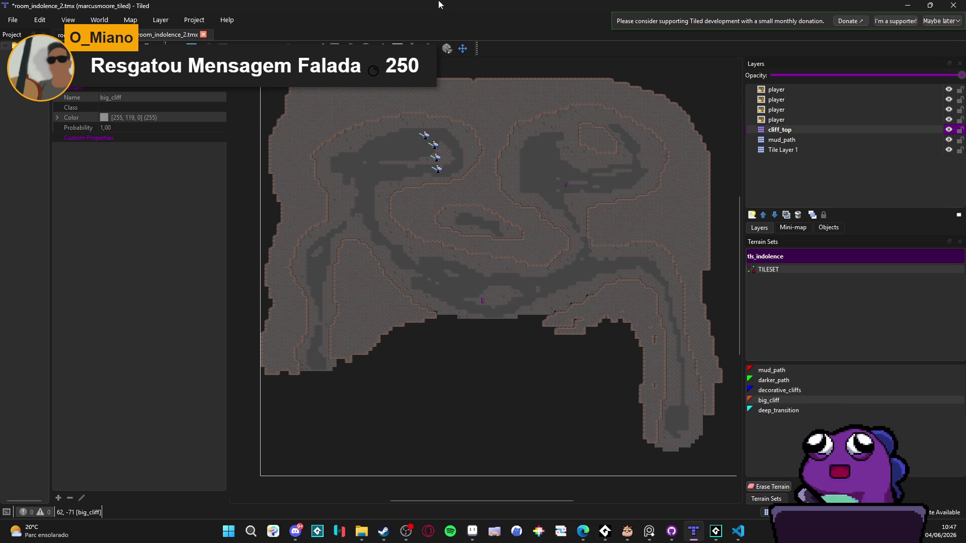
pyautogui.press('super+shift+s')
pyautogui.moveTo(258, 54)
pyautogui.mouseDown()
pyautogui.moveTo(683, 400)
pyautogui.moveTo(735, 463)
pyautogui.mouseUp()
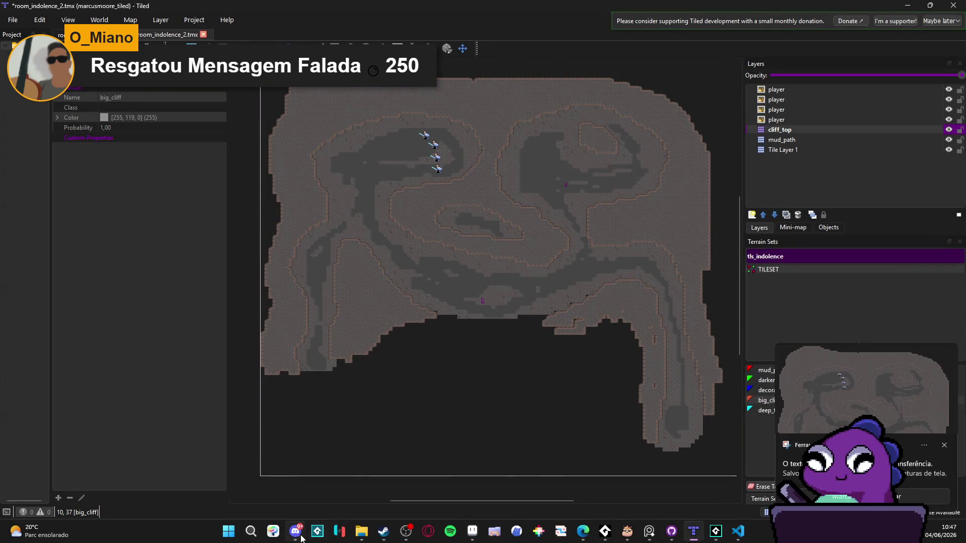
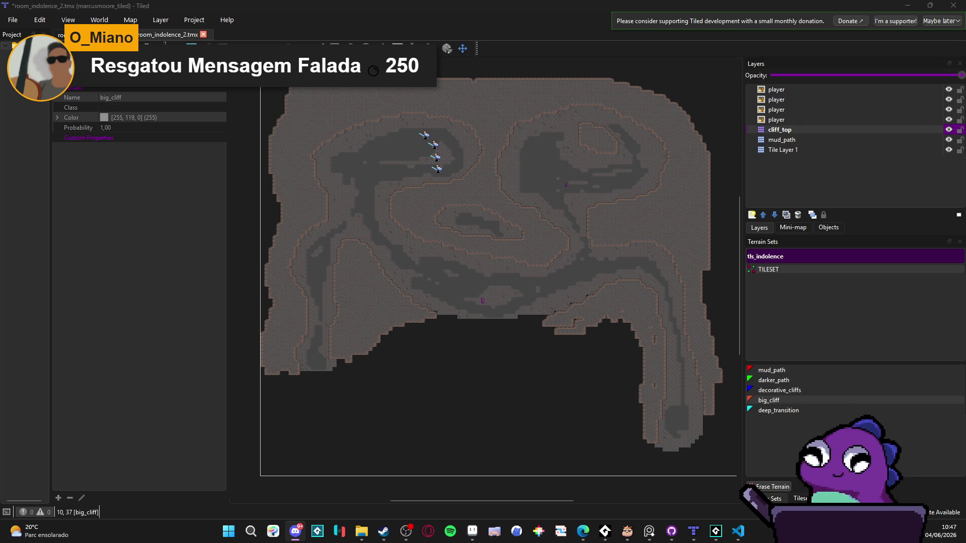
# Bring the room_indolence_2 map in Tiled to the front, then return to Aseprite.
pyautogui.click(43, 157)
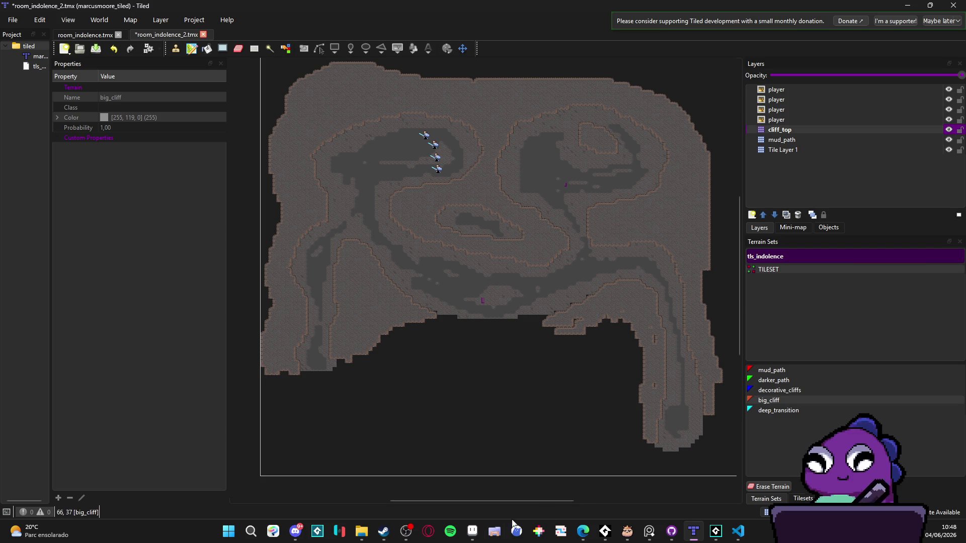
pyautogui.click(470, 531)
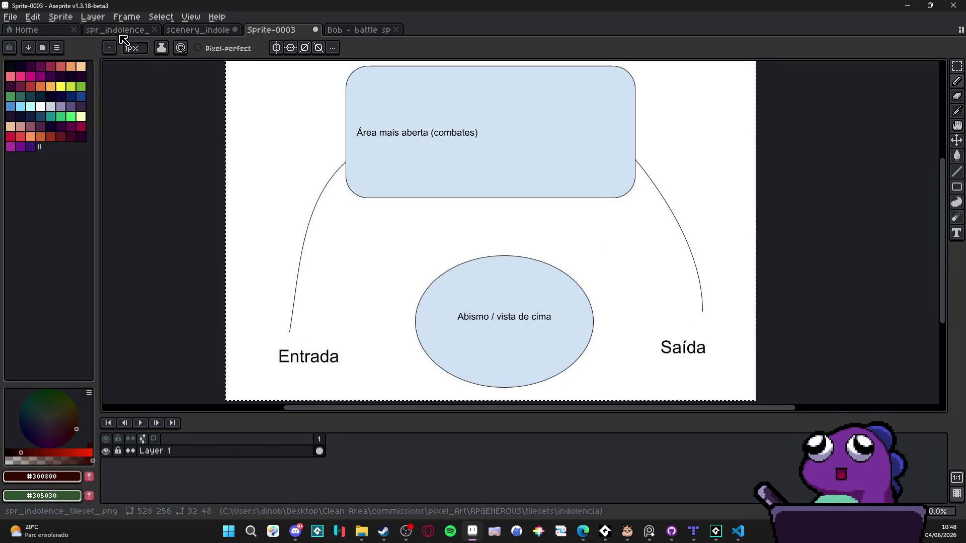
# Cycle through the open sprites, ending on the scenery_indolence document.
pyautogui.click(208, 39)
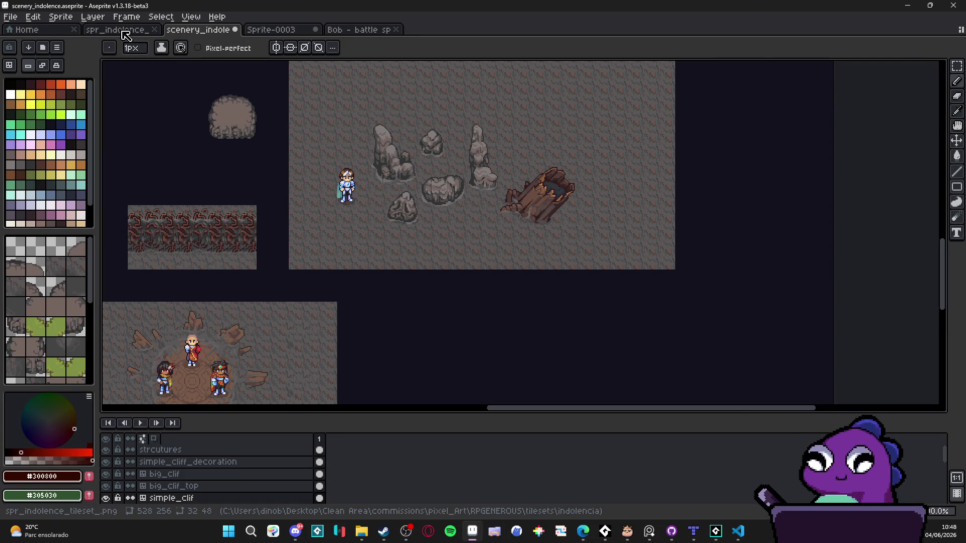
pyautogui.click(125, 31)
pyautogui.click(272, 30)
pyautogui.click(352, 31)
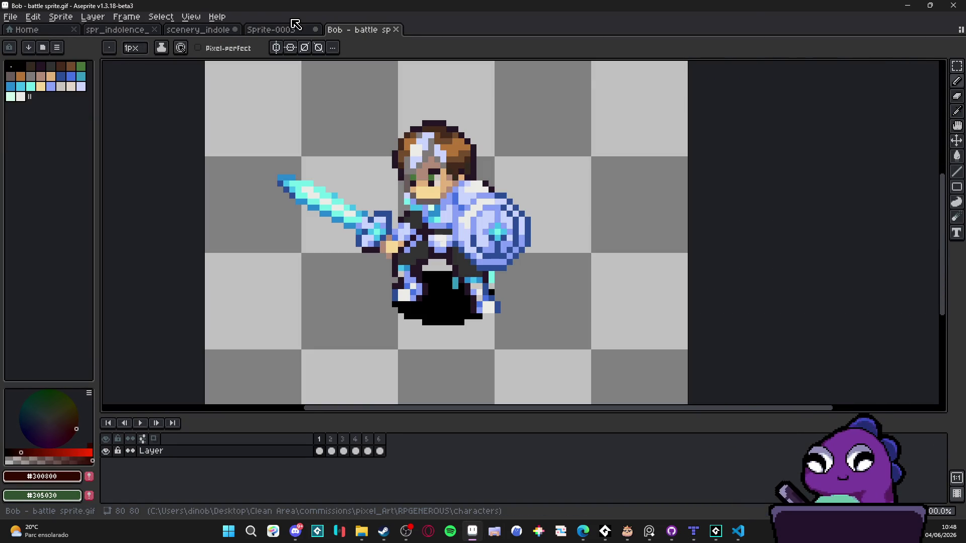
pyautogui.click(272, 30)
pyautogui.click(198, 30)
pyautogui.click(128, 32)
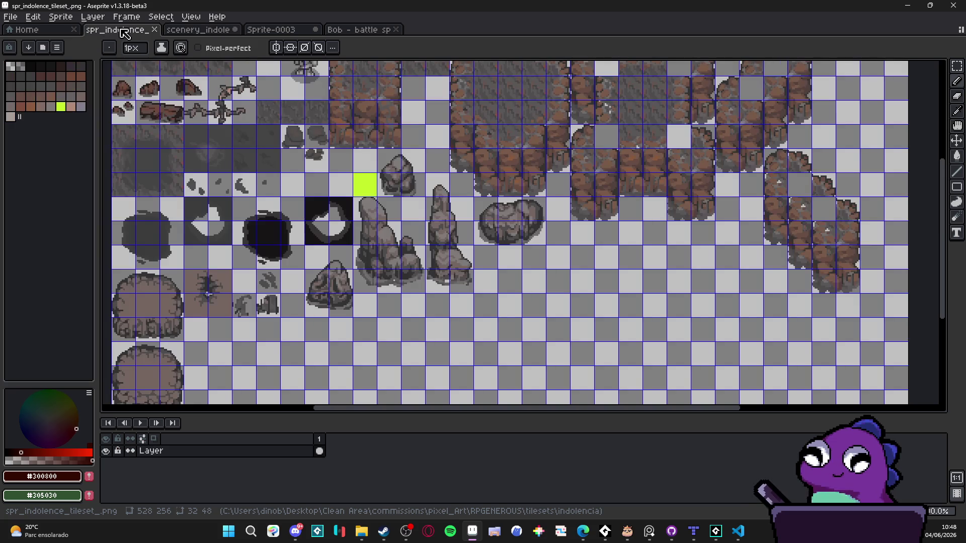
pyautogui.hotkey('ctrl', 'Tab')
# Open the Pixel Projects manager and browse the list of saved projects.
pyautogui.click(18, 21)
pyautogui.click(40, 62)
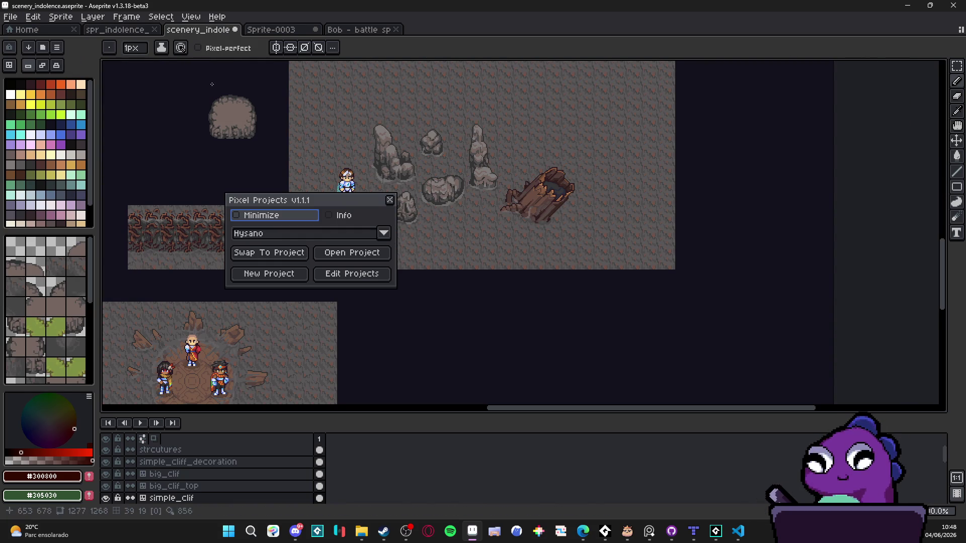
pyautogui.click(317, 232)
pyautogui.click(317, 235)
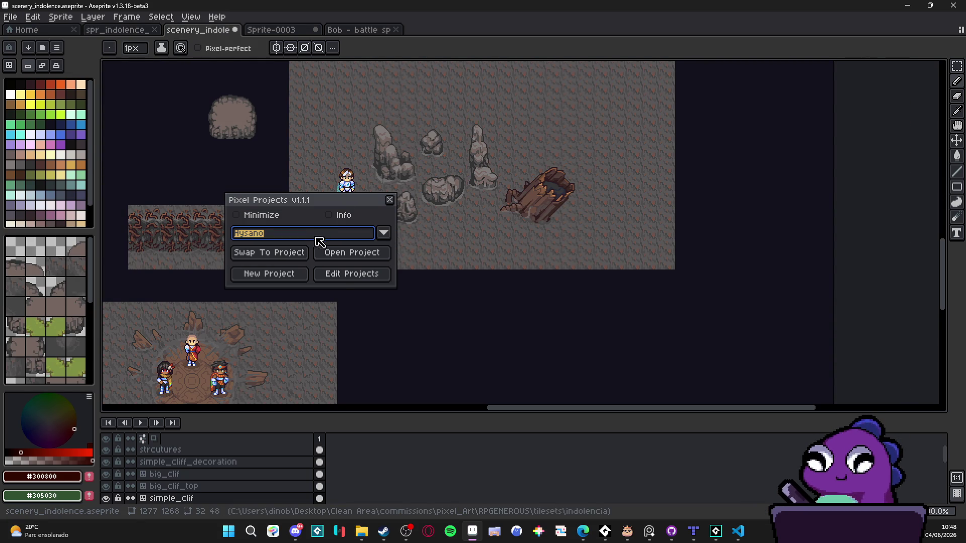
pyautogui.click(352, 273)
pyautogui.click(503, 217)
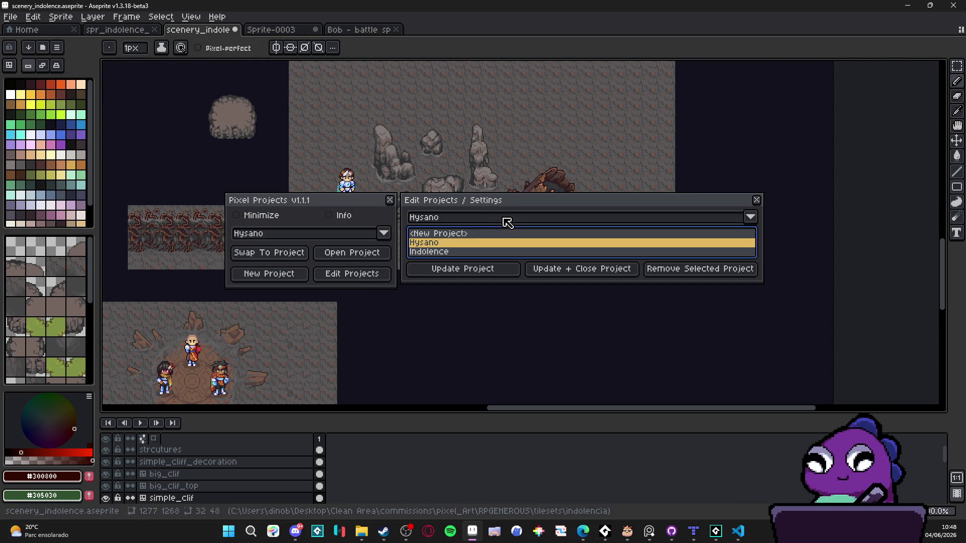
pyautogui.click(446, 251)
pyautogui.click(465, 242)
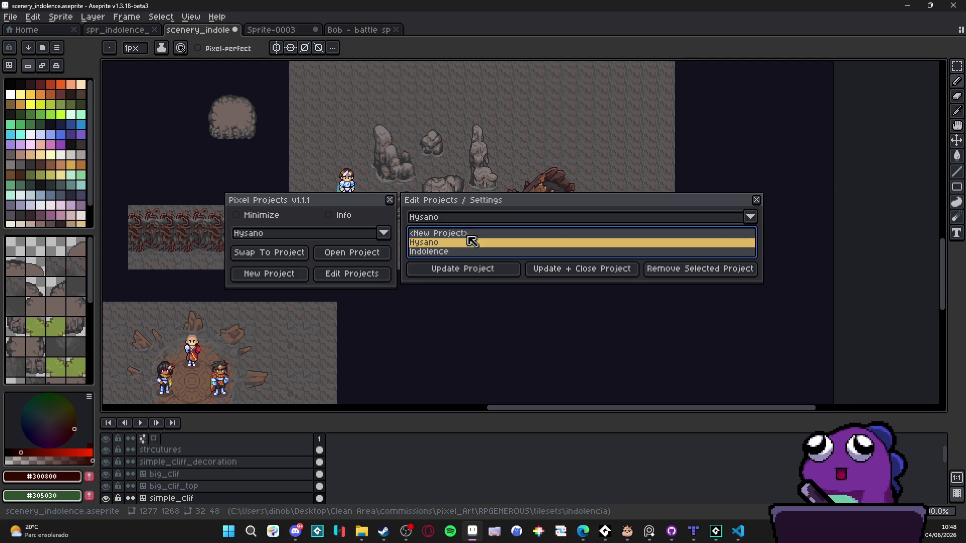
# Update the Indolence project with the open files, skipping the unsaved Sprite-0003 diagram.
pyautogui.click(443, 252)
pyautogui.click(483, 269)
pyautogui.click(445, 287)
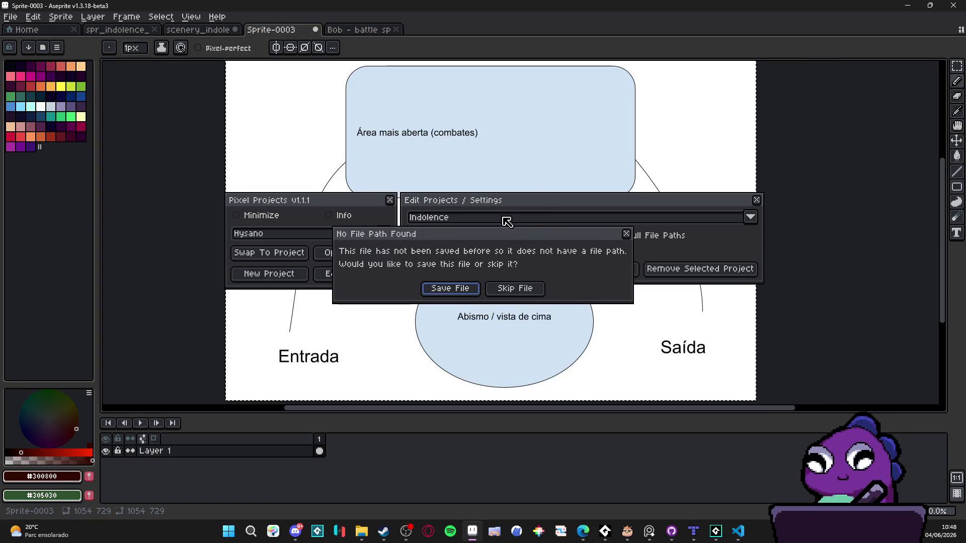
pyautogui.click(450, 288)
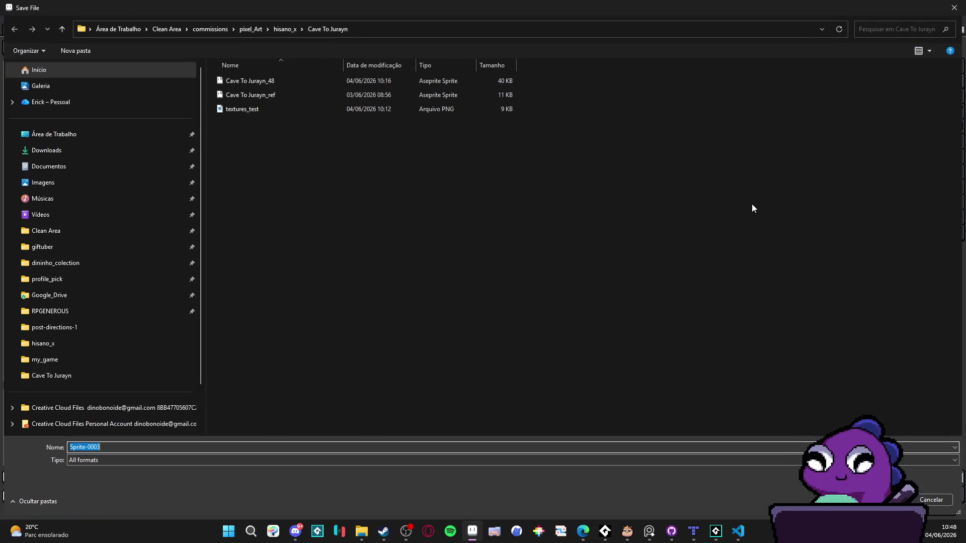
pyautogui.click(931, 499)
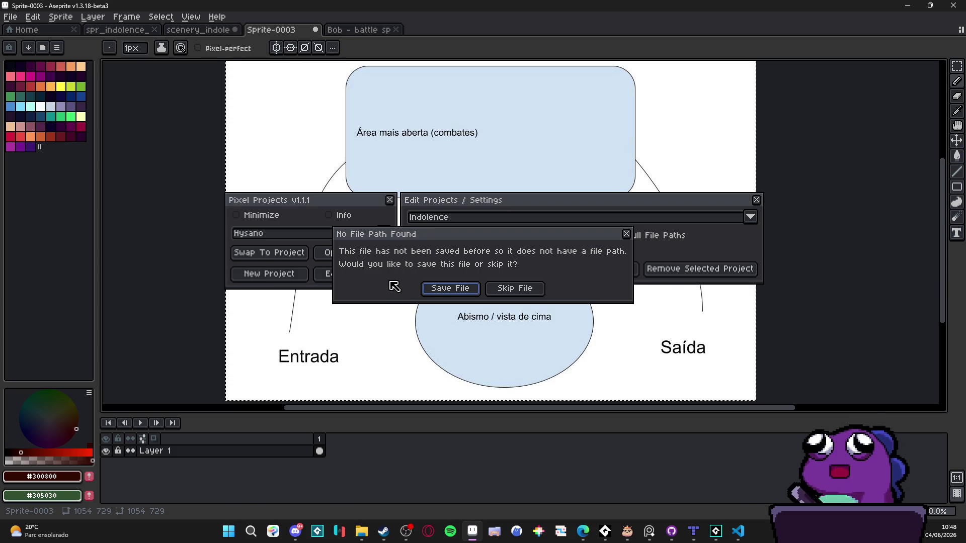
pyautogui.click(515, 289)
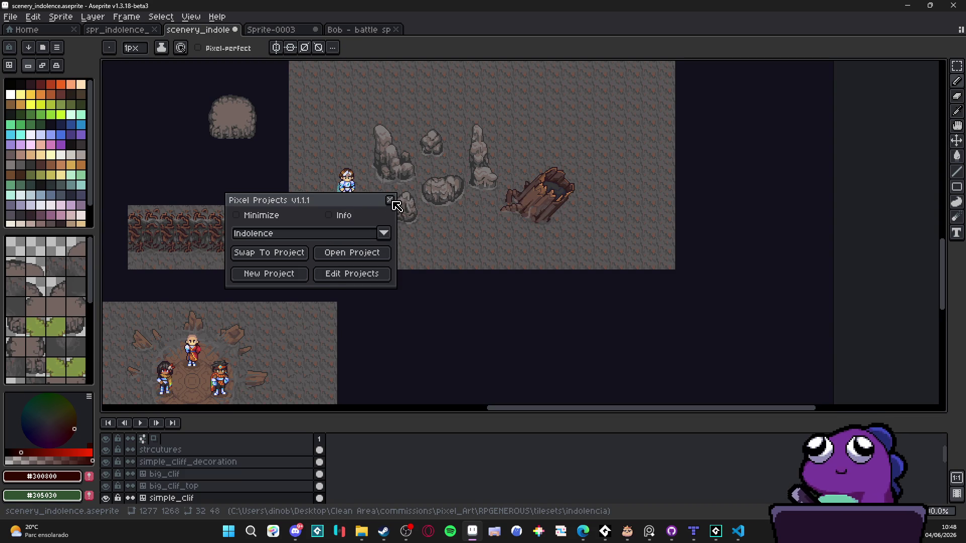
# Swap to the Hysano project, discarding Sprite-0003 and saving scenery_indolence.aseprite.
pyautogui.click(352, 235)
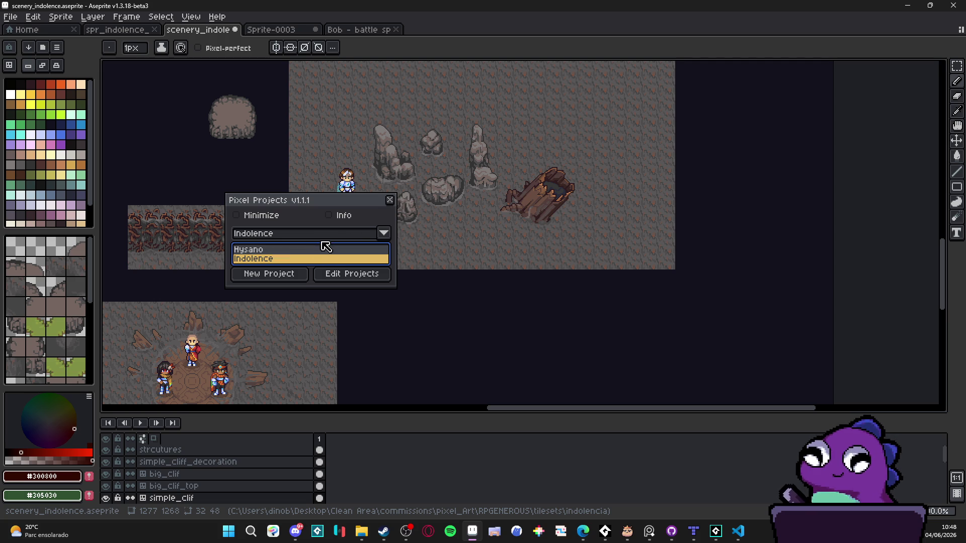
pyautogui.click(266, 250)
pyautogui.click(269, 254)
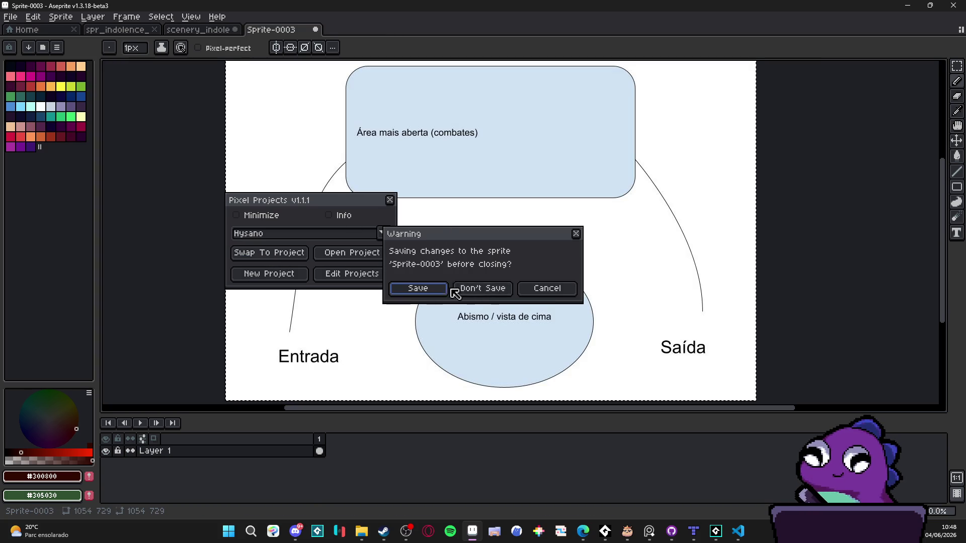
pyautogui.press('n')
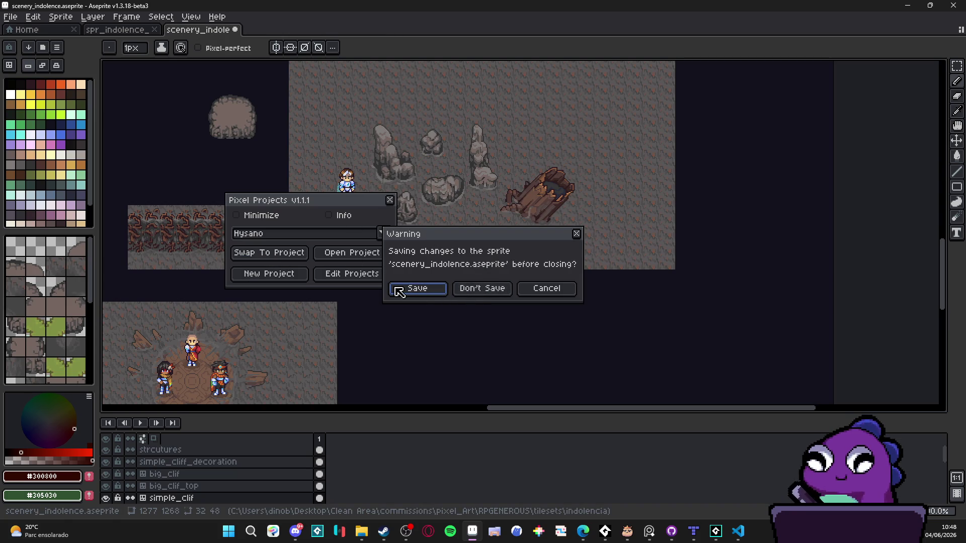
pyautogui.click(423, 292)
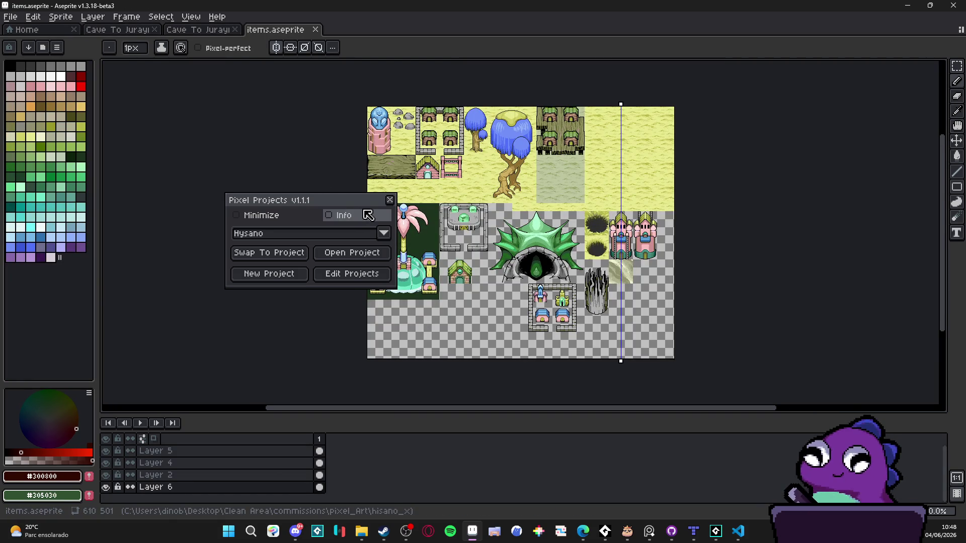
# Close the projects manager and view the Cave To Jurayn_ref map zoomed in.
pyautogui.click(389, 200)
pyautogui.click(220, 33)
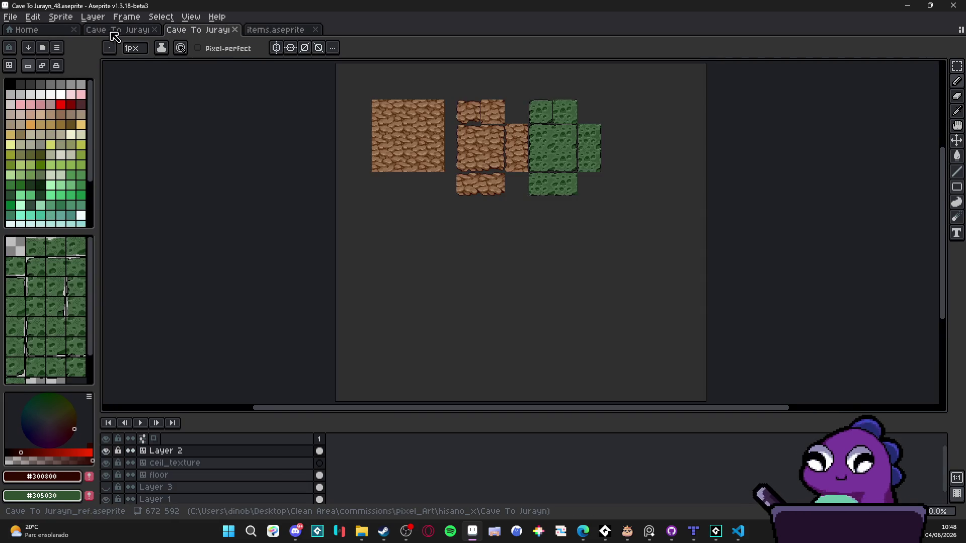
pyautogui.click(110, 34)
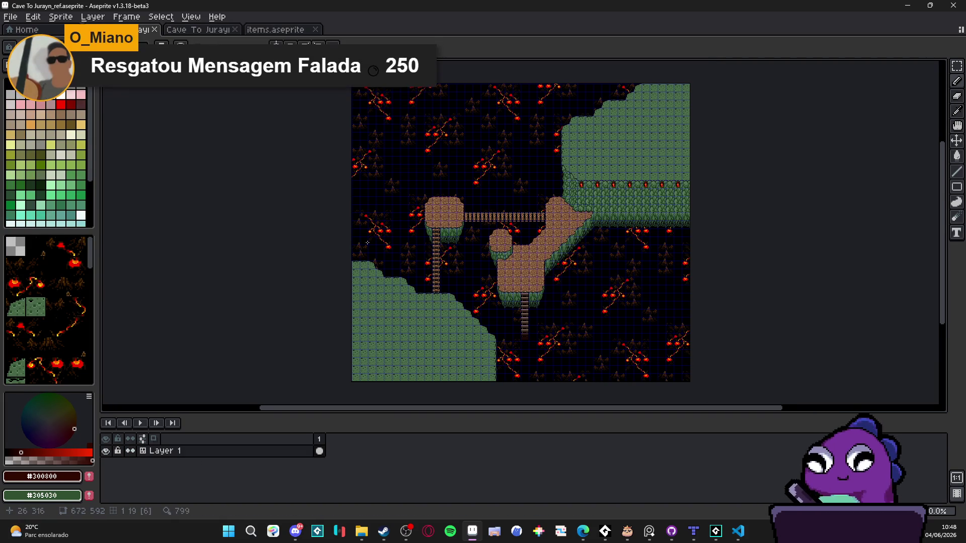
pyautogui.scroll(2, 474, 211)
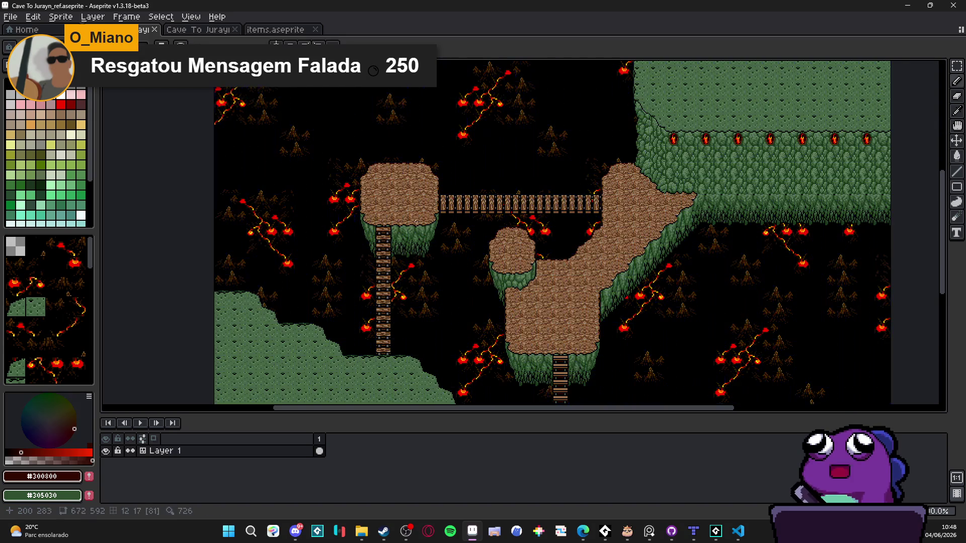
pyautogui.scroll(2, 402, 219)
pyautogui.scroll(1, 380, 261)
pyautogui.scroll(2, 384, 267)
pyautogui.scroll(-2, 392, 272)
pyautogui.scroll(-2, 398, 277)
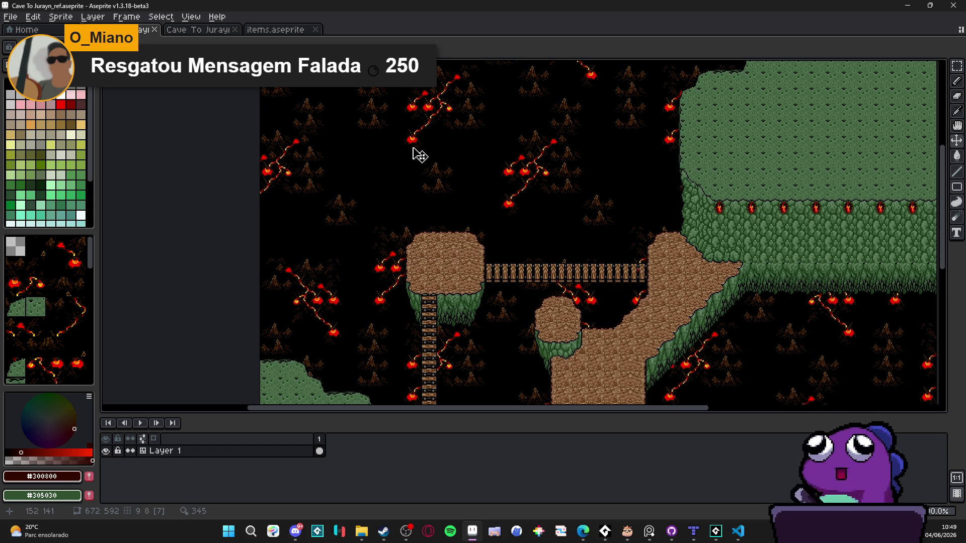
pyautogui.scroll(-2, 433, 179)
# Show the tile grid over the map and switch to the Rectangular Marquee tool.
pyautogui.hotkey('ctrl', "'")
pyautogui.scroll(4, 393, 125)
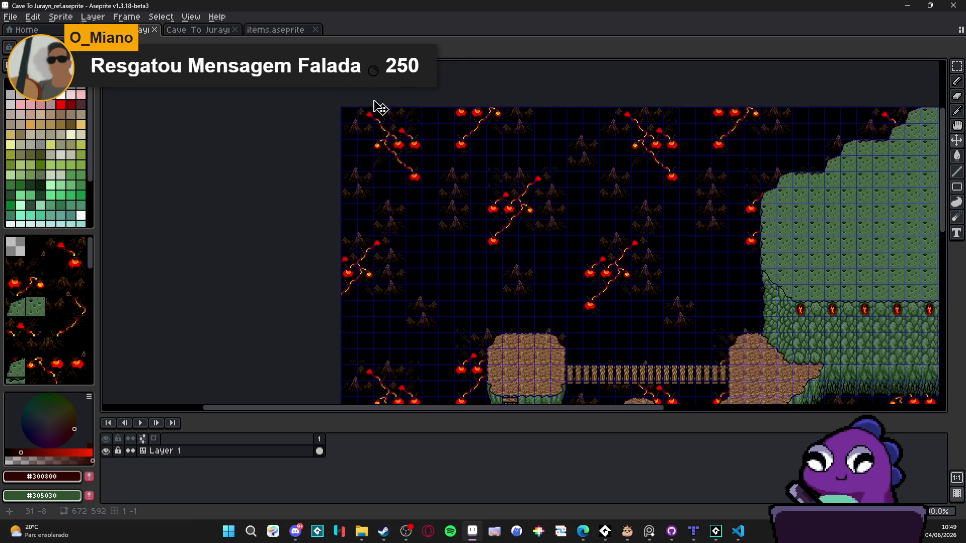
pyautogui.press('m')
pyautogui.scroll(-2, 327, 104)
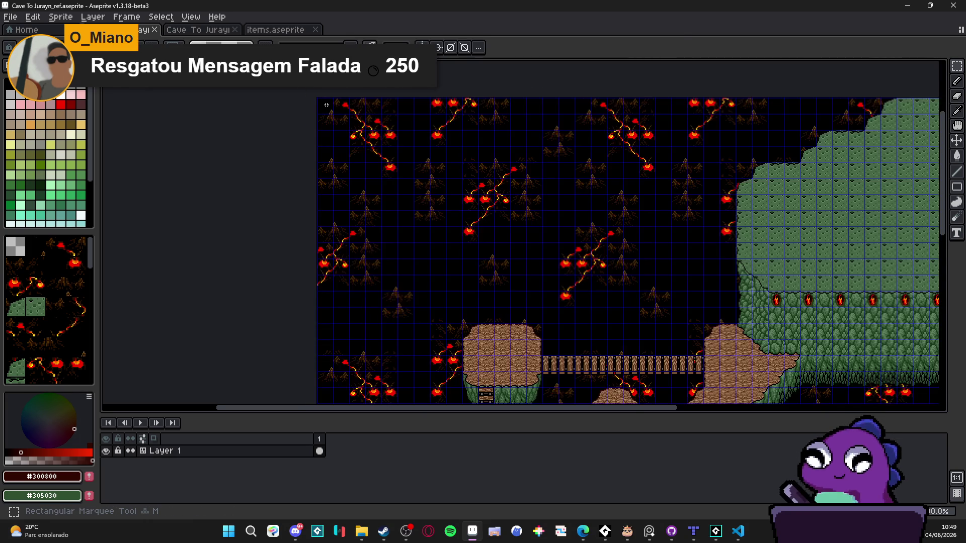
# Select the map's top strip and the dark cave areas down toward the ladder.
pyautogui.scroll(-2, 326, 105)
pyautogui.moveTo(327, 105)
pyautogui.mouseDown()
pyautogui.moveTo(487, 110)
pyautogui.moveTo(562, 121)
pyautogui.moveTo(565, 134)
pyautogui.mouseUp()
pyautogui.scroll(3, 523, 149)
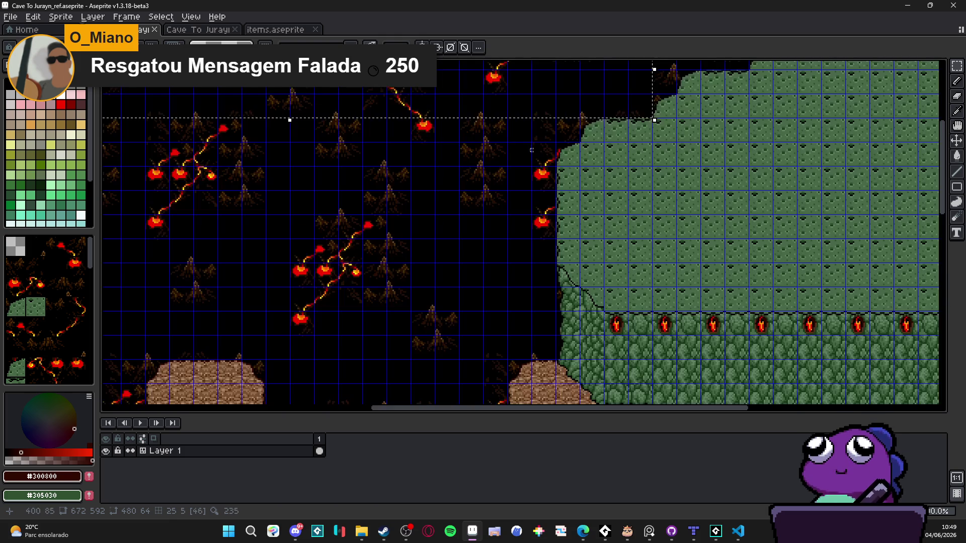
pyautogui.scroll(-3, 524, 150)
pyautogui.moveTo(552, 129)
pyautogui.mouseDown()
pyautogui.moveTo(505, 168)
pyautogui.moveTo(349, 202)
pyautogui.mouseUp()
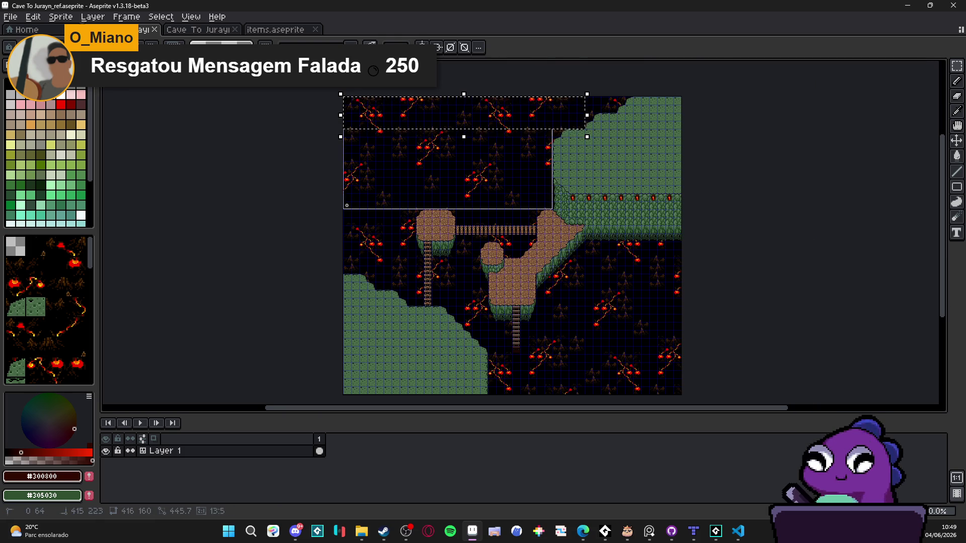
pyautogui.scroll(5, 543, 211)
pyautogui.moveTo(539, 221); pyautogui.dragTo(233, 248)
pyautogui.hscroll(-10, 633, 137)
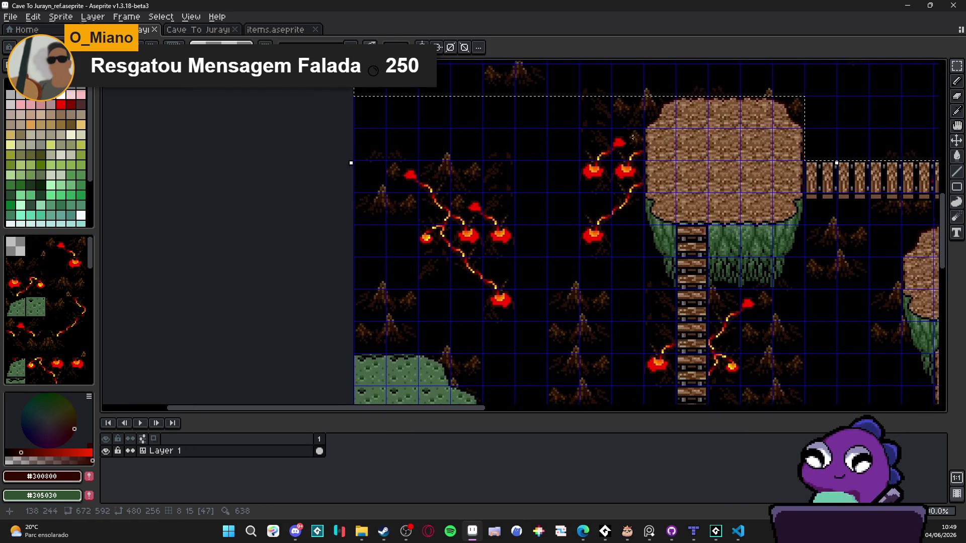
pyautogui.scroll(-2, 633, 136)
pyautogui.moveTo(636, 108)
pyautogui.mouseDown()
pyautogui.moveTo(568, 176)
pyautogui.moveTo(425, 273)
pyautogui.moveTo(451, 297)
pyautogui.mouseUp()
pyautogui.scroll(-3, 457, 302)
pyautogui.scroll(1, 448, 198)
pyautogui.moveTo(379, 213)
pyautogui.mouseDown()
pyautogui.moveTo(445, 244)
pyautogui.moveTo(634, 240)
pyautogui.mouseUp()
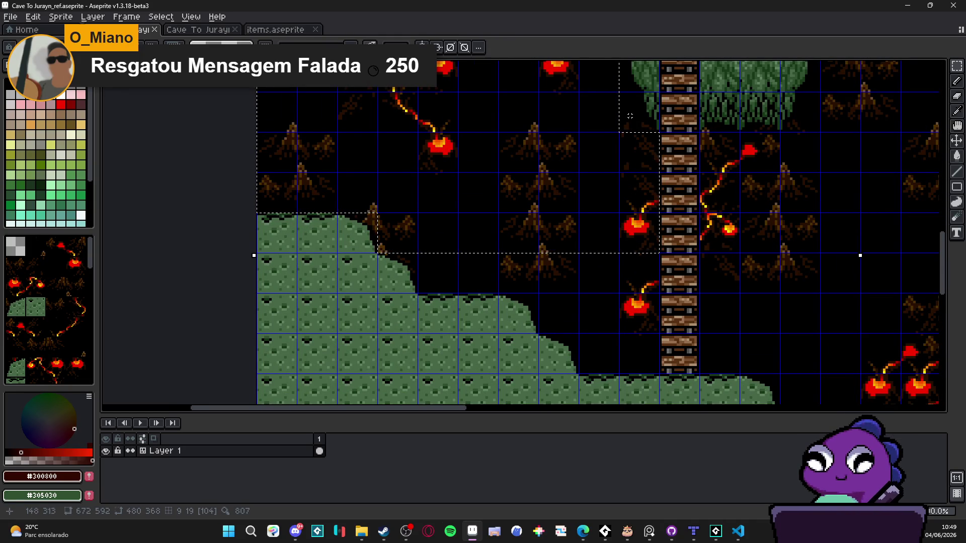
pyautogui.scroll(-2, 613, 133)
pyautogui.hscroll(1, 613, 133)
pyautogui.moveTo(599, 178); pyautogui.dragTo(387, 200)
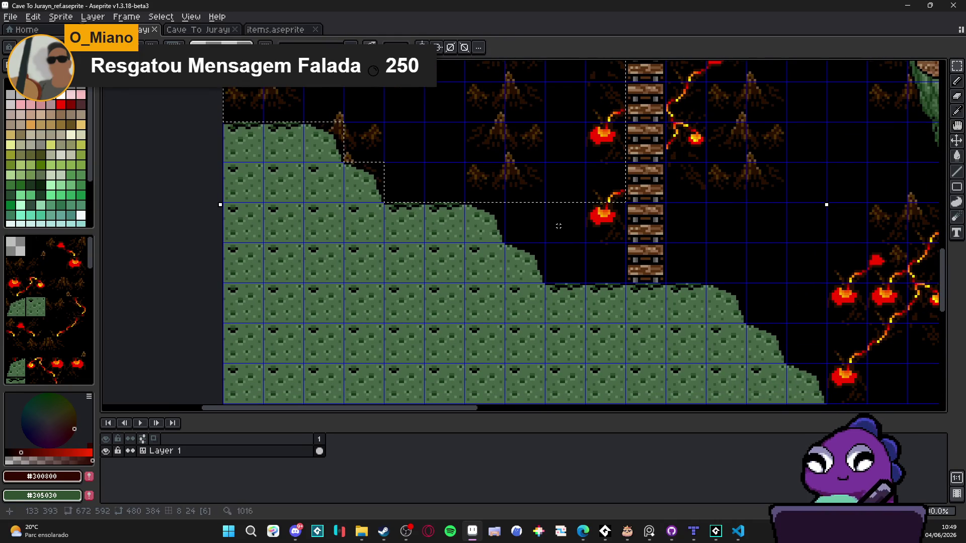
pyautogui.moveTo(532, 222)
pyautogui.mouseDown()
pyautogui.moveTo(606, 243)
pyautogui.moveTo(548, 281)
pyautogui.mouseUp()
# Add black cells around the ladder and along the green slope edge, trimming excess cells.
pyautogui.scroll(-1, 425, 300)
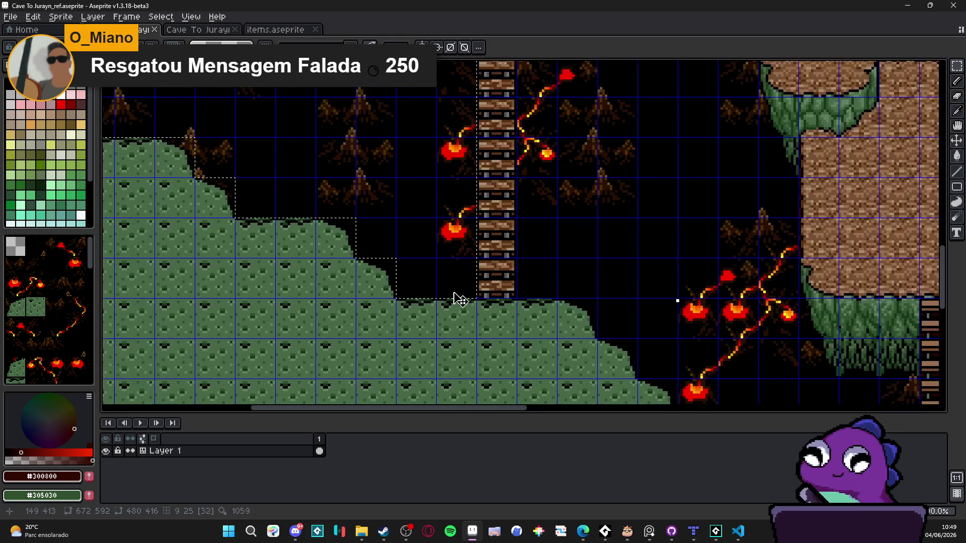
pyautogui.scroll(1, 501, 340)
pyautogui.hscroll(1, 501, 340)
pyautogui.moveTo(502, 339); pyautogui.dragTo(664, 194)
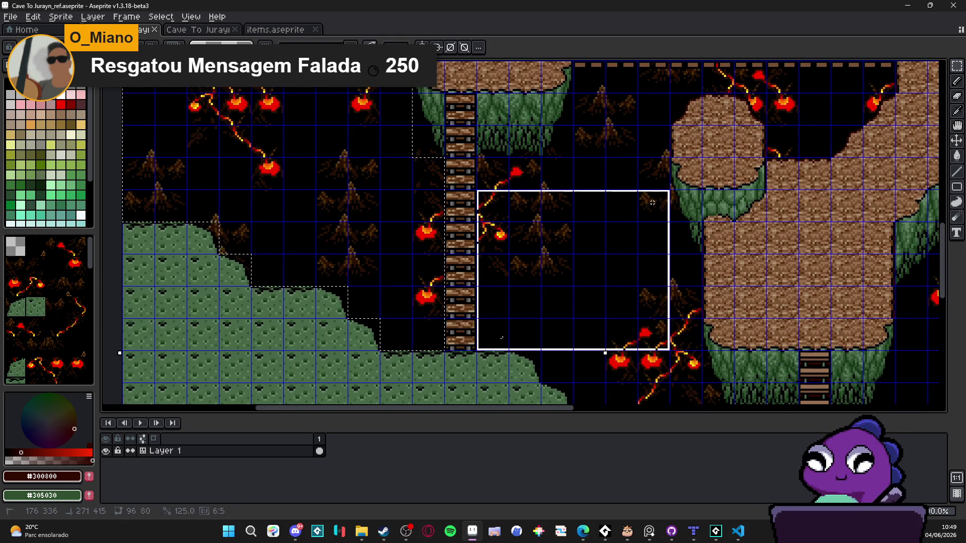
pyautogui.scroll(2, 576, 284)
pyautogui.hscroll(1, 576, 285)
pyautogui.moveTo(501, 233); pyautogui.dragTo(595, 262)
pyautogui.moveTo(510, 209); pyautogui.dragTo(594, 229)
pyautogui.moveTo(696, 202)
pyautogui.mouseDown()
pyautogui.moveTo(754, 229)
pyautogui.moveTo(785, 230)
pyautogui.moveTo(751, 244)
pyautogui.mouseUp()
pyautogui.scroll(-2, 674, 181)
pyautogui.scroll(3, 327, 204)
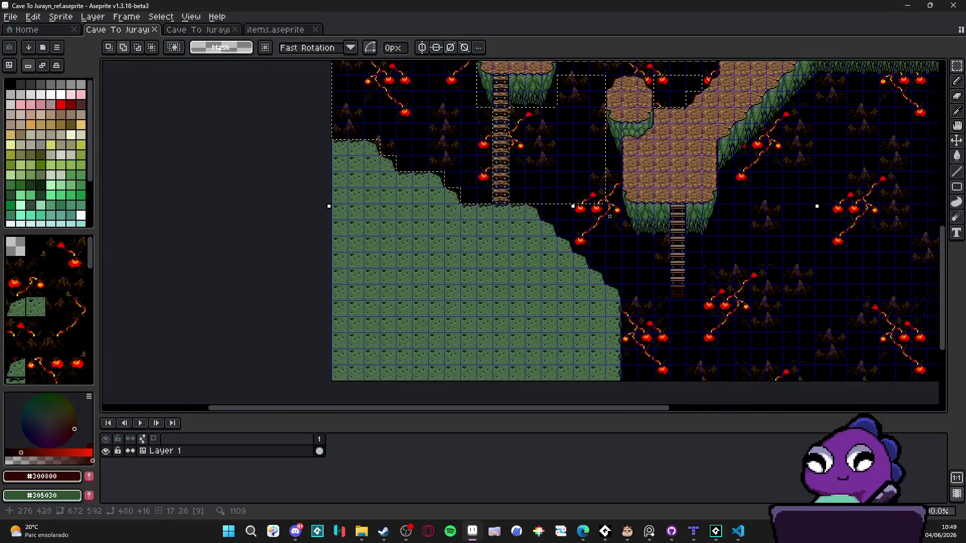
pyautogui.hscroll(5, 545, 200)
pyautogui.scroll(-1, 641, 166)
pyautogui.moveTo(602, 172); pyautogui.dragTo(639, 399)
pyautogui.scroll(1, 560, 189)
pyautogui.moveTo(494, 171); pyautogui.dragTo(598, 229)
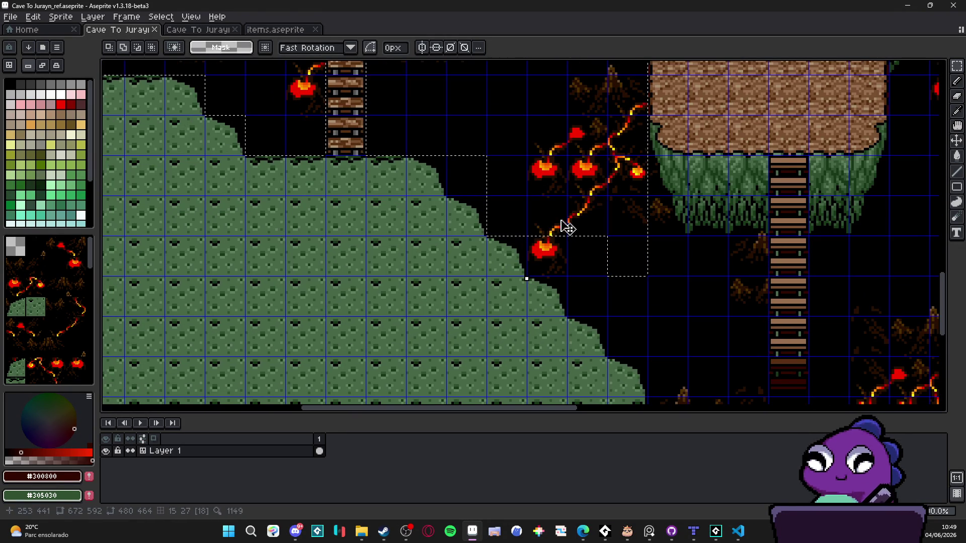
pyautogui.moveTo(533, 241)
pyautogui.mouseDown()
pyautogui.moveTo(598, 271)
pyautogui.moveTo(716, 290)
pyautogui.mouseUp()
pyautogui.scroll(-3, 716, 290)
pyautogui.hscroll(1, 716, 290)
pyautogui.moveTo(569, 201); pyautogui.dragTo(694, 213)
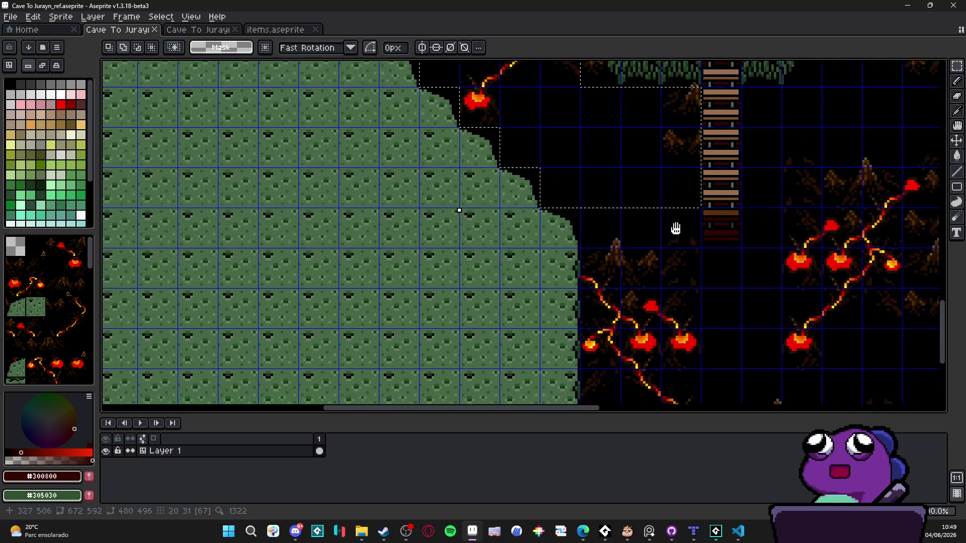
# Extend the selection over the cave background on the right and the bands up to the top.
pyautogui.scroll(-3, 685, 243)
pyautogui.moveTo(689, 93); pyautogui.dragTo(598, 337)
pyautogui.scroll(2, 542, 319)
pyautogui.hscroll(2, 542, 319)
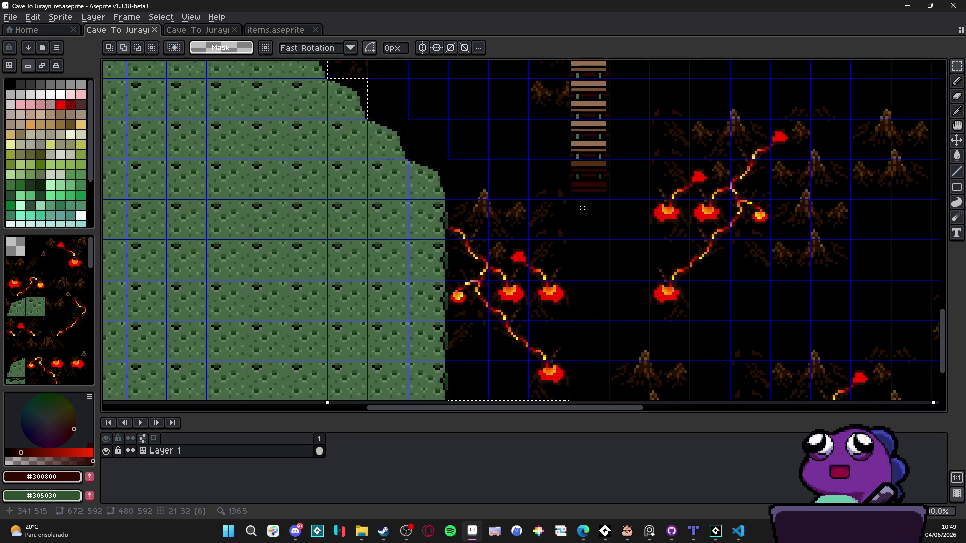
pyautogui.scroll(-1, 741, 394)
pyautogui.moveTo(595, 198)
pyautogui.mouseDown()
pyautogui.moveTo(808, 387)
pyautogui.moveTo(922, 382)
pyautogui.mouseUp()
pyautogui.hscroll(5, 604, 293)
pyautogui.scroll(-1, 578, 316)
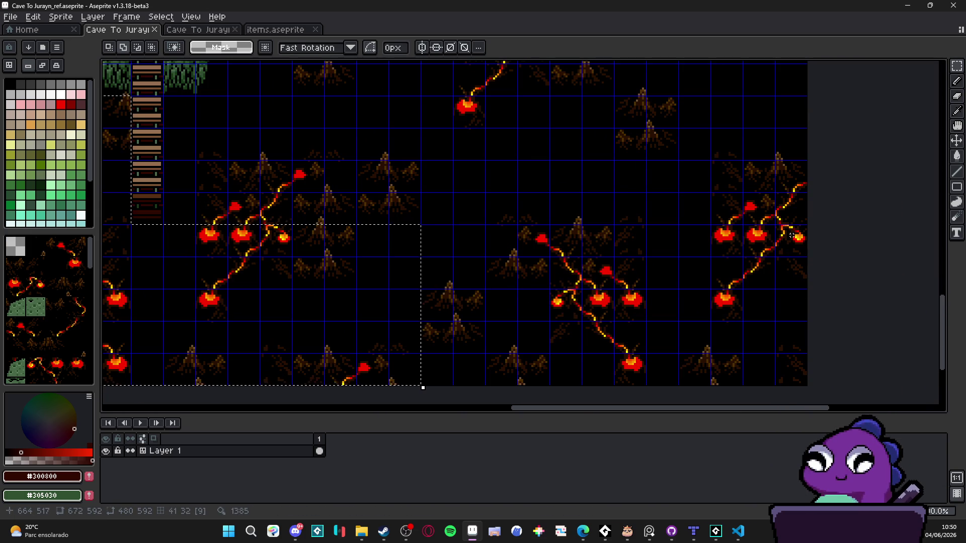
pyautogui.moveTo(724, 229); pyautogui.dragTo(793, 282)
pyautogui.moveTo(796, 242)
pyautogui.mouseDown()
pyautogui.moveTo(725, 276)
pyautogui.moveTo(433, 372)
pyautogui.mouseUp()
pyautogui.scroll(5, 309, 306)
pyautogui.hscroll(-3, 308, 306)
pyautogui.scroll(-2, 308, 306)
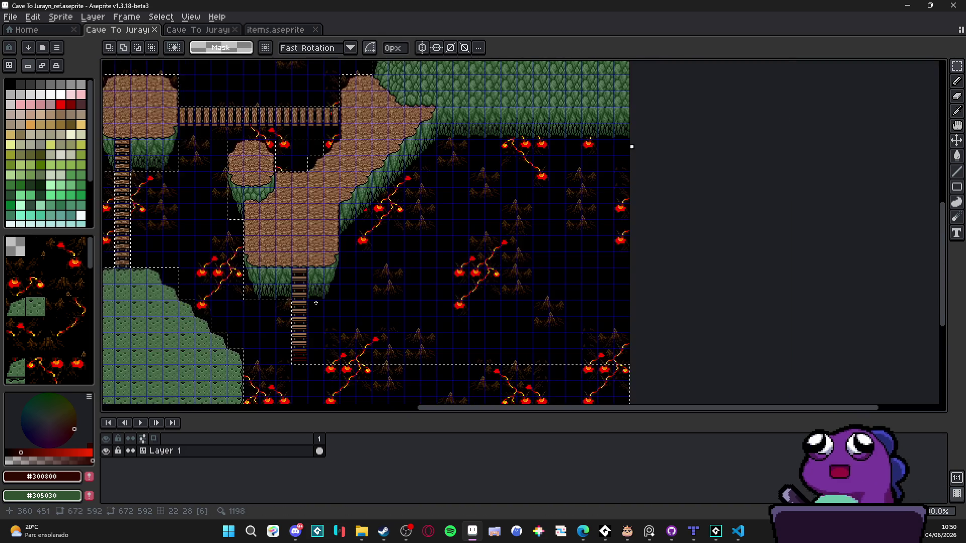
pyautogui.scroll(1, 371, 280)
pyautogui.moveTo(326, 216); pyautogui.dragTo(925, 366)
pyautogui.moveTo(352, 194)
pyautogui.mouseDown()
pyautogui.moveTo(494, 213)
pyautogui.moveTo(764, 209)
pyautogui.mouseUp()
pyautogui.hscroll(1, 370, 182)
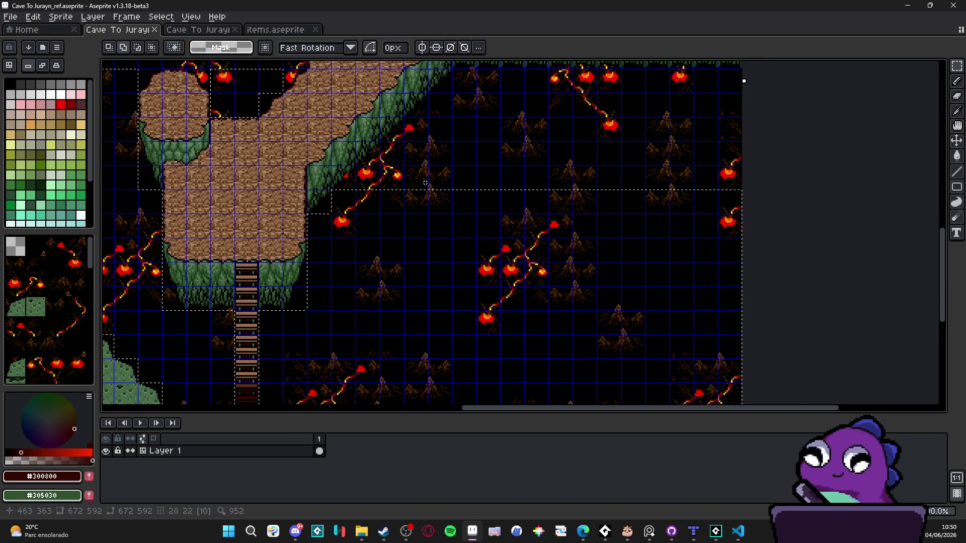
pyautogui.hscroll(3, 370, 182)
pyautogui.moveTo(301, 148)
pyautogui.mouseDown()
pyautogui.moveTo(314, 160)
pyautogui.moveTo(658, 181)
pyautogui.mouseUp()
pyautogui.moveTo(322, 121); pyautogui.dragTo(810, 153)
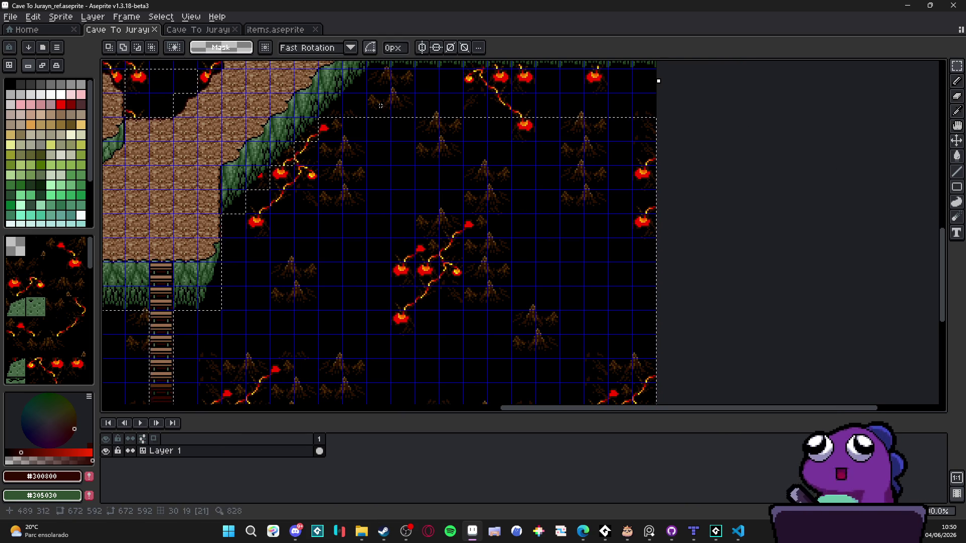
pyautogui.moveTo(355, 105); pyautogui.dragTo(664, 109)
pyautogui.moveTo(385, 82); pyautogui.dragTo(858, 95)
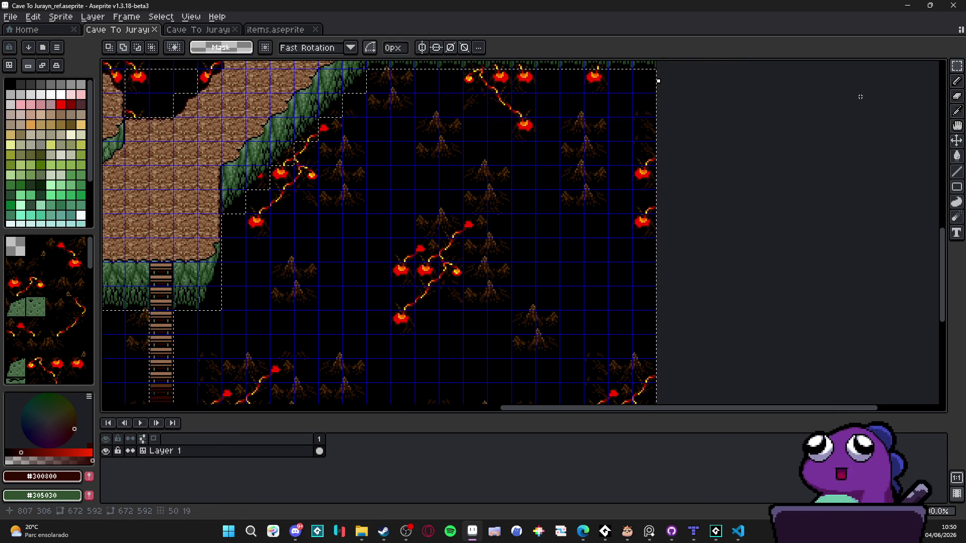
# Add the remaining upper-right cave tiles, delete the selected background, and create a new layer.
pyautogui.scroll(10, 668, 272)
pyautogui.scroll(-1, 649, 314)
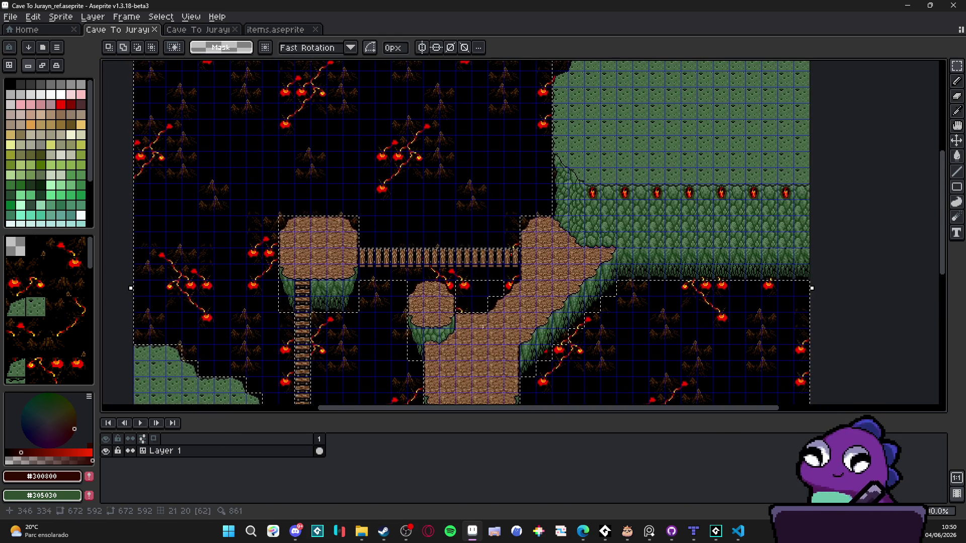
pyautogui.scroll(1, 446, 308)
pyautogui.scroll(-1, 408, 316)
pyautogui.scroll(-1, 408, 316)
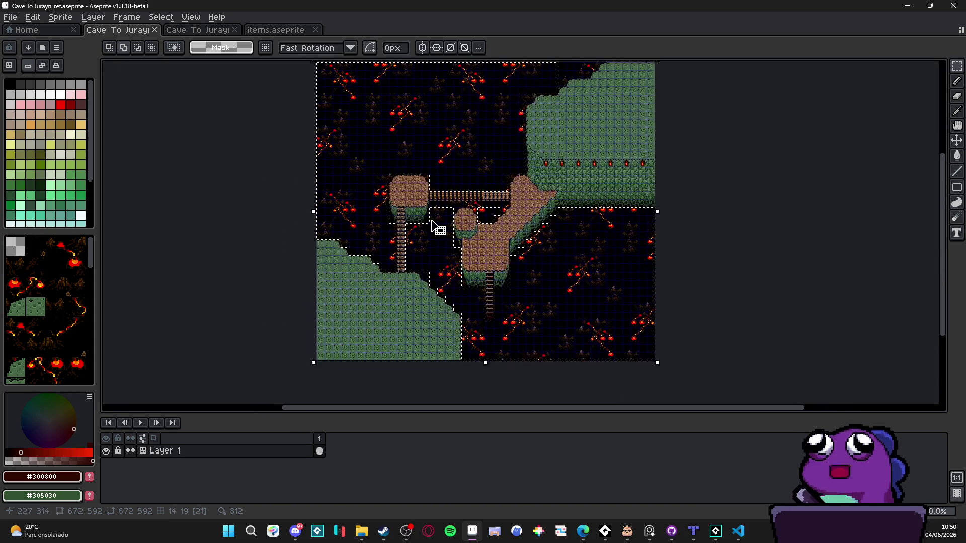
pyautogui.scroll(4, 549, 225)
pyautogui.moveTo(550, 224)
pyautogui.mouseDown()
pyautogui.moveTo(442, 294)
pyautogui.moveTo(362, 295)
pyautogui.mouseUp()
pyautogui.moveTo(441, 298); pyautogui.dragTo(402, 335)
pyautogui.scroll(-3, 585, 240)
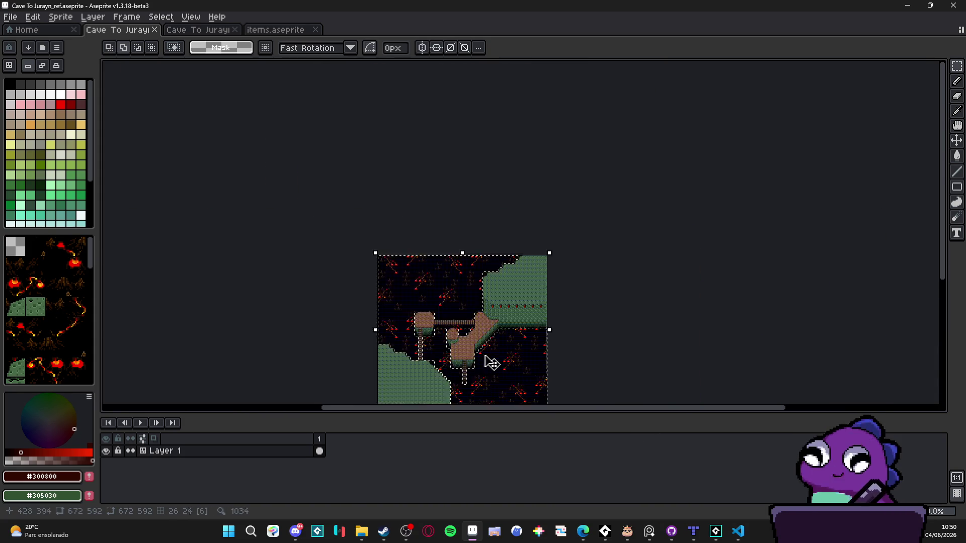
pyautogui.scroll(1, 470, 246)
pyautogui.press('Delete')
pyautogui.hotkey('shift', 'n')
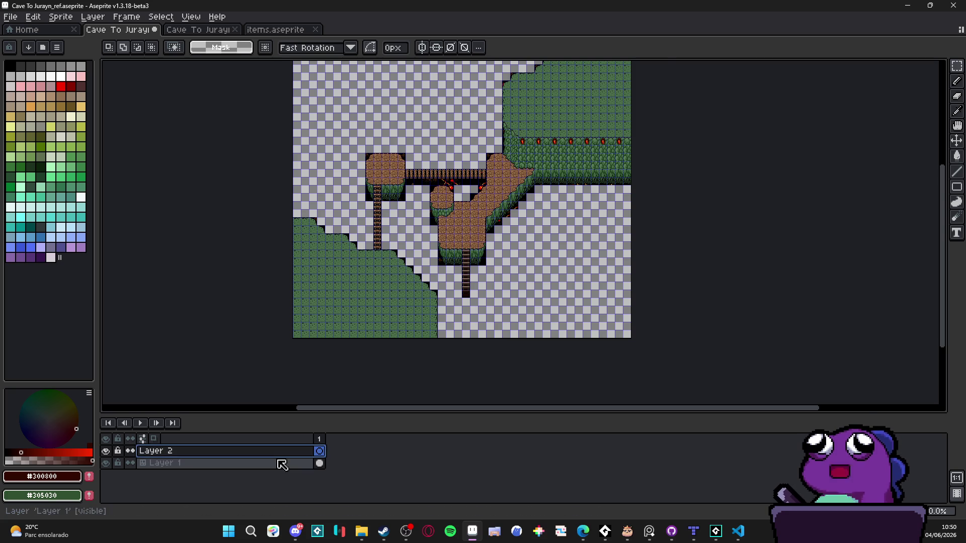
# Paste the cut cave background onto Layer 2, move it below Layer 1, and hide it.
pyautogui.hotkey('ctrl', 'v')
pyautogui.moveTo(241, 450); pyautogui.dragTo(237, 463)
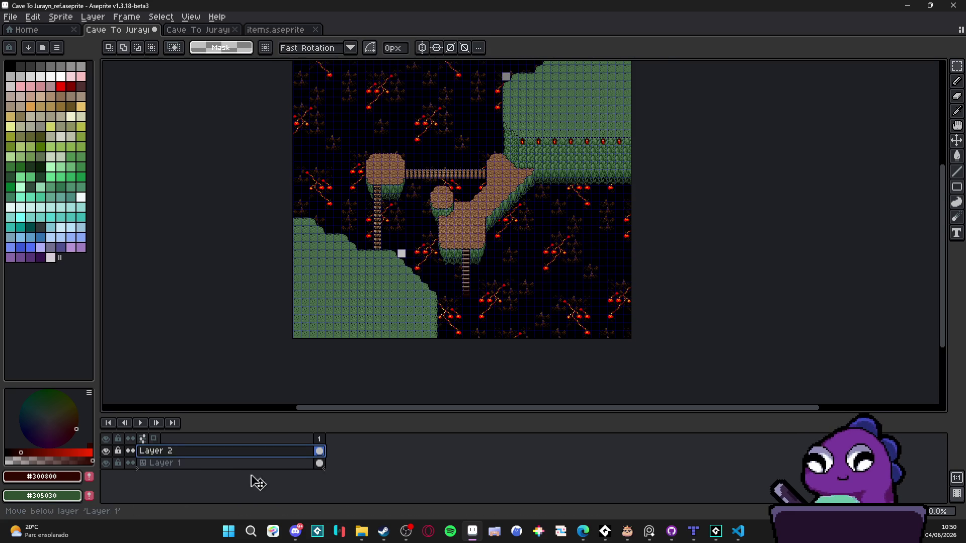
pyautogui.click(106, 462)
# Bring the mound's upper-left edge into view and make Layer 1 the active layer.
pyautogui.scroll(5, 358, 154)
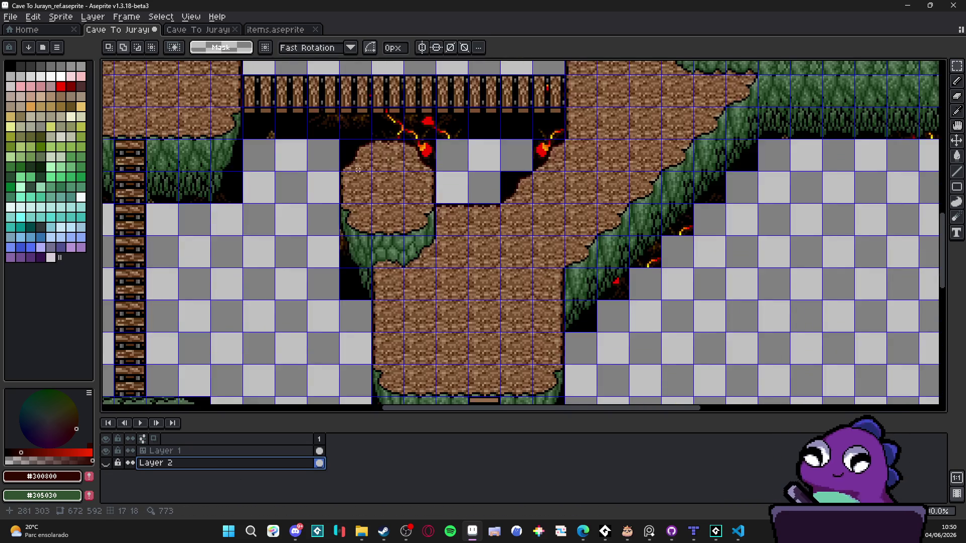
pyautogui.moveTo(358, 154); pyautogui.dragTo(419, 236)
pyautogui.scroll(4, 418, 237)
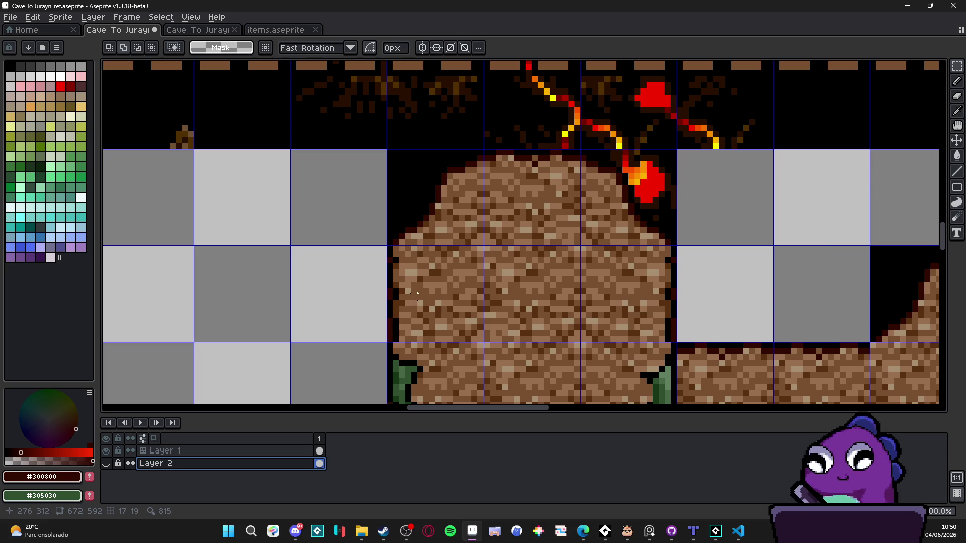
pyautogui.press('b')
pyautogui.scroll(2, 416, 222)
pyautogui.scroll(-2, 416, 225)
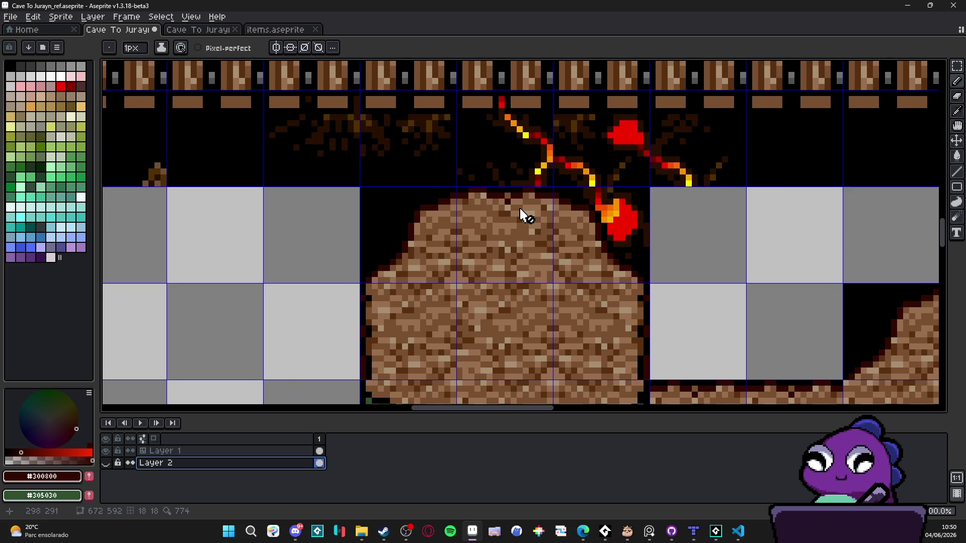
pyautogui.press('v')
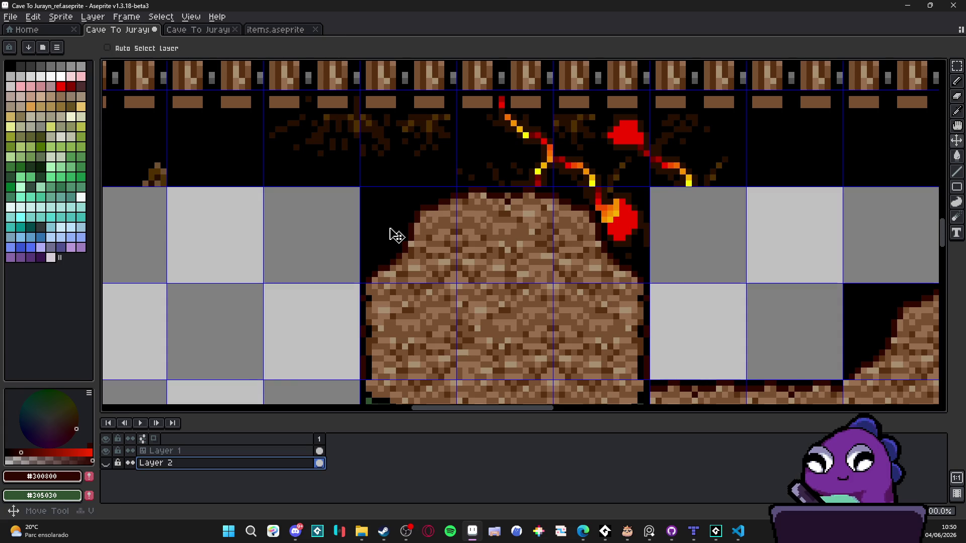
pyautogui.keyDown('ctrl'); pyautogui.click(390, 231); pyautogui.keyUp('ctrl')
pyautogui.scroll(-3, 352, 236)
pyautogui.scroll(2, 480, 189)
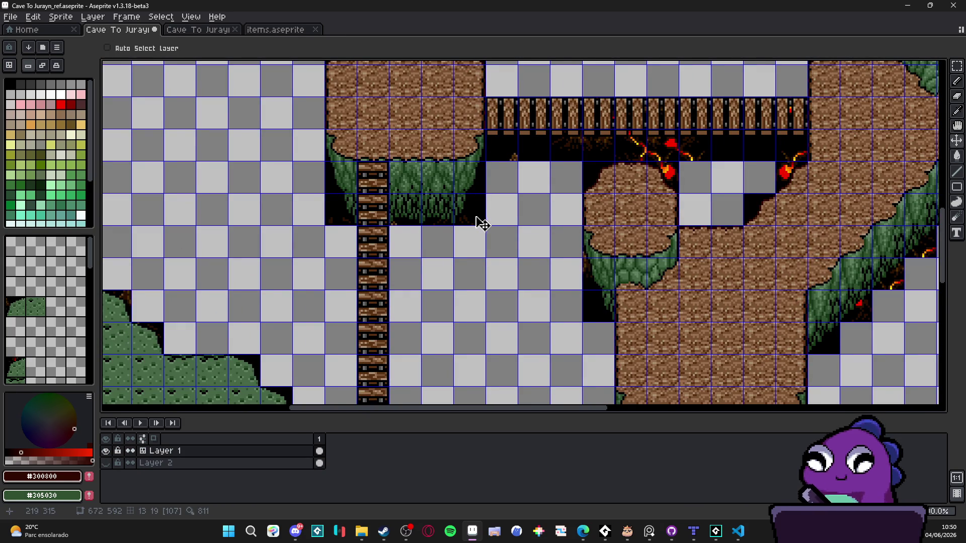
pyautogui.scroll(-2, 480, 224)
# Draw a rectangular selection over the dark strip beneath the bridge.
pyautogui.moveTo(606, 190); pyautogui.dragTo(408, 271)
pyautogui.scroll(1, 532, 281)
pyautogui.scroll(-1, 506, 162)
pyautogui.scroll(1, 485, 269)
pyautogui.scroll(2, 477, 245)
pyautogui.scroll(2, 478, 244)
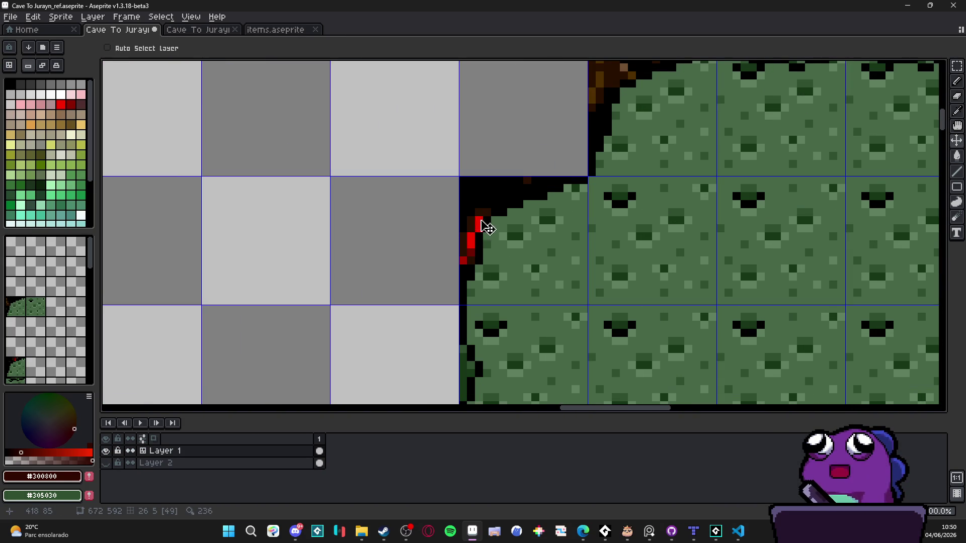
pyautogui.scroll(-2, 492, 222)
pyautogui.scroll(-2, 492, 218)
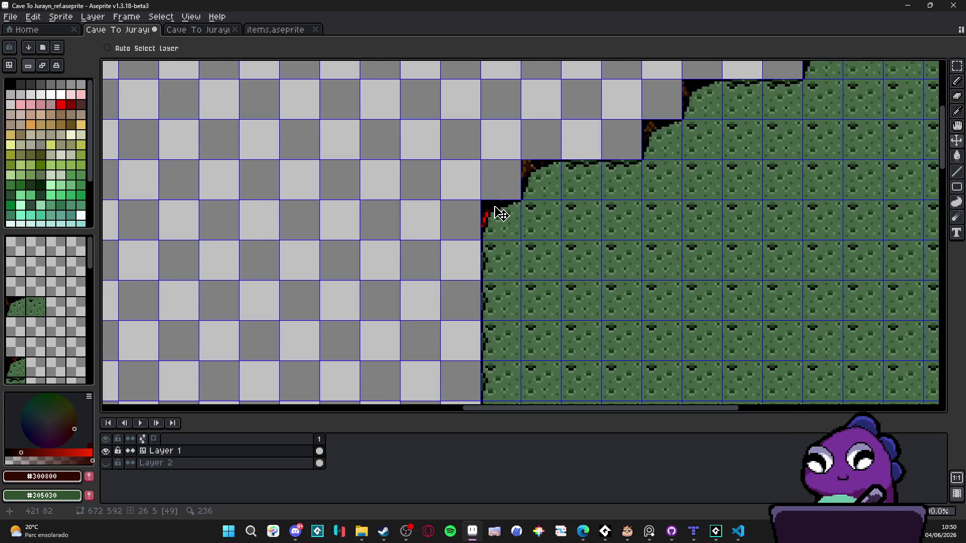
pyautogui.scroll(-1, 494, 209)
pyautogui.scroll(-3, 408, 217)
pyautogui.hscroll(-2, 445, 232)
pyautogui.scroll(3, 444, 222)
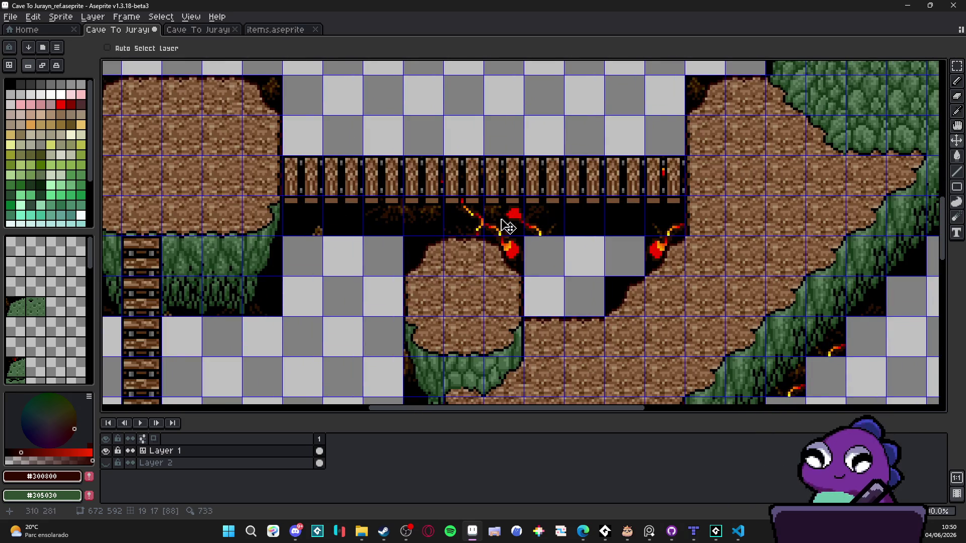
pyautogui.scroll(1, 553, 227)
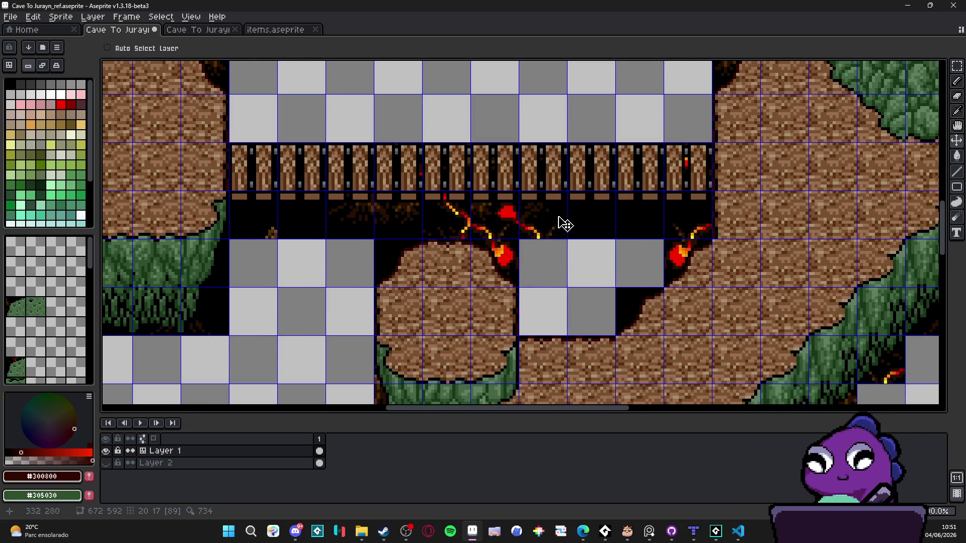
pyautogui.scroll(1, 566, 221)
pyautogui.scroll(-1, 503, 211)
pyautogui.hscroll(-2, 453, 208)
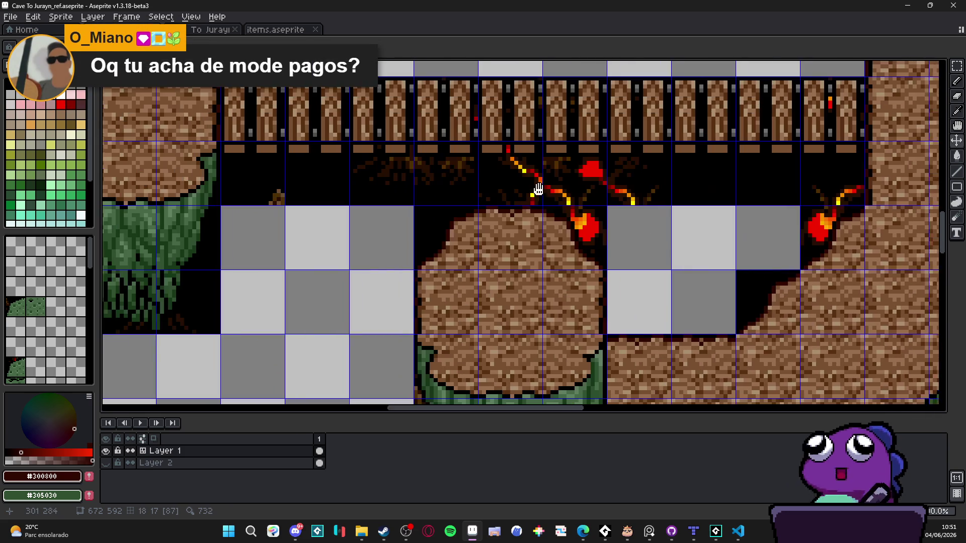
pyautogui.hscroll(-1, 294, 213)
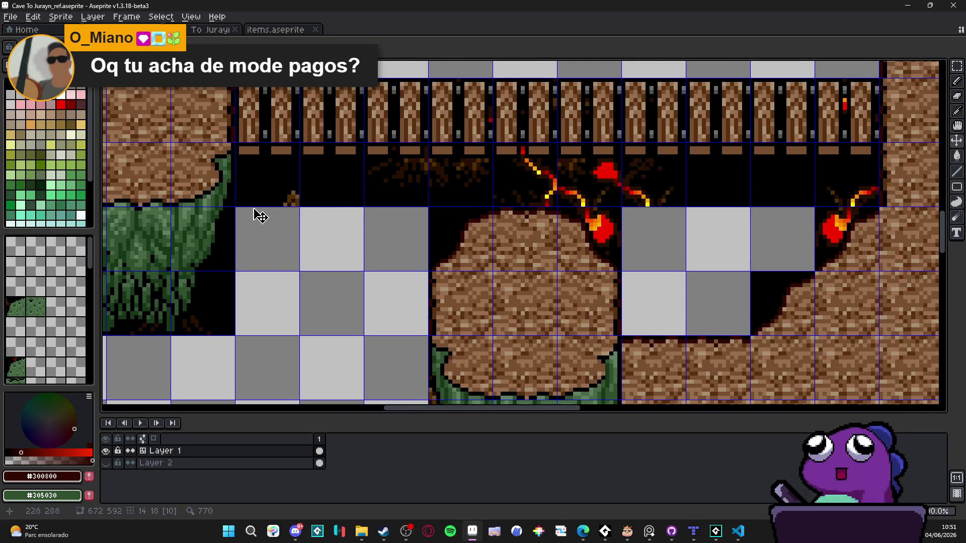
pyautogui.press('m')
pyautogui.moveTo(236, 205)
pyautogui.mouseDown()
pyautogui.moveTo(867, 151)
pyautogui.moveTo(876, 161)
pyautogui.mouseUp()
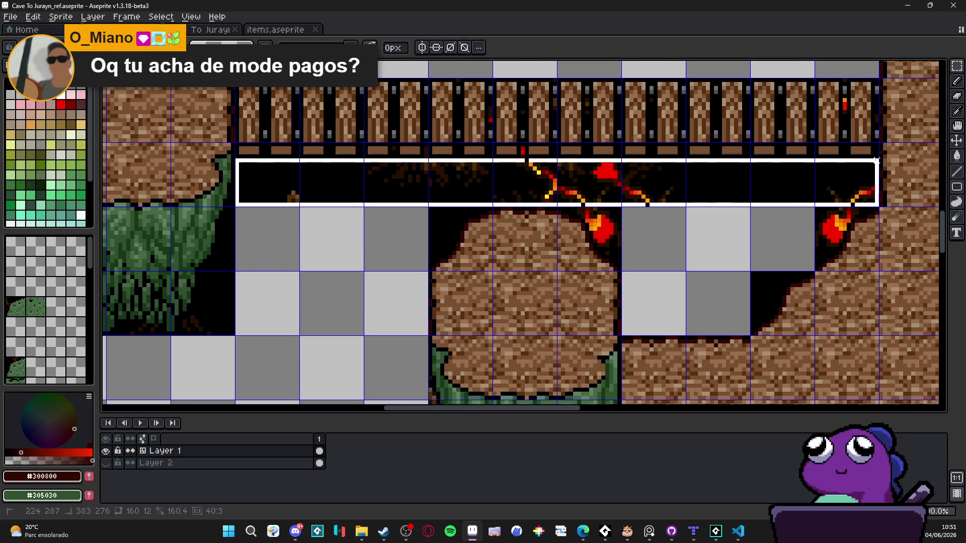
# Extend the selection around the fire and red flame below the bridge.
pyautogui.scroll(3, 876, 161)
pyautogui.scroll(2, 870, 176)
pyautogui.scroll(-3, 865, 191)
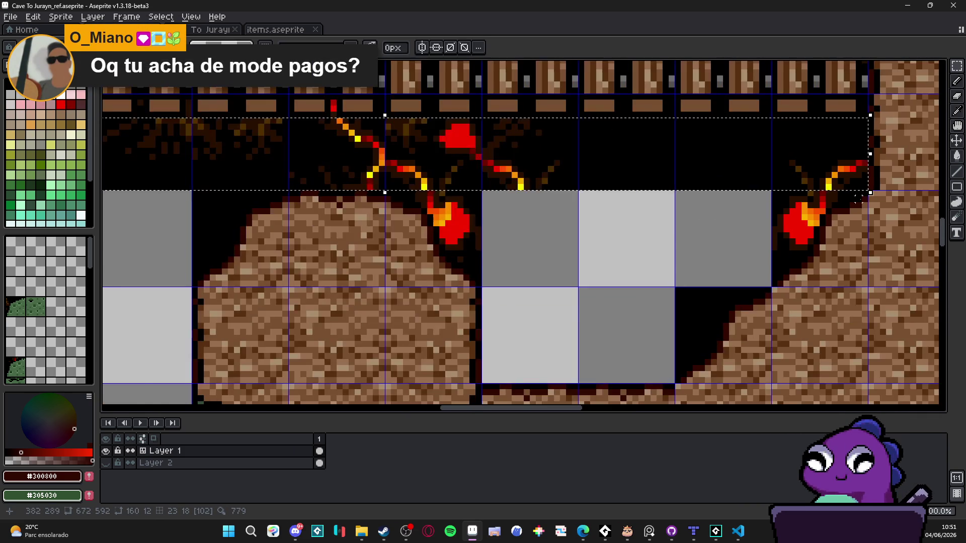
pyautogui.scroll(1, 861, 196)
pyautogui.moveTo(868, 191); pyautogui.dragTo(742, 230)
pyautogui.scroll(1, 812, 236)
pyautogui.moveTo(817, 229); pyautogui.dragTo(702, 235)
pyautogui.moveTo(702, 320)
pyautogui.mouseDown()
pyautogui.moveTo(741, 249)
pyautogui.moveTo(774, 239)
pyautogui.moveTo(811, 272)
pyautogui.mouseUp()
pyautogui.moveTo(787, 307); pyautogui.dragTo(762, 271)
pyautogui.moveTo(765, 316); pyautogui.dragTo(672, 325)
# Add the dark column beside the fire and remove the brown mound blocks from the selection.
pyautogui.scroll(-2, 672, 325)
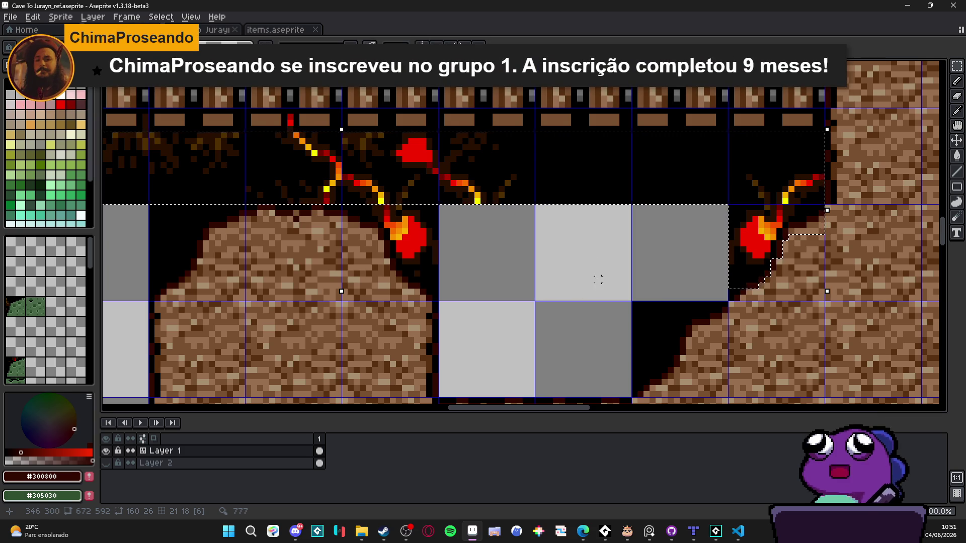
pyautogui.scroll(-1, 506, 226)
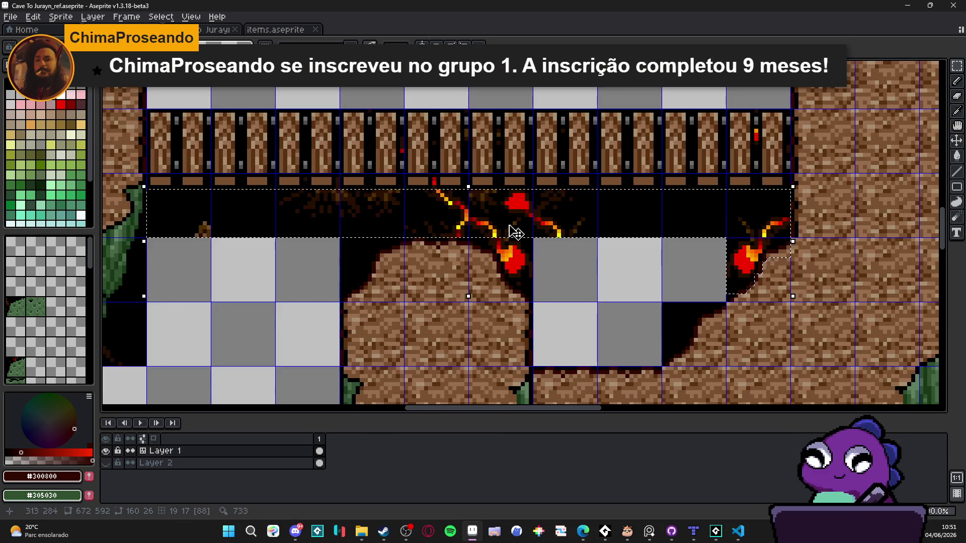
pyautogui.scroll(3, 553, 224)
pyautogui.moveTo(554, 224); pyautogui.dragTo(621, 119)
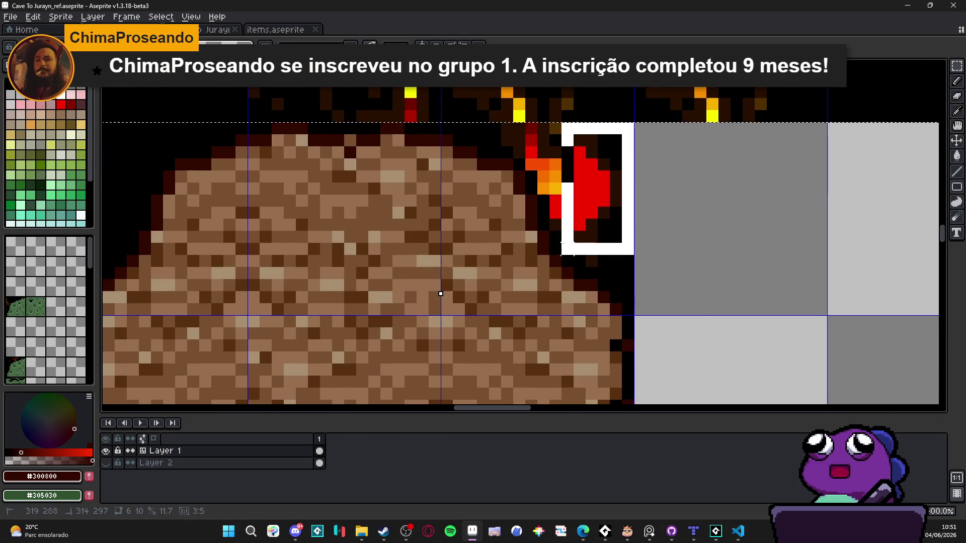
pyautogui.scroll(2, 565, 257)
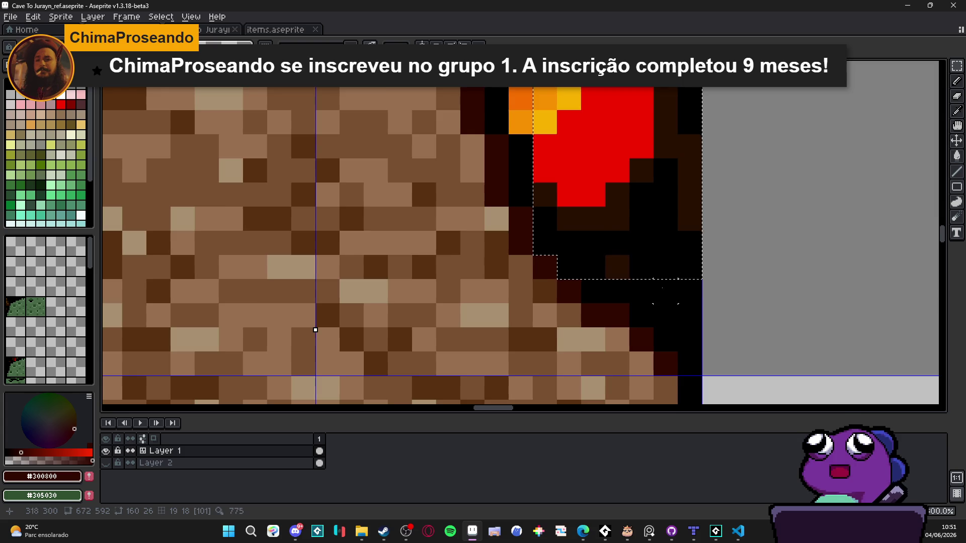
pyautogui.scroll(1, 815, 386)
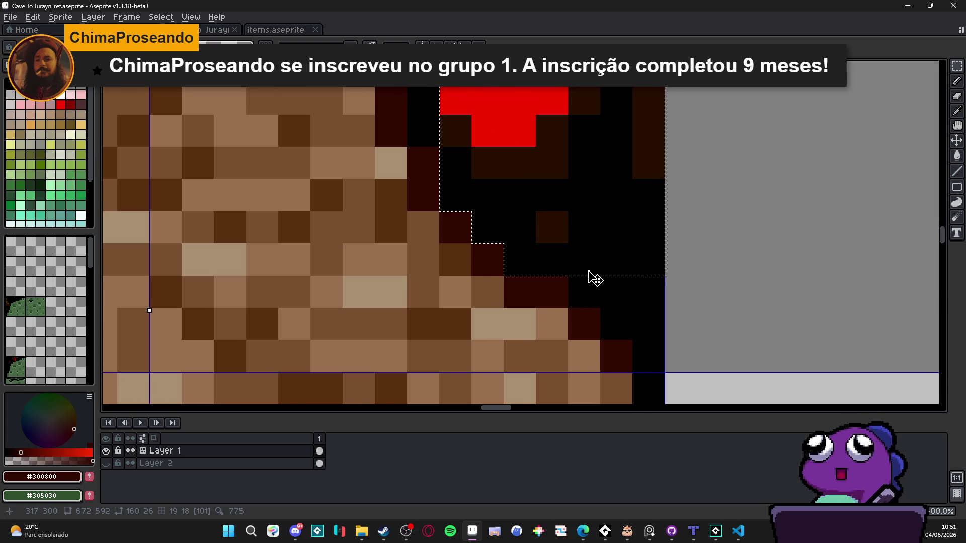
pyautogui.scroll(-3, 595, 280)
pyautogui.scroll(2, 593, 287)
pyautogui.moveTo(554, 306)
pyautogui.mouseDown()
pyautogui.moveTo(579, 115)
pyautogui.moveTo(553, 232)
pyautogui.mouseUp()
pyautogui.moveTo(520, 170); pyautogui.dragTo(507, 206)
pyautogui.moveTo(604, 113)
pyautogui.mouseDown()
pyautogui.moveTo(388, 136)
pyautogui.moveTo(386, 160)
pyautogui.mouseUp()
# Undo the red blob and fire strokes, then clear the selection.
pyautogui.scroll(-4, 436, 250)
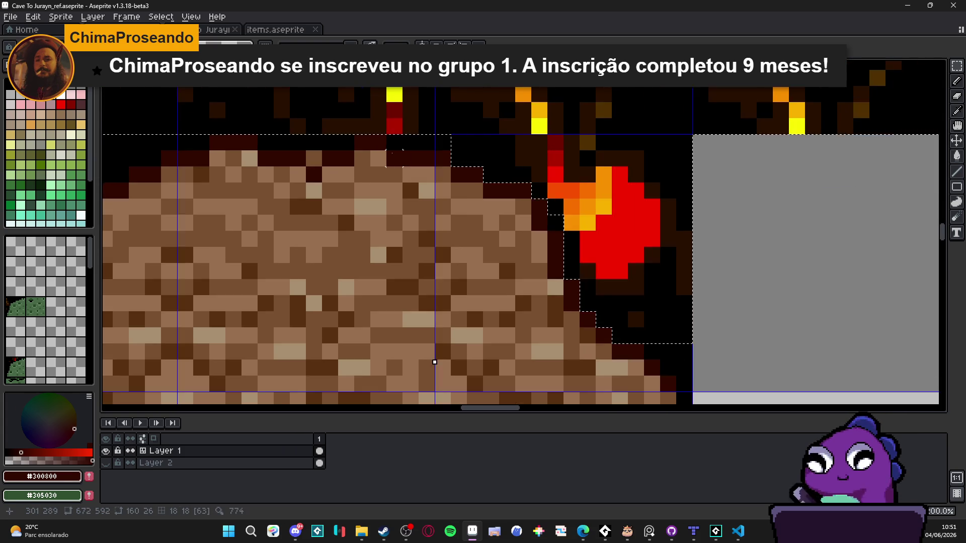
pyautogui.scroll(-4, 437, 249)
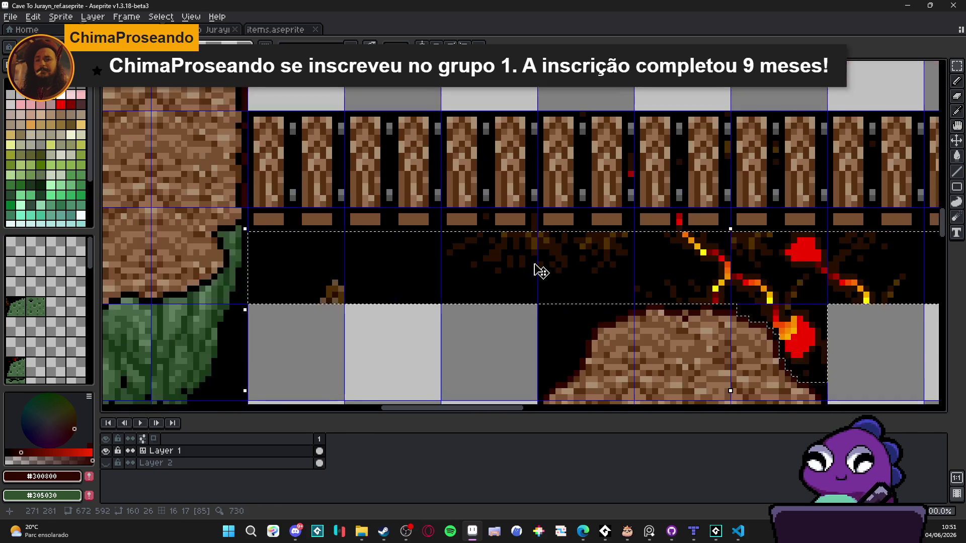
pyautogui.scroll(-2, 447, 252)
pyautogui.scroll(4, 614, 220)
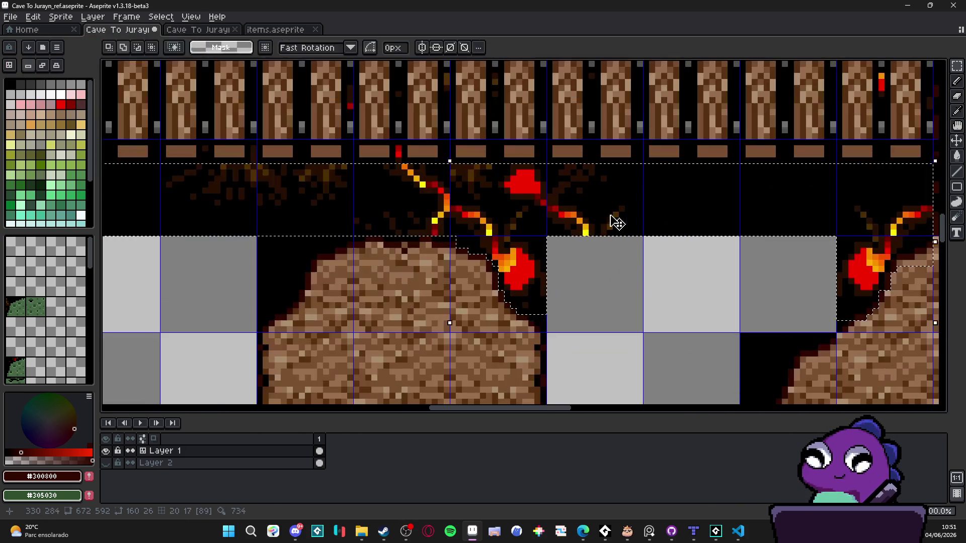
pyautogui.press('g')
pyautogui.hotkey('ctrl', 'z')
pyautogui.hotkey('ctrl', 'z')
pyautogui.hotkey('ctrl', 'z')
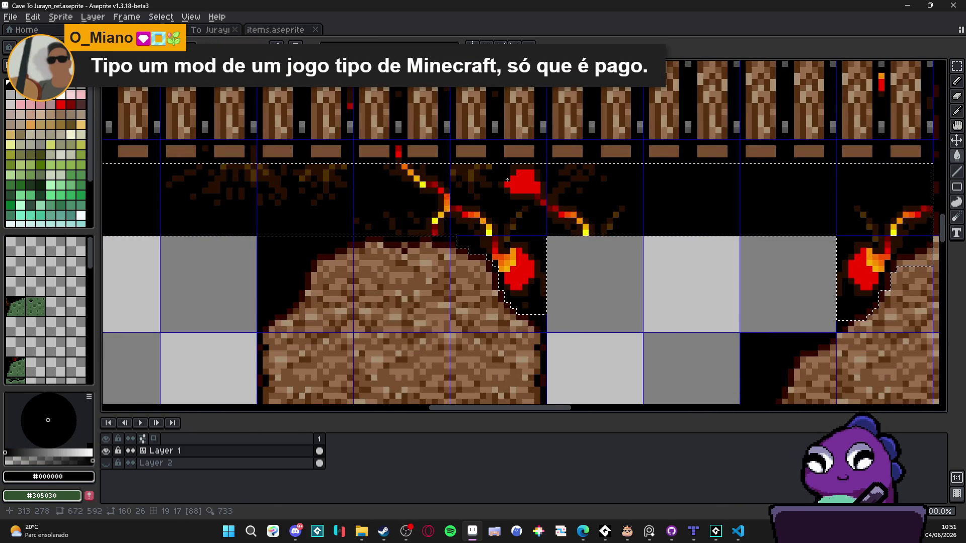
pyautogui.hotkey('ctrl', 'z')
pyautogui.hotkey('ctrl', 'z')
pyautogui.hotkey('ctrl', 'z')
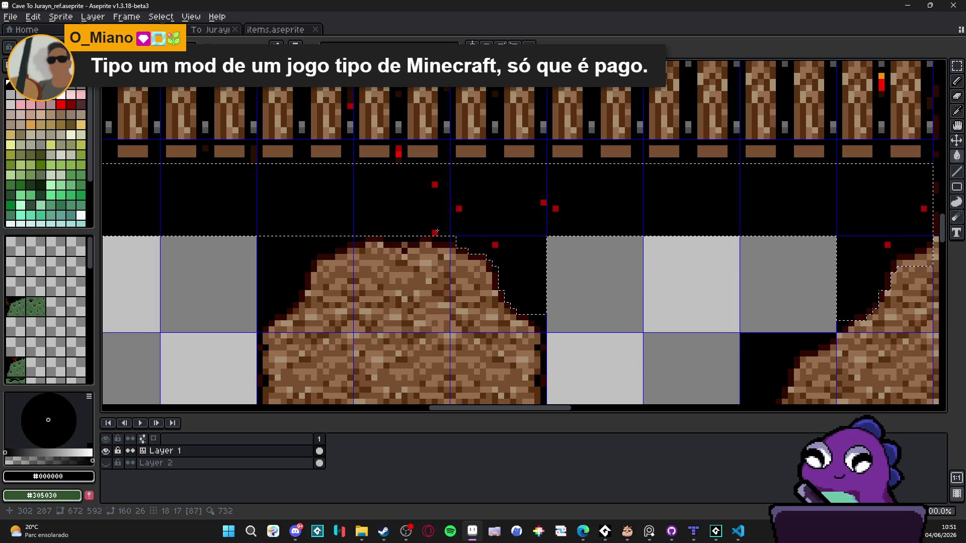
pyautogui.scroll(-2, 543, 222)
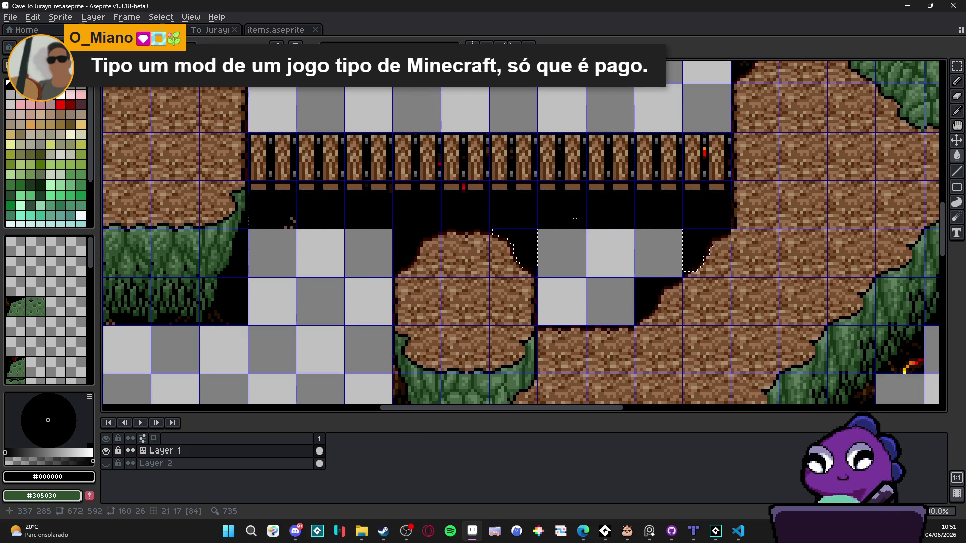
pyautogui.hotkey('ctrl', 'd')
# Toggle the tile-number view and switch the torch tiles (58) to the lit red-flame version.
pyautogui.scroll(1, 507, 200)
pyautogui.scroll(3, 507, 200)
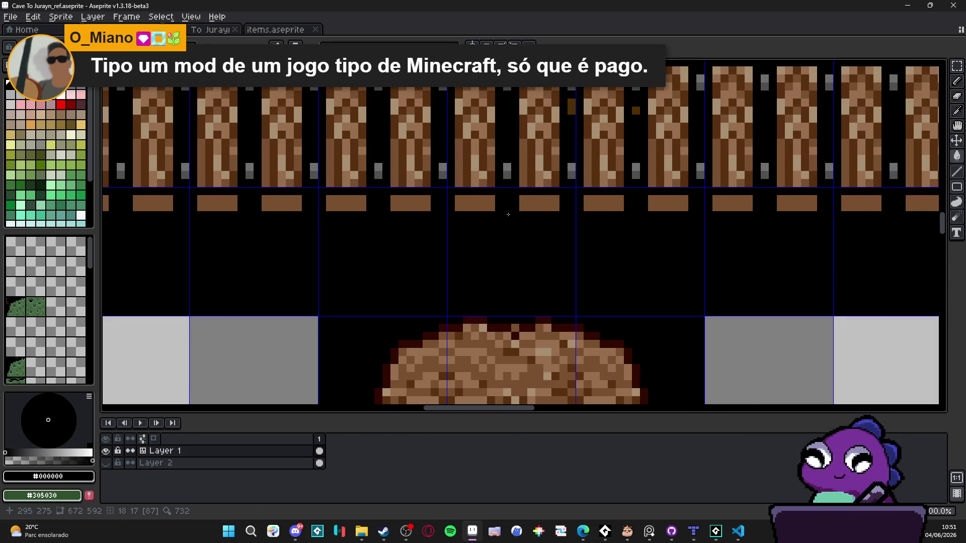
pyautogui.scroll(-2, 508, 214)
pyautogui.scroll(2, 332, 240)
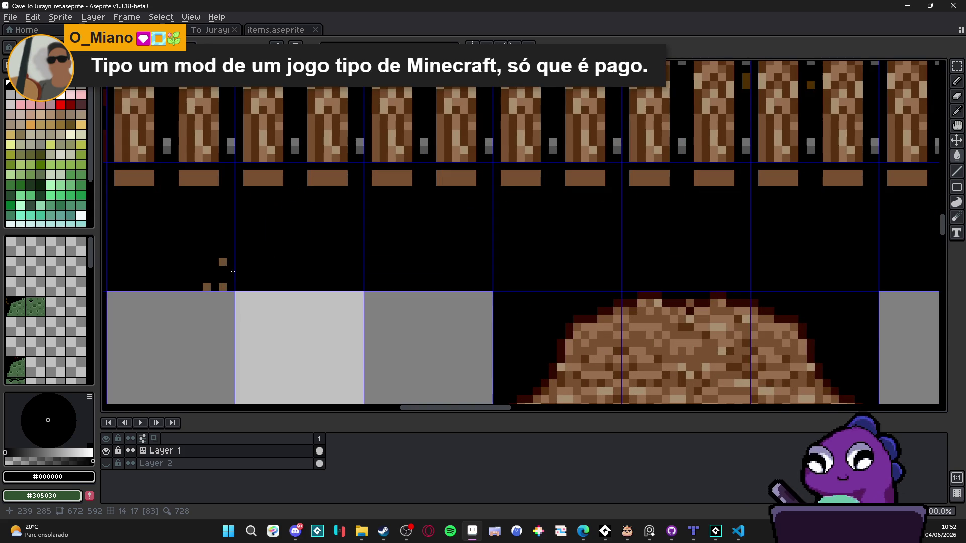
pyautogui.scroll(-3, 301, 243)
pyautogui.moveTo(339, 247)
pyautogui.mouseDown()
pyautogui.moveTo(403, 176)
pyautogui.moveTo(513, 247)
pyautogui.mouseUp()
pyautogui.scroll(1, 513, 247)
pyautogui.scroll(1, 513, 247)
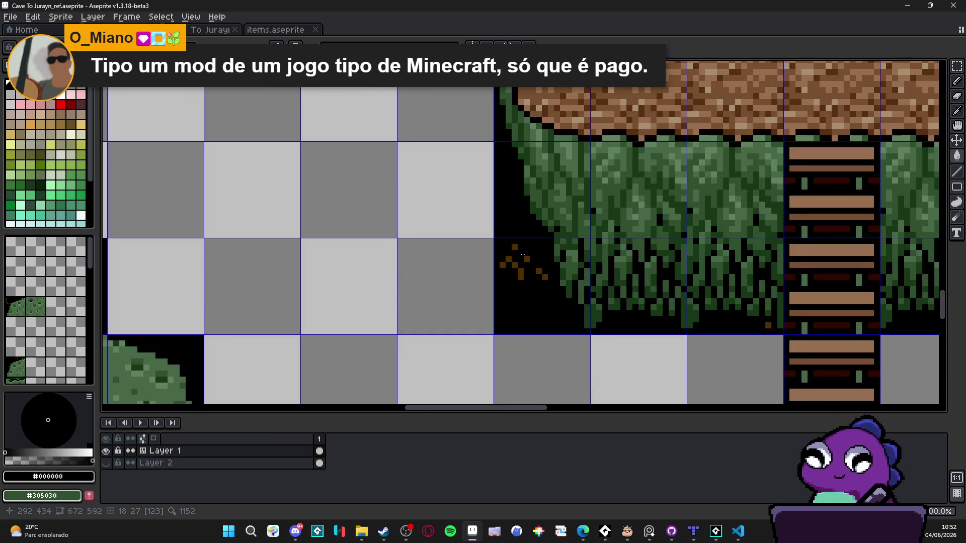
pyautogui.scroll(-3, 522, 254)
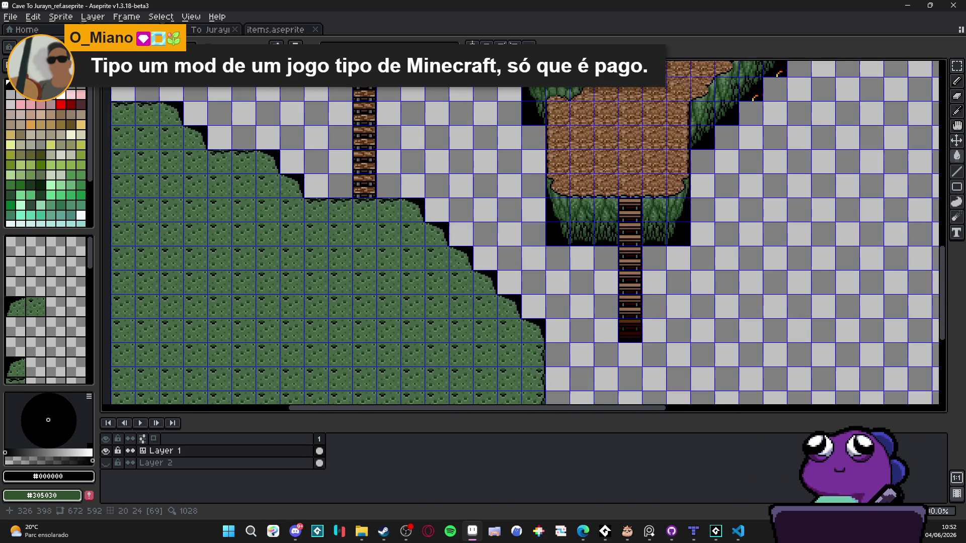
pyautogui.moveTo(603, 170); pyautogui.dragTo(503, 246)
pyautogui.scroll(2, 652, 215)
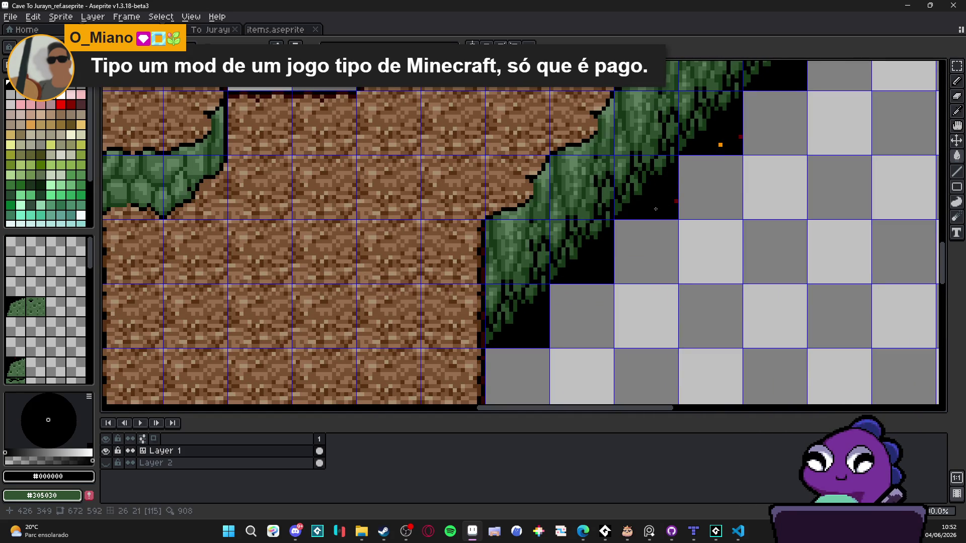
pyautogui.scroll(-4, 673, 203)
pyautogui.scroll(2, 709, 130)
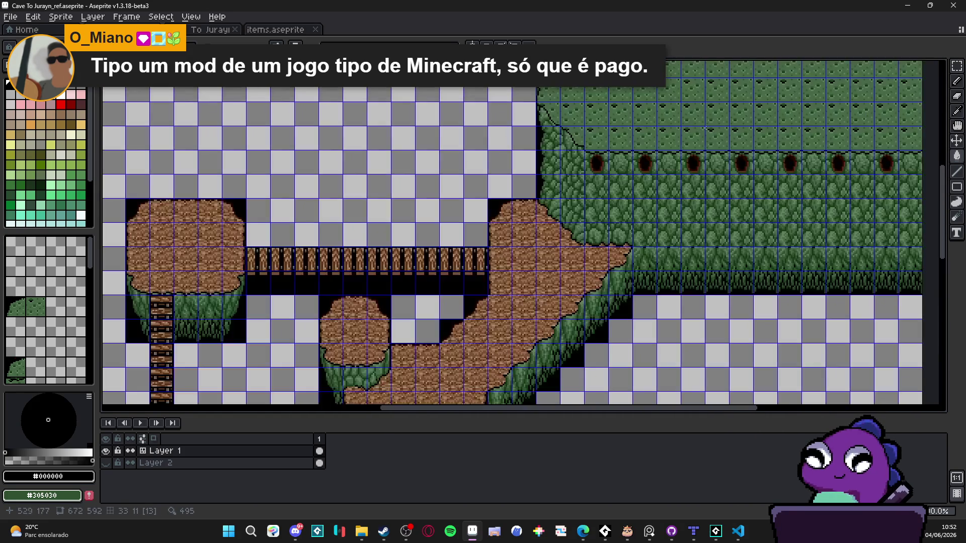
pyautogui.moveTo(688, 126); pyautogui.dragTo(605, 204)
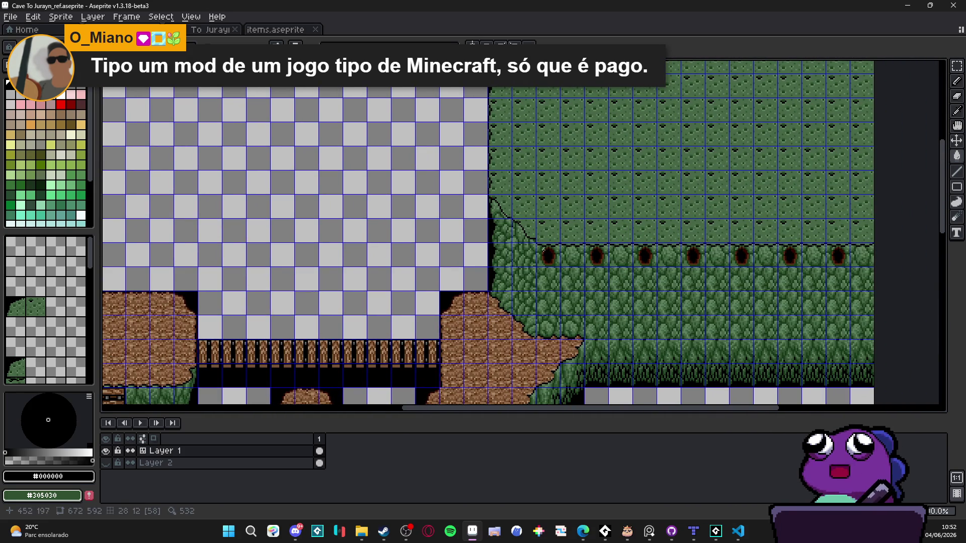
pyautogui.scroll(-1, 541, 262)
pyautogui.scroll(-1, 553, 260)
pyautogui.press('Tab')
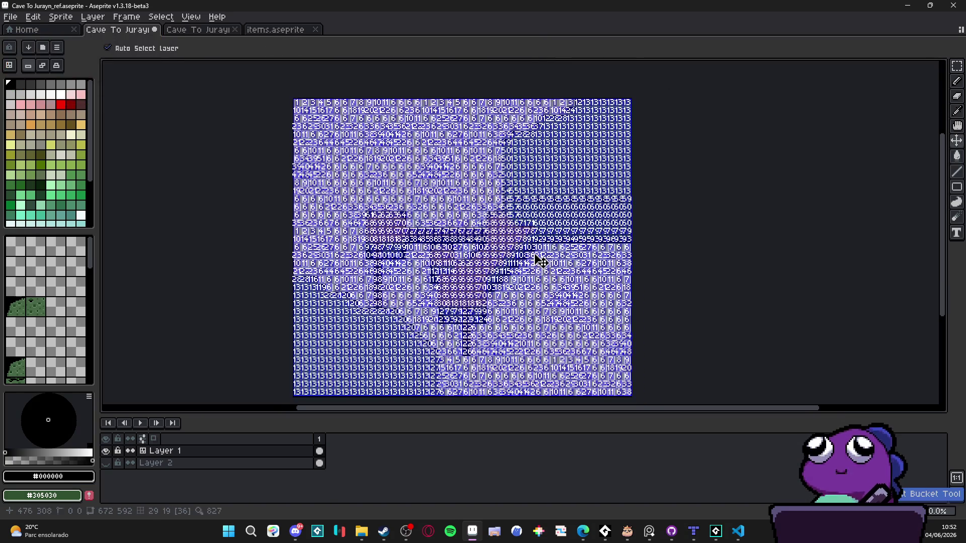
pyautogui.scroll(3, 711, 205)
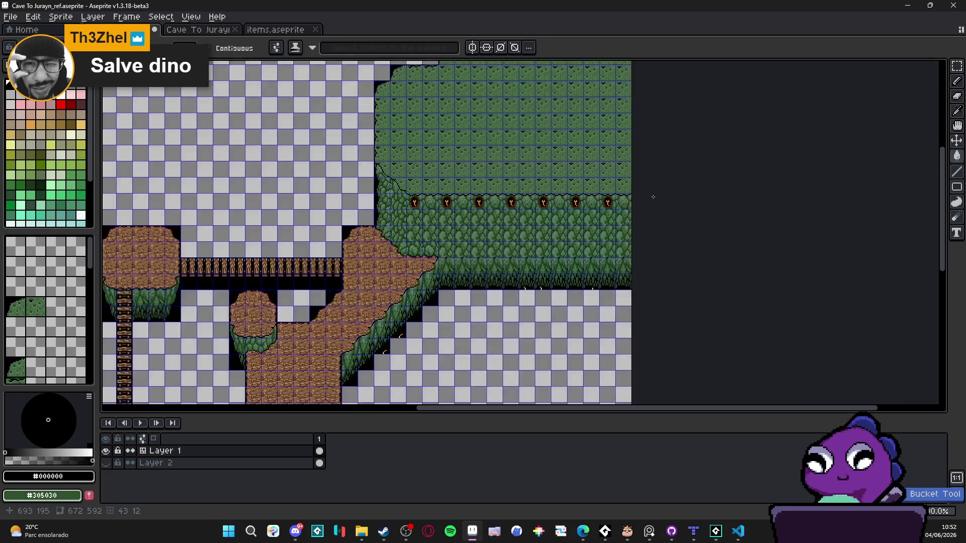
pyautogui.press('Tab')
pyautogui.press('Tab')
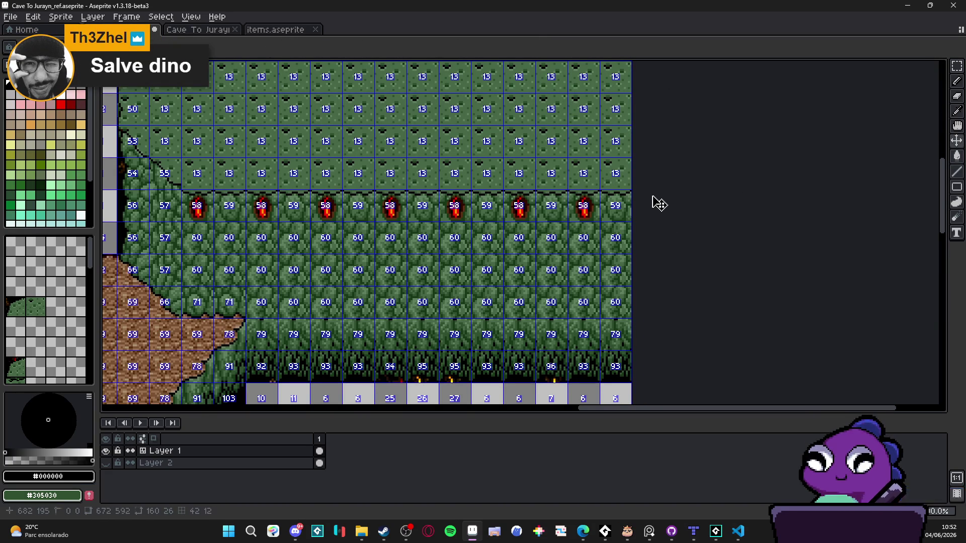
pyautogui.scroll(-1, 591, 209)
# Select the row of torches along the cliff with a rectangle.
pyautogui.moveTo(419, 278)
pyautogui.mouseDown()
pyautogui.moveTo(451, 167)
pyautogui.moveTo(435, 214)
pyautogui.mouseUp()
pyautogui.press('m')
pyautogui.scroll(1, 411, 143)
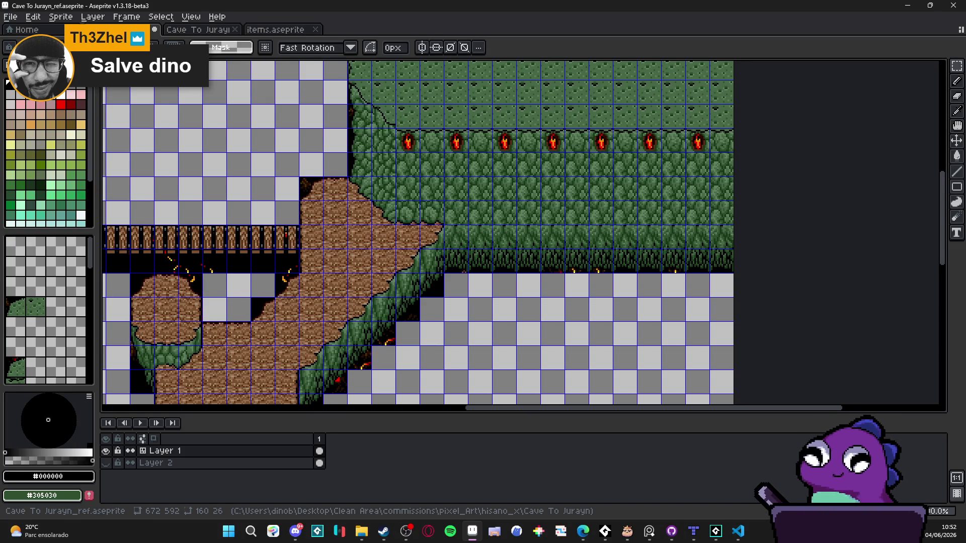
pyautogui.moveTo(407, 140)
pyautogui.mouseDown()
pyautogui.moveTo(729, 164)
pyautogui.moveTo(731, 137)
pyautogui.mouseUp()
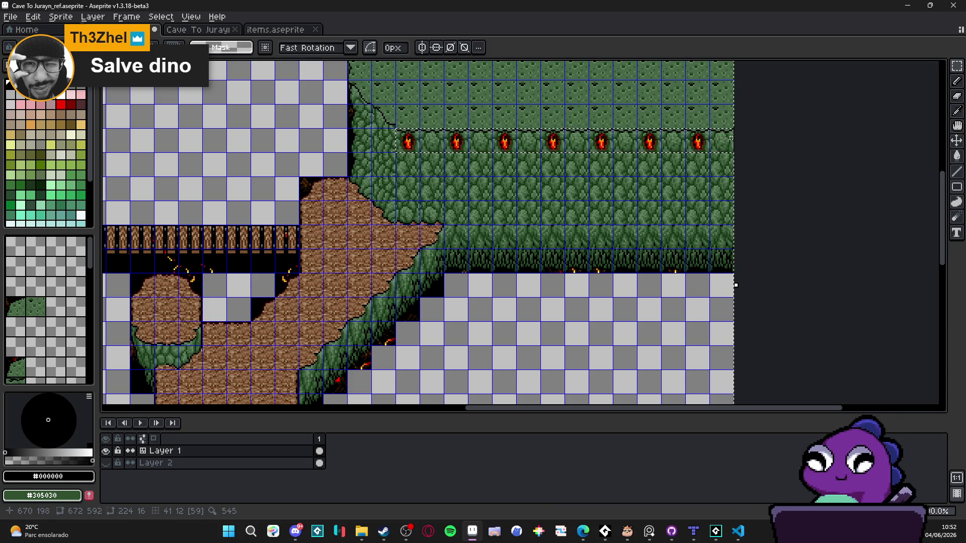
# Fill the brown, orange and dark red speckles in the cave black with black.
pyautogui.press('i')
pyautogui.scroll(2, 463, 258)
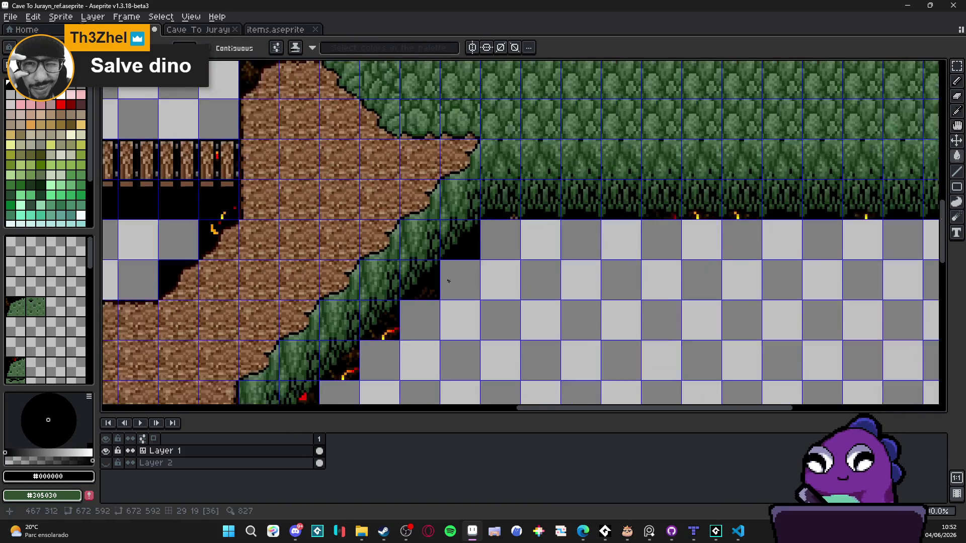
pyautogui.press('w')
pyautogui.scroll(-1, 447, 291)
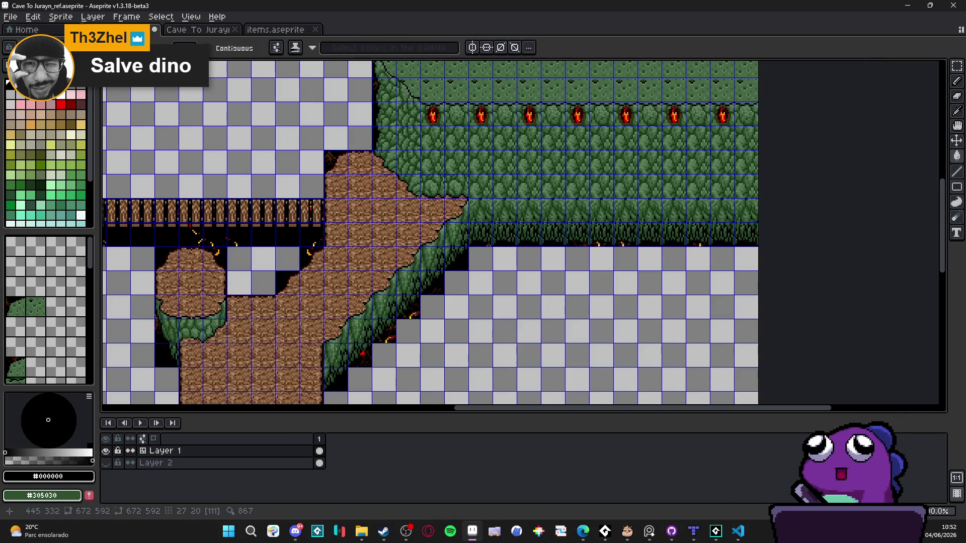
pyautogui.press('g')
pyautogui.scroll(1, 414, 316)
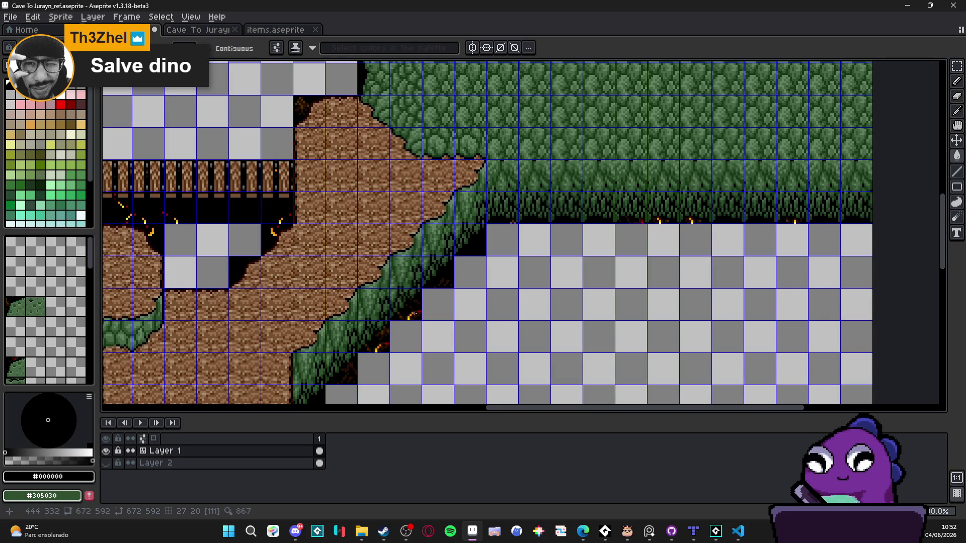
pyautogui.scroll(2, 418, 312)
pyautogui.click(412, 311)
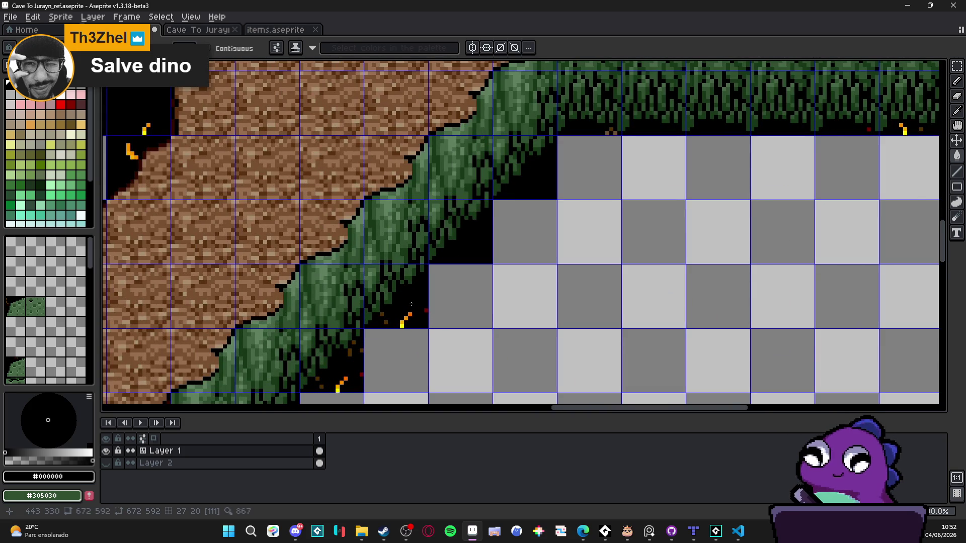
pyautogui.scroll(3, 411, 306)
pyautogui.keyDown('alt'); pyautogui.click(305, 195); pyautogui.keyUp('alt')
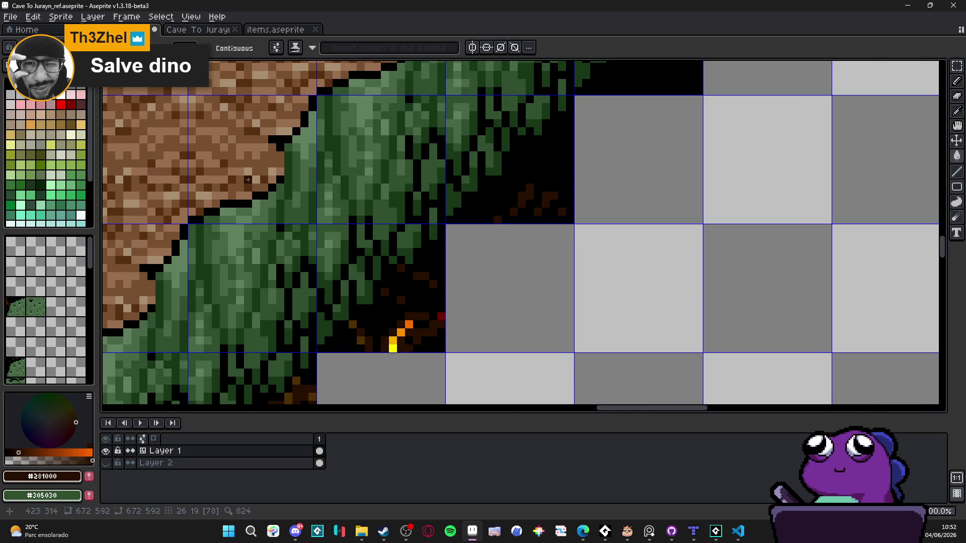
pyautogui.keyDown('alt'); pyautogui.click(387, 270); pyautogui.keyUp('alt')
pyautogui.click(400, 333)
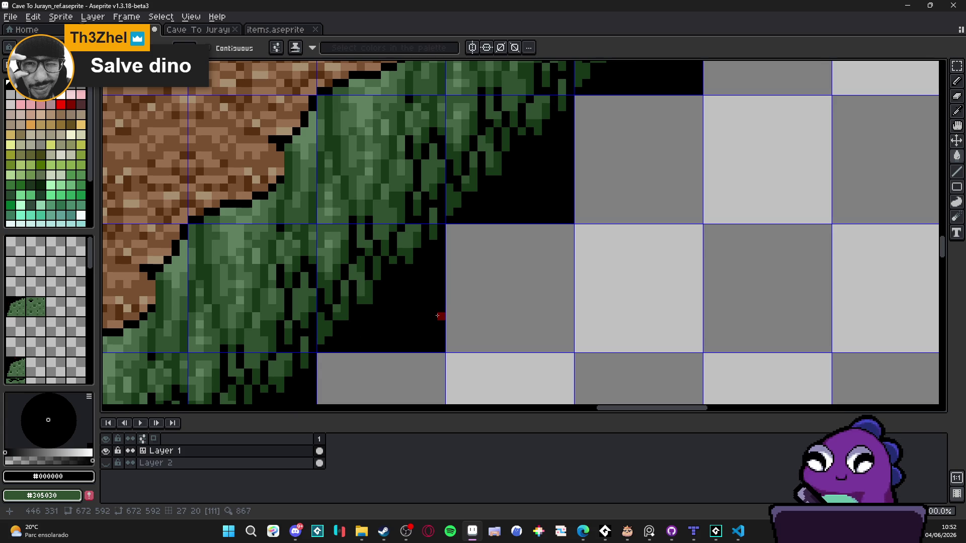
pyautogui.click(437, 316)
# Make Layer 2's dark cave background visible again.
pyautogui.scroll(-3, 437, 316)
pyautogui.scroll(3, 561, 199)
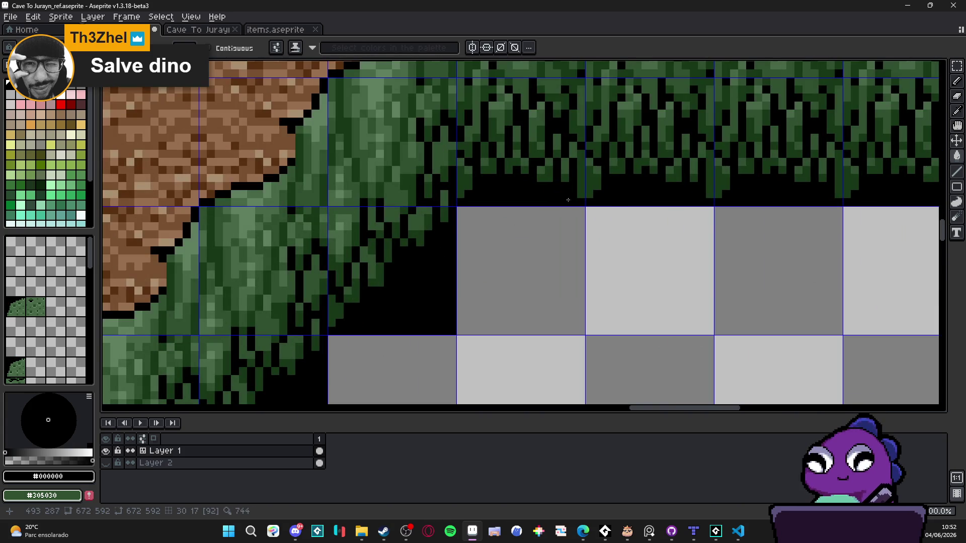
pyautogui.scroll(-5, 561, 199)
pyautogui.scroll(2, 557, 252)
pyautogui.scroll(-2, 424, 108)
pyautogui.scroll(2, 362, 209)
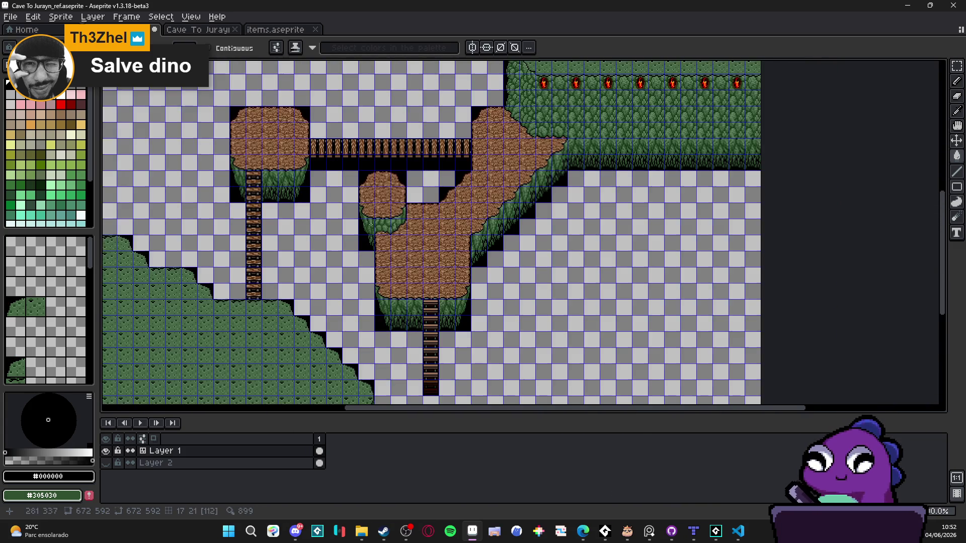
pyautogui.click(106, 463)
pyautogui.scroll(-1, 309, 320)
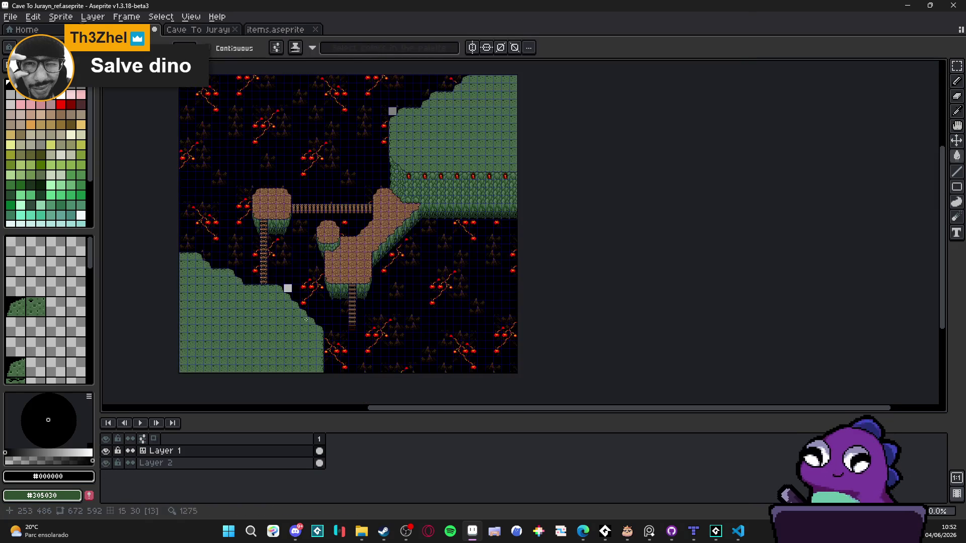
pyautogui.scroll(2, 296, 287)
pyautogui.scroll(-2, 282, 289)
pyautogui.scroll(1, 459, 232)
pyautogui.scroll(3, 459, 232)
pyautogui.hscroll(2, 443, 222)
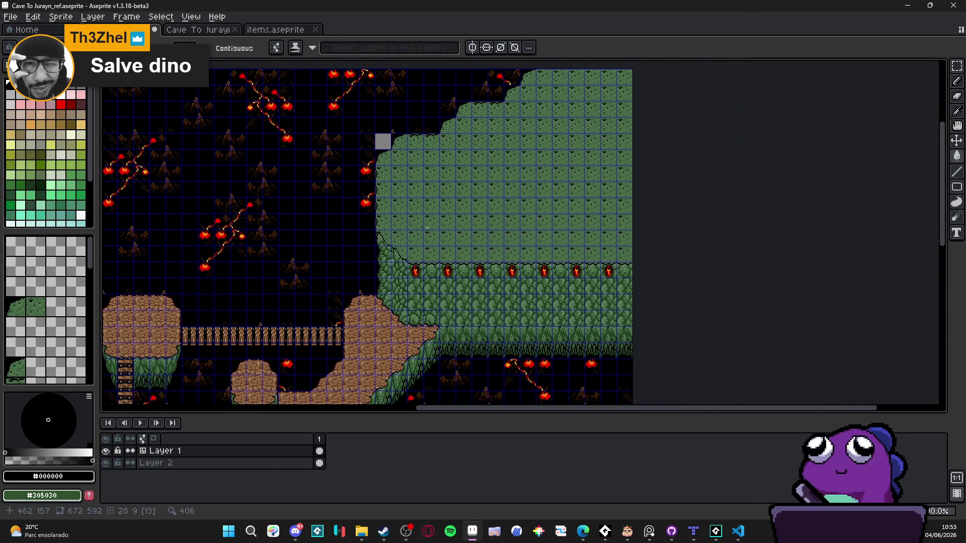
pyautogui.scroll(-1, 436, 214)
pyautogui.scroll(1, 277, 112)
pyautogui.hscroll(-2, 288, 123)
# Dock the Cave To Jurayn_ref map beside the Cave To Jurayn_48 tile sheet.
pyautogui.click(201, 29)
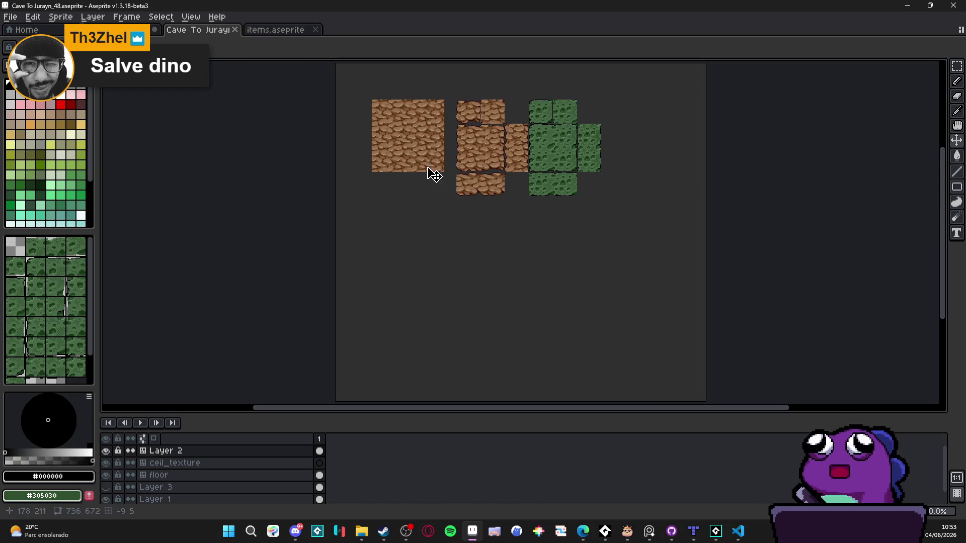
pyautogui.moveTo(125, 29)
pyautogui.mouseDown()
pyautogui.moveTo(134, 35)
pyautogui.moveTo(129, 106)
pyautogui.moveTo(321, 194)
pyautogui.mouseUp()
pyautogui.scroll(3, 301, 207)
pyautogui.hscroll(-3, 302, 207)
# Resize the sprite to 2016x1776 through the sprite size settings.
pyautogui.click(60, 17)
pyautogui.click(75, 72)
pyautogui.click(722, 191)
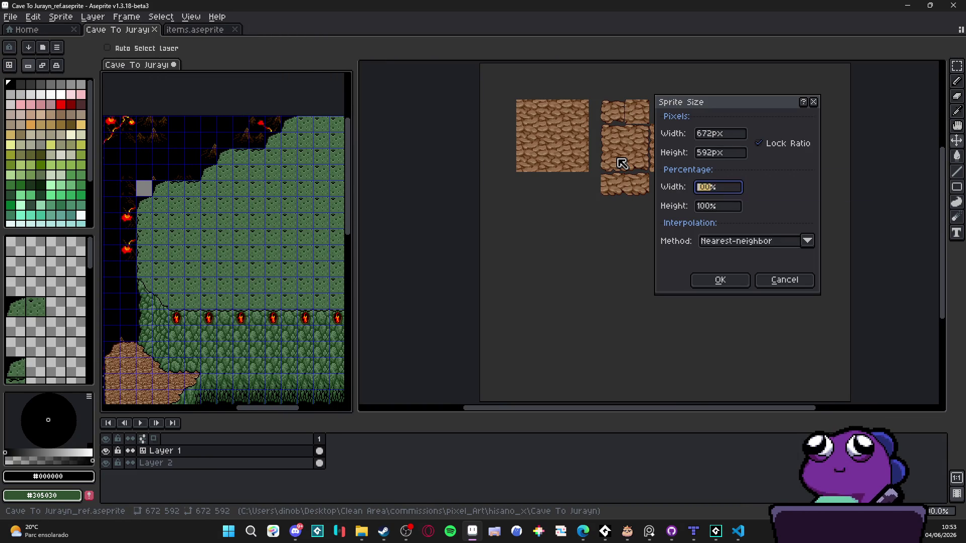
pyautogui.press('Return')
pyautogui.scroll(-3, 244, 276)
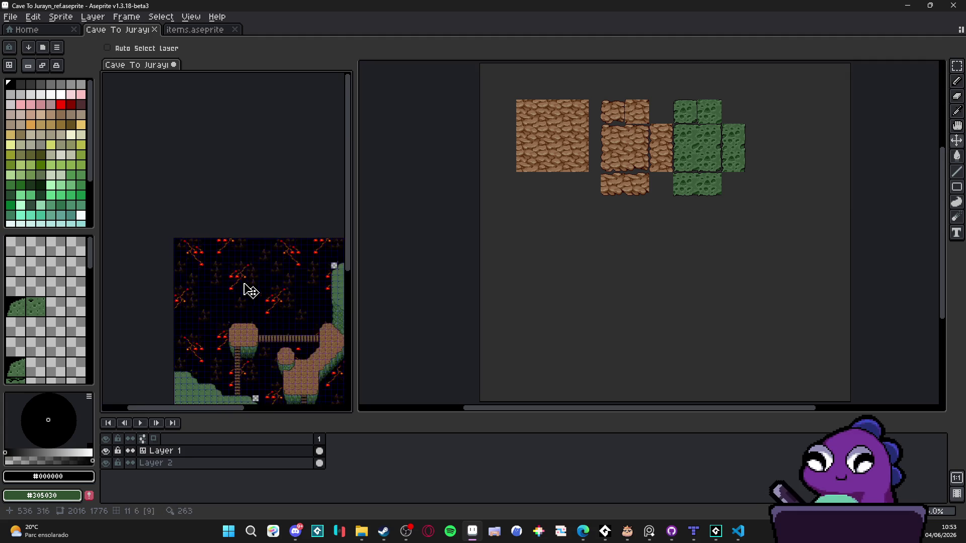
pyautogui.scroll(2, 252, 259)
pyautogui.scroll(2, 245, 240)
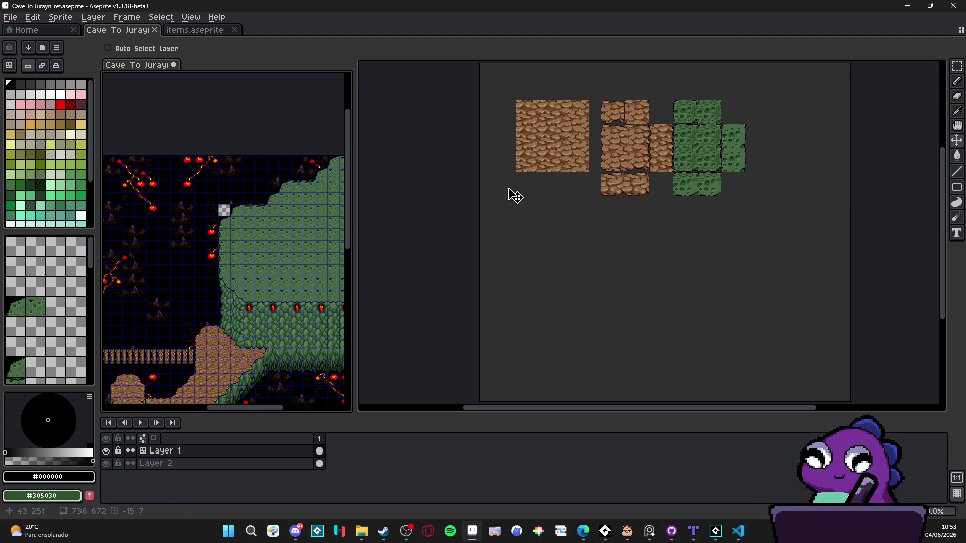
# In the tile sheet, show the grid, hide tile numbers, and make Layer 2 active.
pyautogui.click(517, 242)
pyautogui.scroll(3, 681, 163)
pyautogui.scroll(1, 682, 163)
pyautogui.scroll(-1, 556, 187)
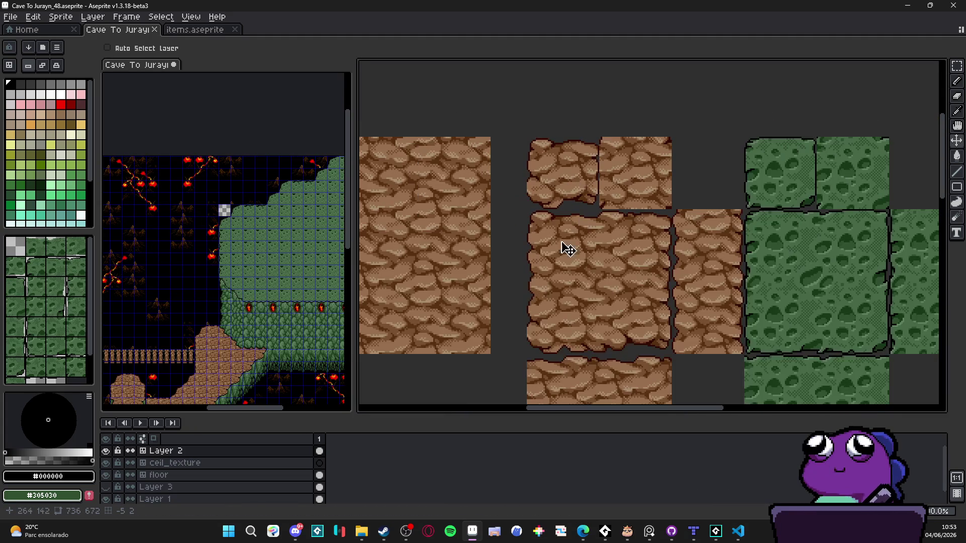
pyautogui.keyDown('ctrl'); pyautogui.click(552, 233); pyautogui.keyUp('ctrl')
pyautogui.hotkey('ctrl', "'")
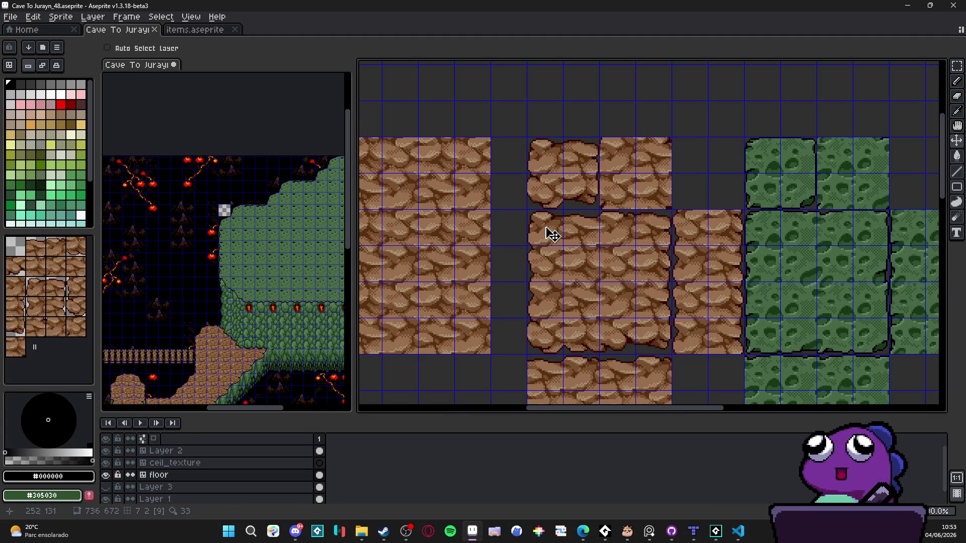
pyautogui.keyDown('ctrl'); pyautogui.click(763, 164); pyautogui.keyUp('ctrl')
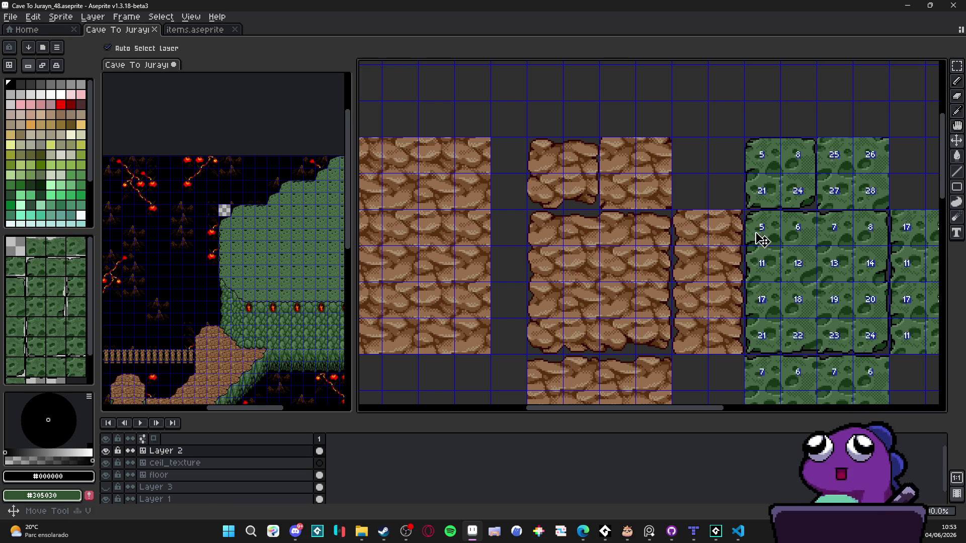
# Copy one green tile block from the tileset and paste it beside the empty corner cell.
pyautogui.press('m')
pyautogui.moveTo(762, 241); pyautogui.dragTo(778, 270)
pyautogui.hotkey('ctrl', 'c')
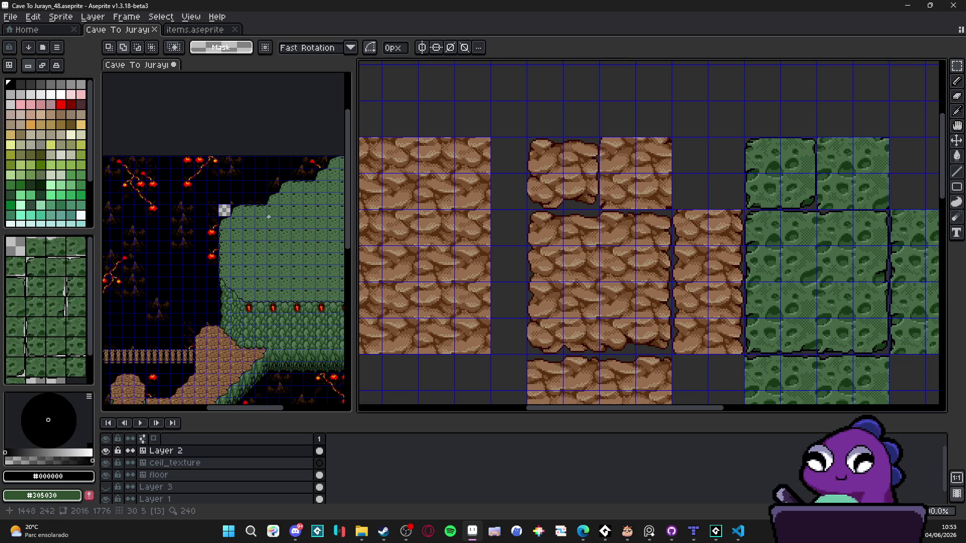
pyautogui.scroll(5, 226, 239)
pyautogui.hotkey('ctrl', 'v')
pyautogui.moveTo(241, 100)
pyautogui.mouseDown()
pyautogui.moveTo(261, 231)
pyautogui.moveTo(273, 246)
pyautogui.mouseUp()
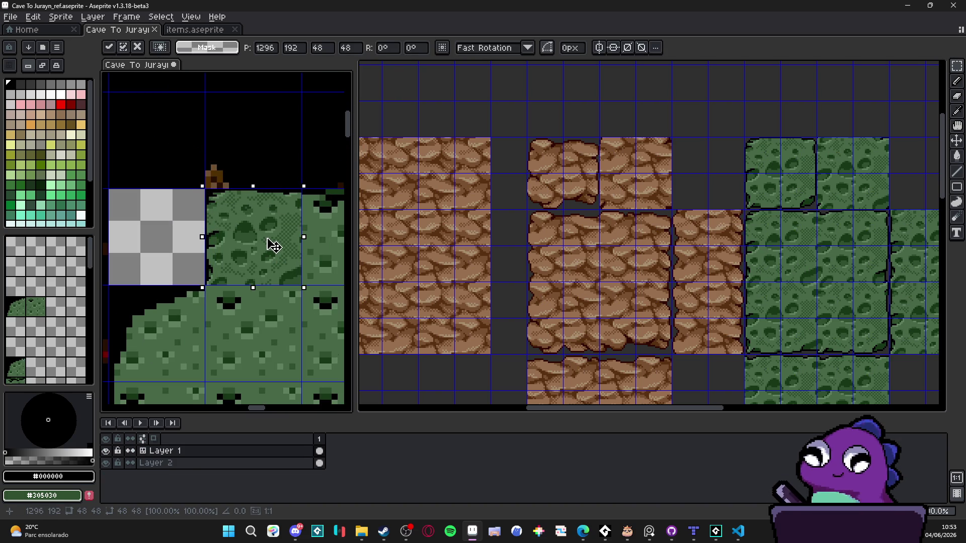
pyautogui.press('Return')
# Bring the platform corner into view and toggle Layer 1 hidden, then visible again.
pyautogui.scroll(-3, 261, 231)
pyautogui.moveTo(292, 243); pyautogui.dragTo(214, 262)
pyautogui.scroll(2, 214, 261)
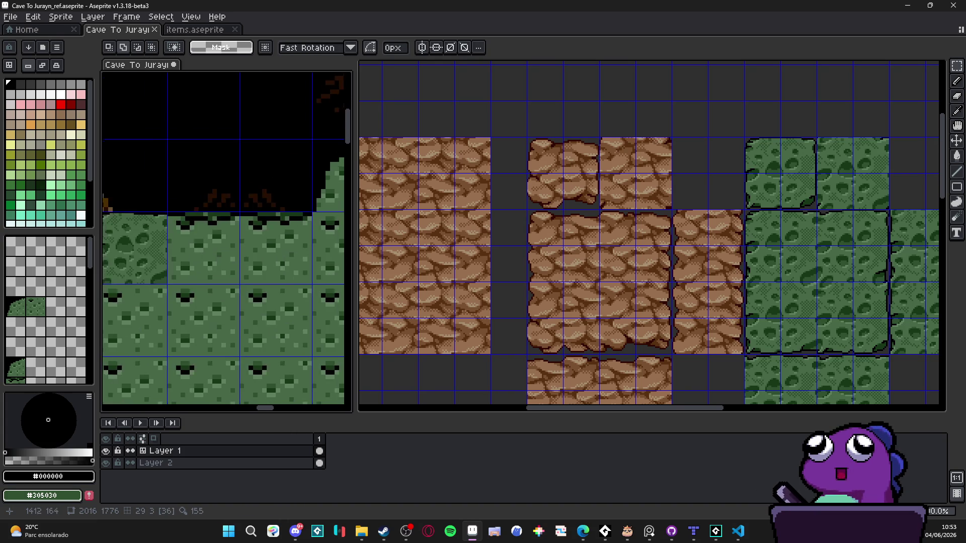
pyautogui.scroll(-2, 269, 168)
pyautogui.scroll(2, 217, 210)
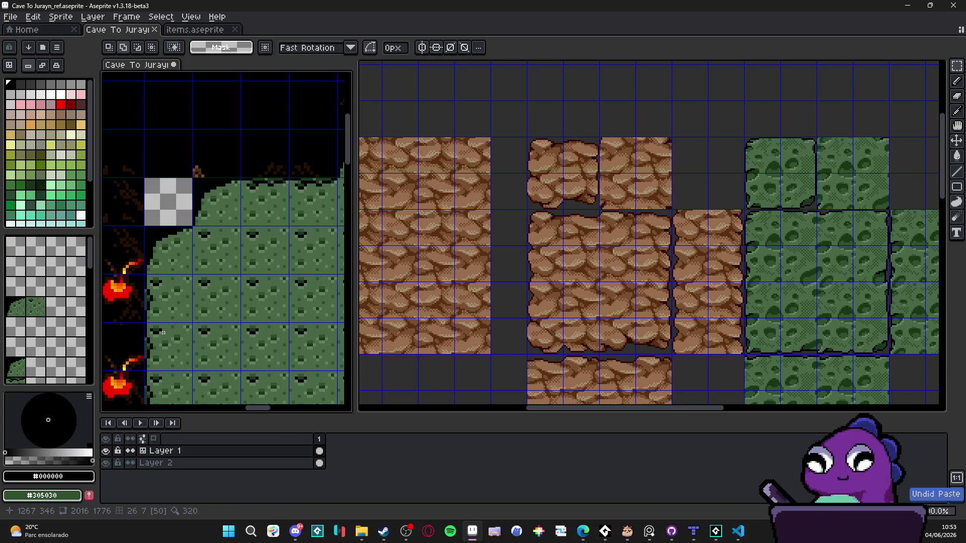
pyautogui.click(105, 451)
pyautogui.click(106, 452)
pyautogui.click(106, 451)
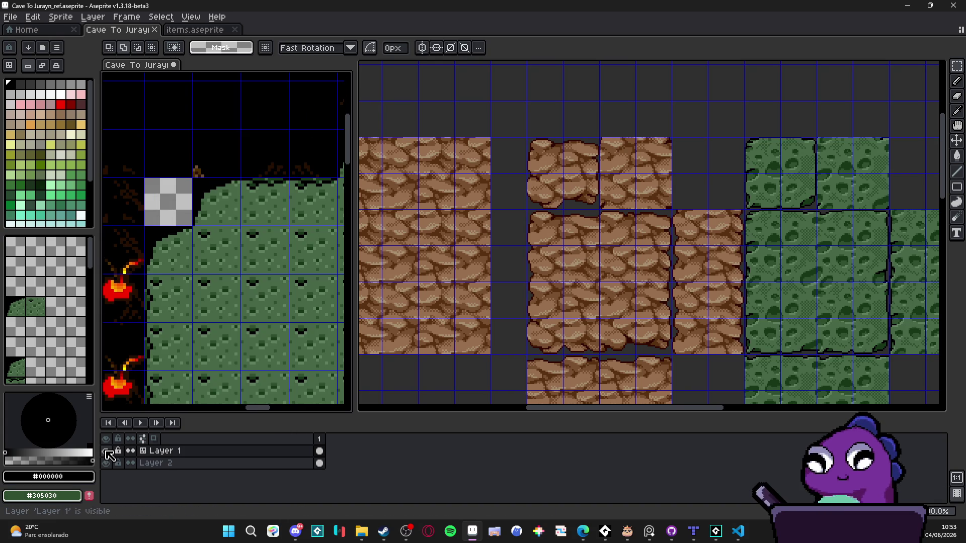
# Convert Layer 1 to a normal layer, then back to a tilemap with a new 16x16 tileset.
pyautogui.rightClick(162, 449)
pyautogui.moveTo(232, 462)
pyautogui.click(270, 476)
pyautogui.rightClick(217, 451)
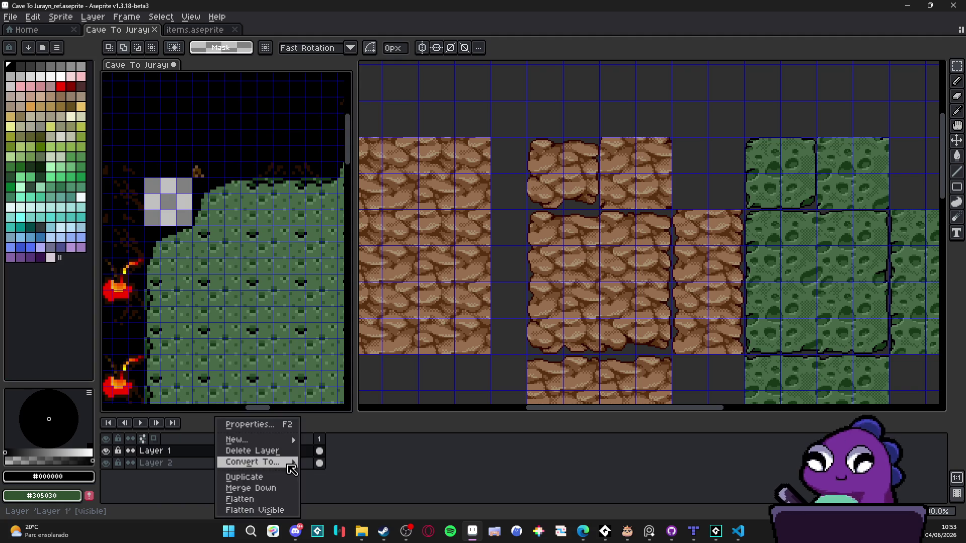
pyautogui.moveTo(281, 461)
pyautogui.click(365, 489)
pyautogui.press('Tab')
pyautogui.press('Tab')
pyautogui.press('Tab')
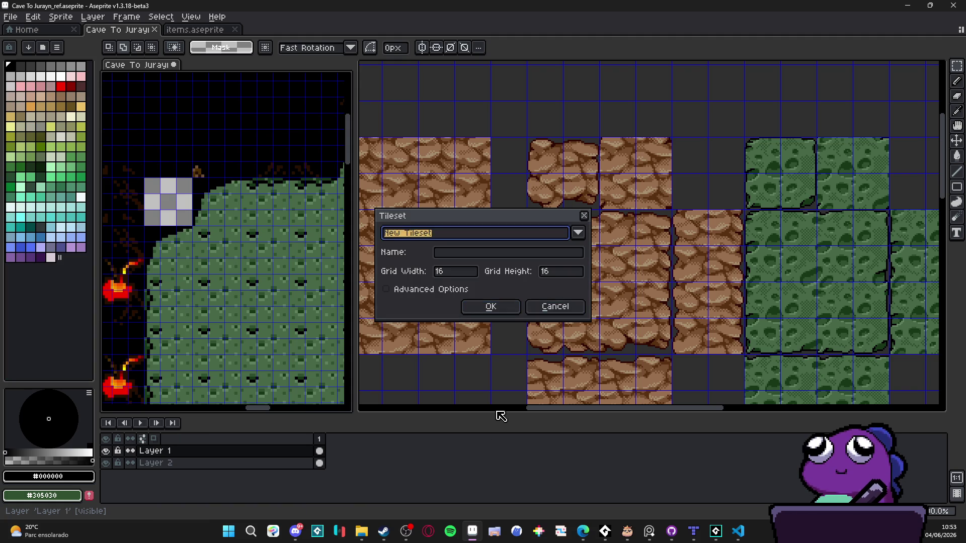
pyautogui.press('Escape')
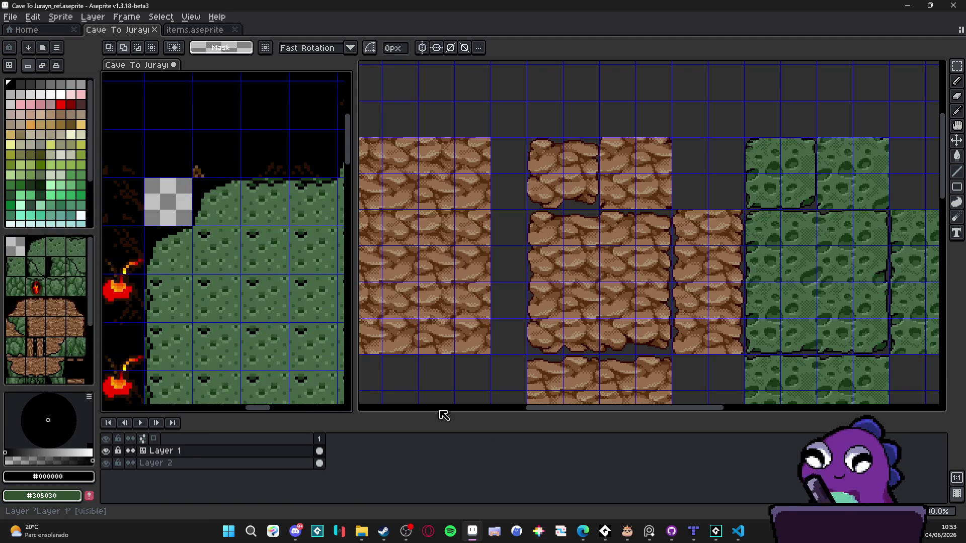
pyautogui.scroll(-1, 156, 208)
pyautogui.scroll(3, 156, 208)
# Clear the platform's top-left corner tile and paste a green tile into that slot.
pyautogui.press('v')
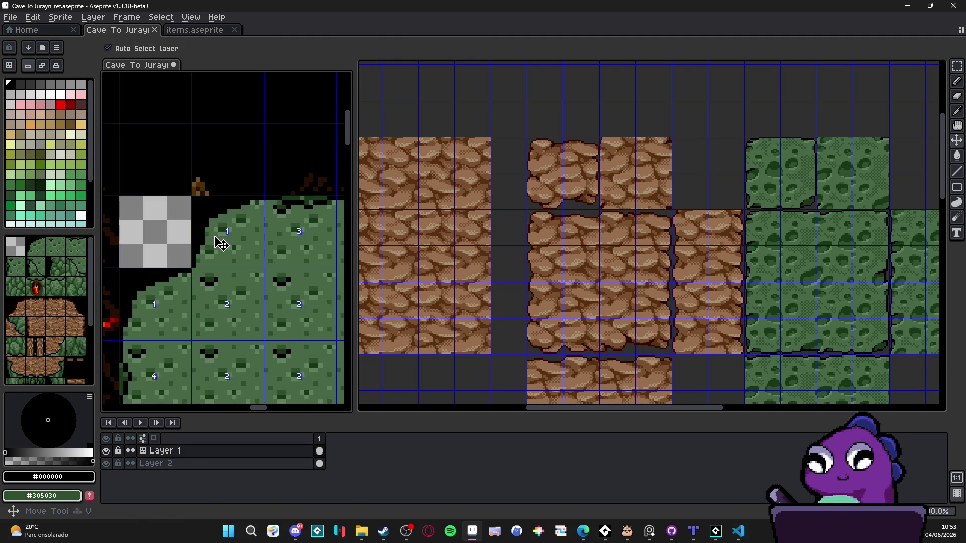
pyautogui.press('ctrl')
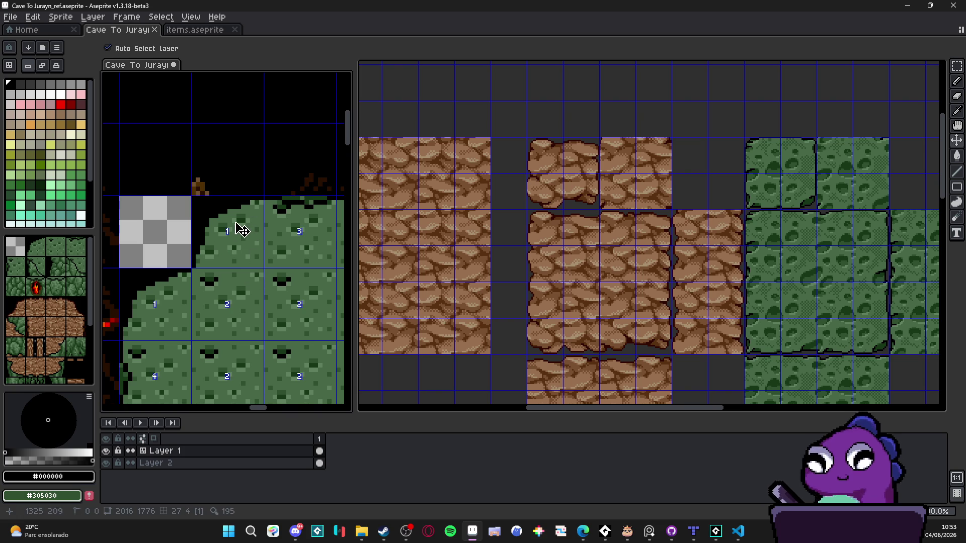
pyautogui.press('m')
pyautogui.moveTo(233, 219); pyautogui.dragTo(241, 231)
pyautogui.press('Delete')
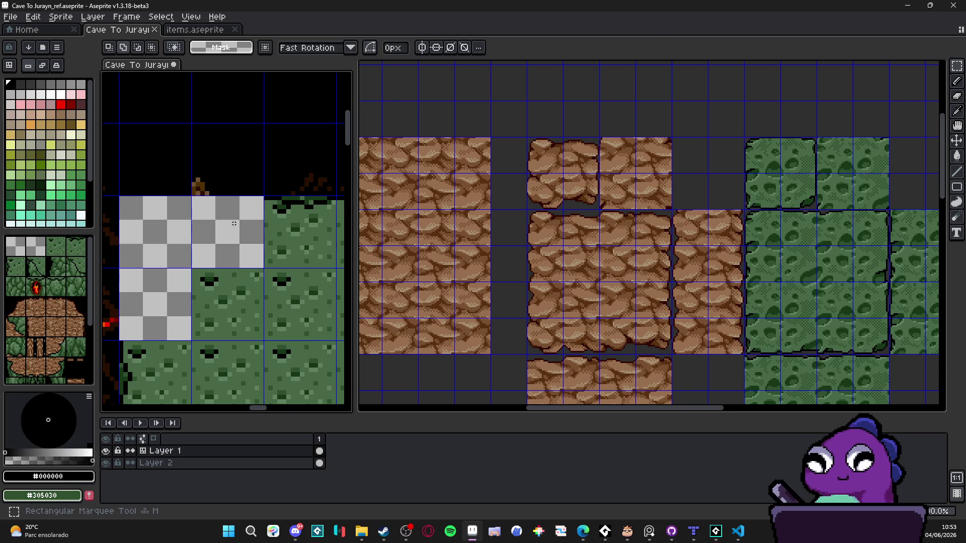
pyautogui.hotkey('ctrl', 'v')
pyautogui.scroll(1, 231, 151)
pyautogui.moveTo(233, 146)
pyautogui.mouseDown()
pyautogui.moveTo(233, 287)
pyautogui.moveTo(242, 293)
pyautogui.mouseUp()
pyautogui.press('Return')
# Widen the reference map's view and select a green tile in the 48px tileset.
pyautogui.scroll(-4, 264, 266)
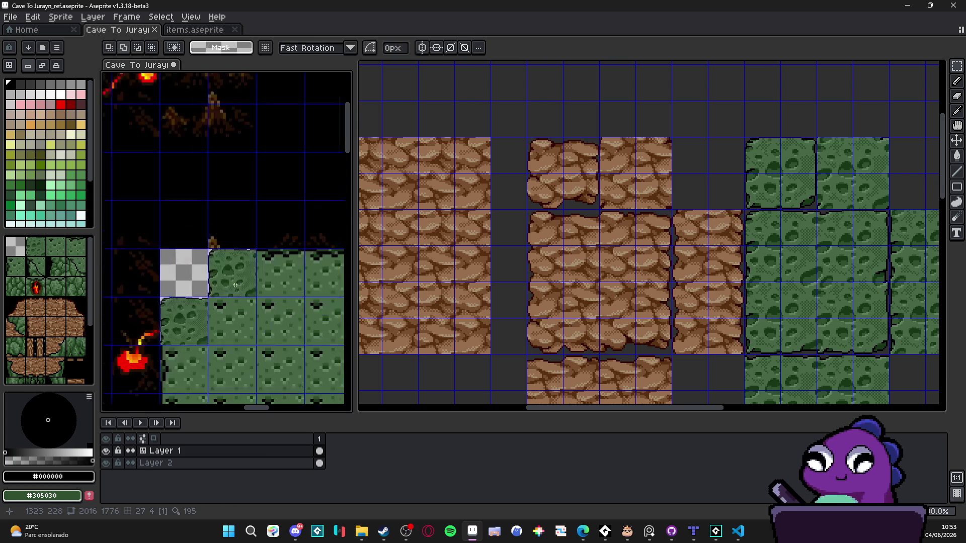
pyautogui.scroll(-2, 278, 255)
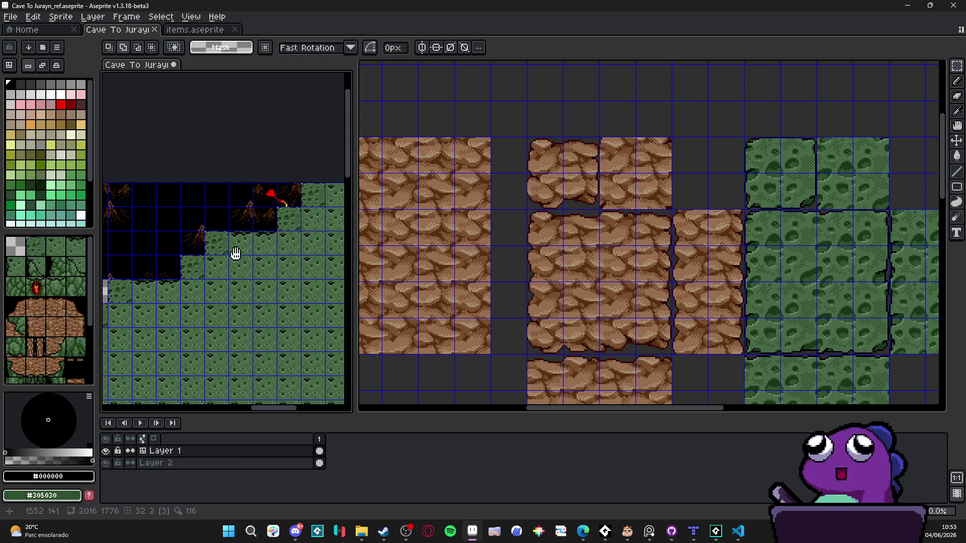
pyautogui.moveTo(362, 274); pyautogui.dragTo(475, 272)
pyautogui.moveTo(295, 252); pyautogui.dragTo(354, 237)
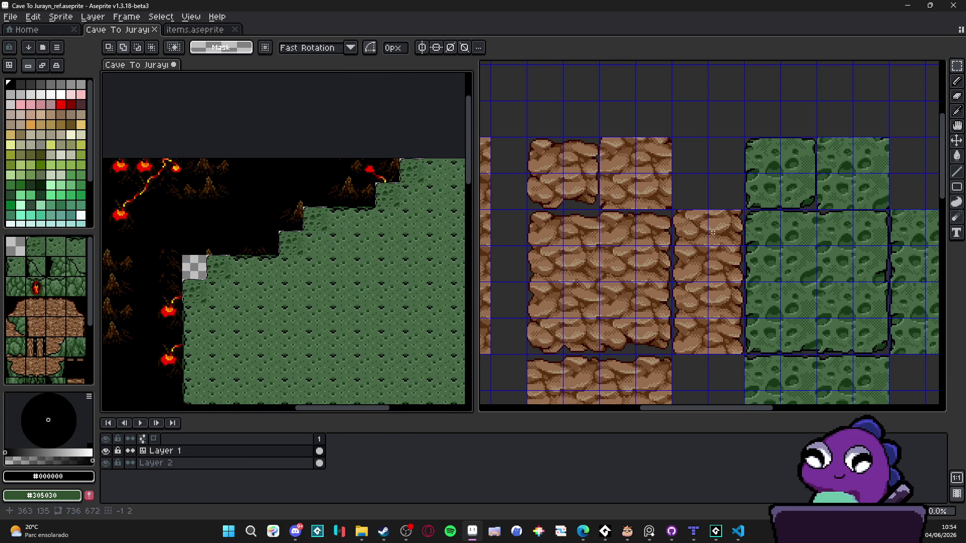
pyautogui.click(713, 232)
pyautogui.hscroll(2, 699, 216)
pyautogui.press('v')
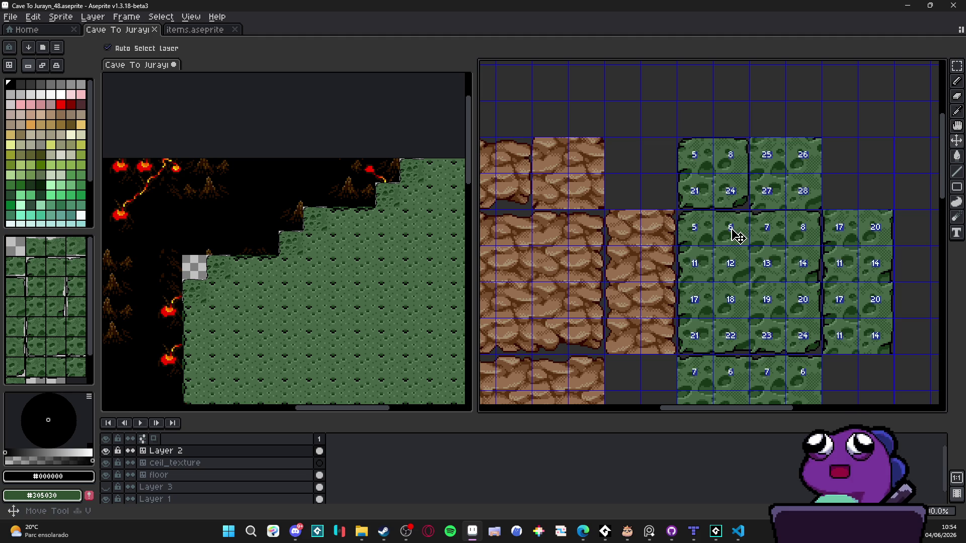
pyautogui.press('m')
pyautogui.moveTo(731, 228); pyautogui.dragTo(760, 260)
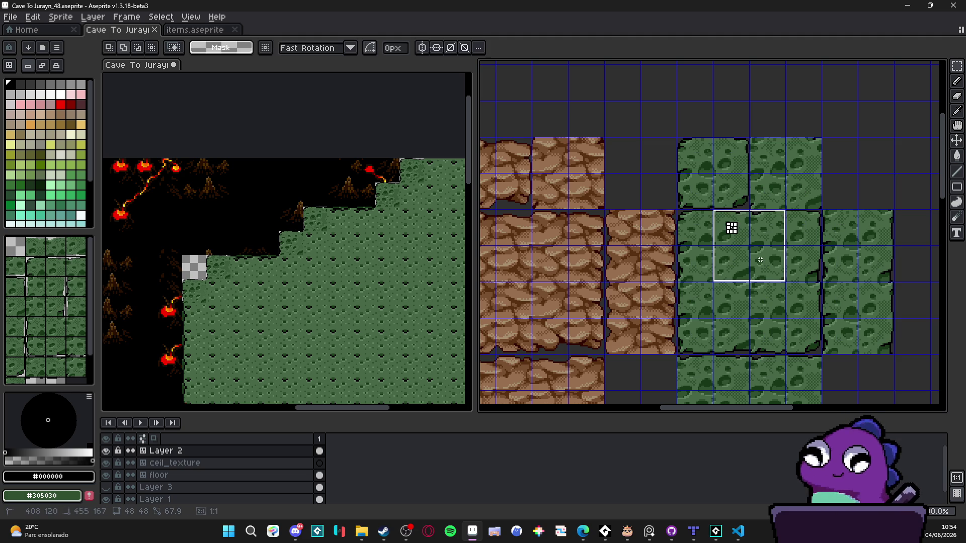
pyautogui.press('v')
pyautogui.scroll(3, 259, 270)
# Clear two tiles along the platform's top edge and paste a green tile over them.
pyautogui.click(387, 265)
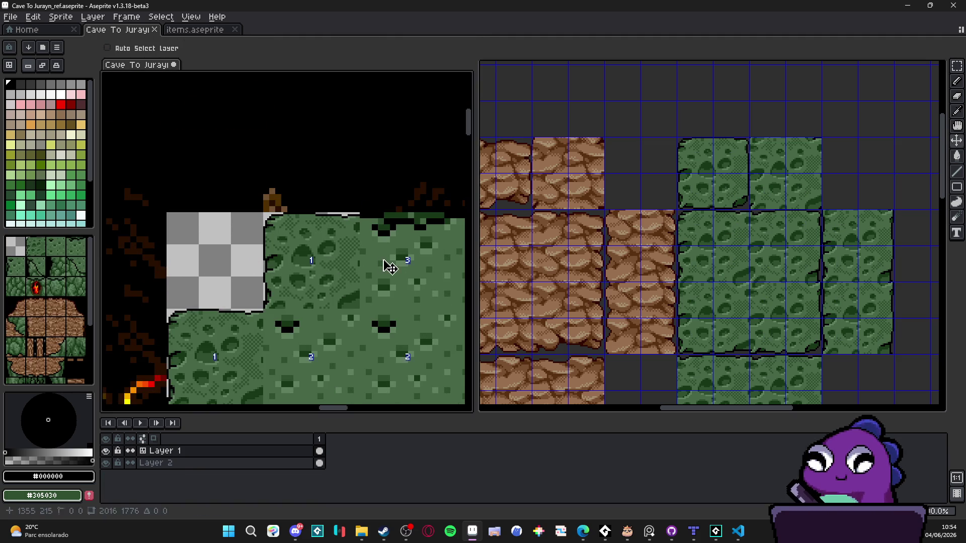
pyautogui.scroll(1, 243, 268)
pyautogui.hscroll(1, 243, 268)
pyautogui.press('m')
pyautogui.hotkey('ctrl', "'")
pyautogui.moveTo(223, 258); pyautogui.dragTo(316, 261)
pyautogui.press('Delete')
pyautogui.hotkey('ctrl', 'v')
pyautogui.moveTo(282, 151)
pyautogui.mouseDown()
pyautogui.moveTo(233, 272)
pyautogui.moveTo(236, 307)
pyautogui.mouseUp()
pyautogui.scroll(1, 231, 302)
pyautogui.press('Return')
# Undo the green tile paste, leaving the top-edge cells empty.
pyautogui.scroll(-1, 238, 301)
pyautogui.scroll(-1, 267, 324)
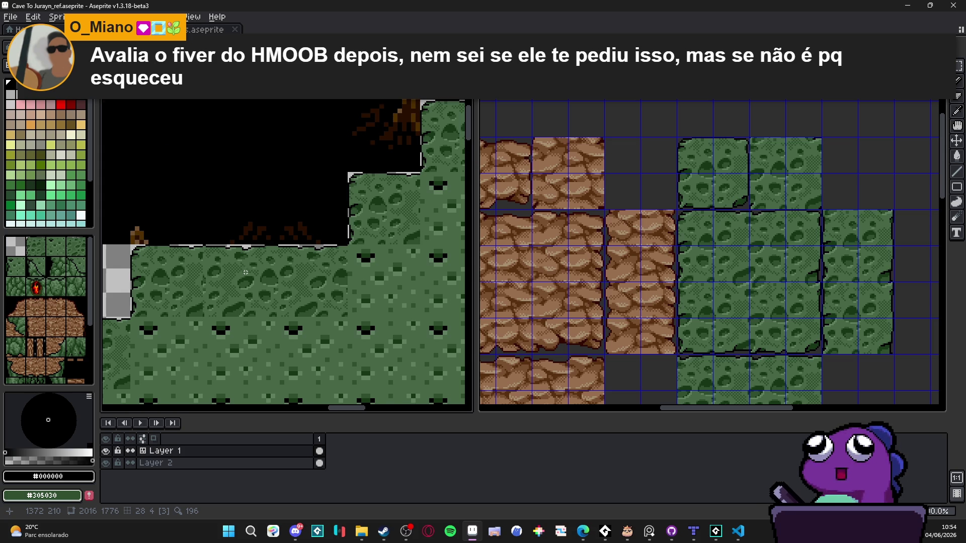
pyautogui.scroll(-1, 246, 272)
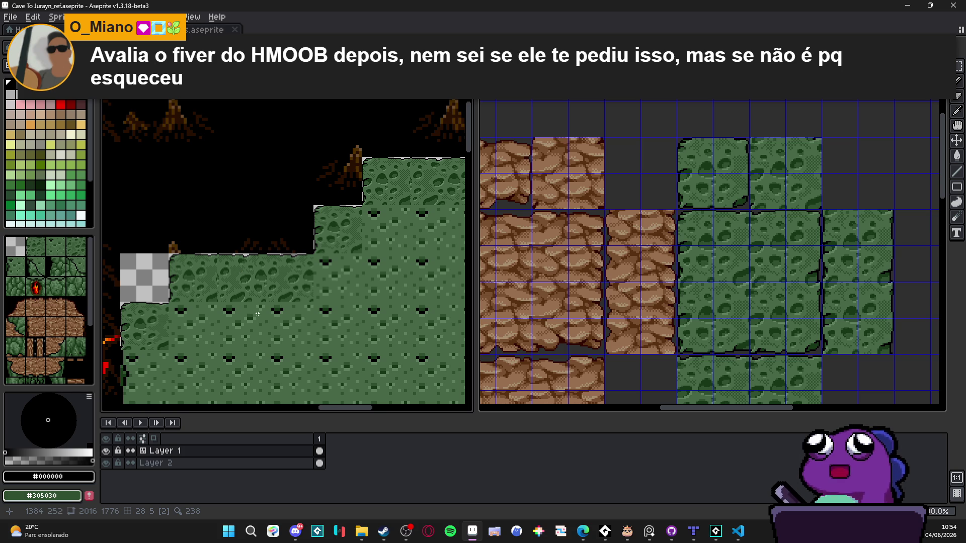
pyautogui.scroll(-1, 282, 302)
pyautogui.hotkey('ctrl', 'z')
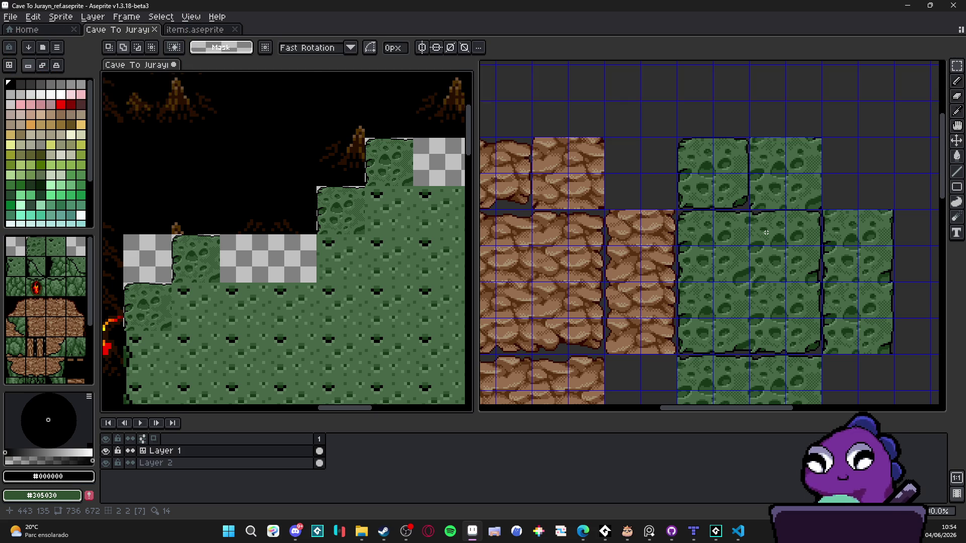
pyautogui.click(766, 232)
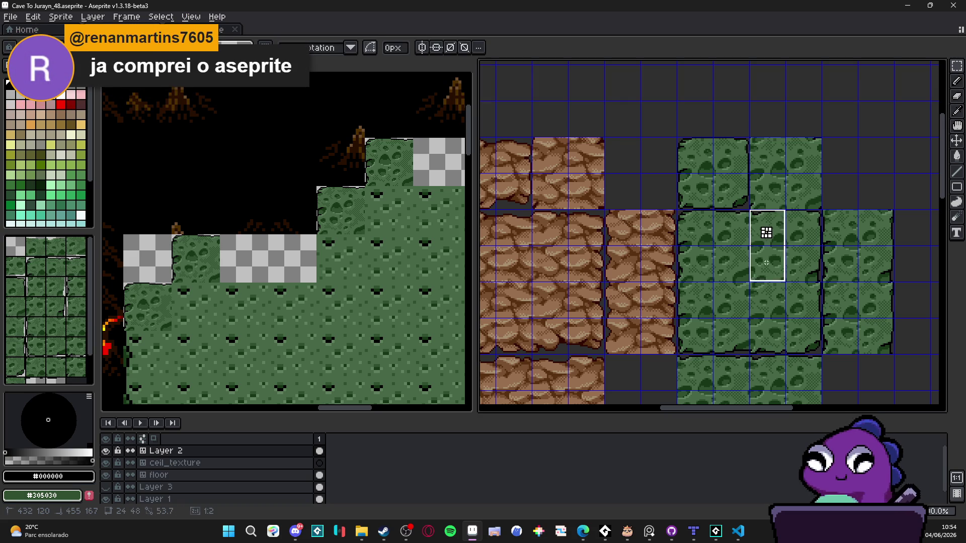
# Paste the half-width green piece into the reference map on the platform edge.
pyautogui.scroll(2, 221, 242)
pyautogui.hotkey('ctrl', 'Tab')
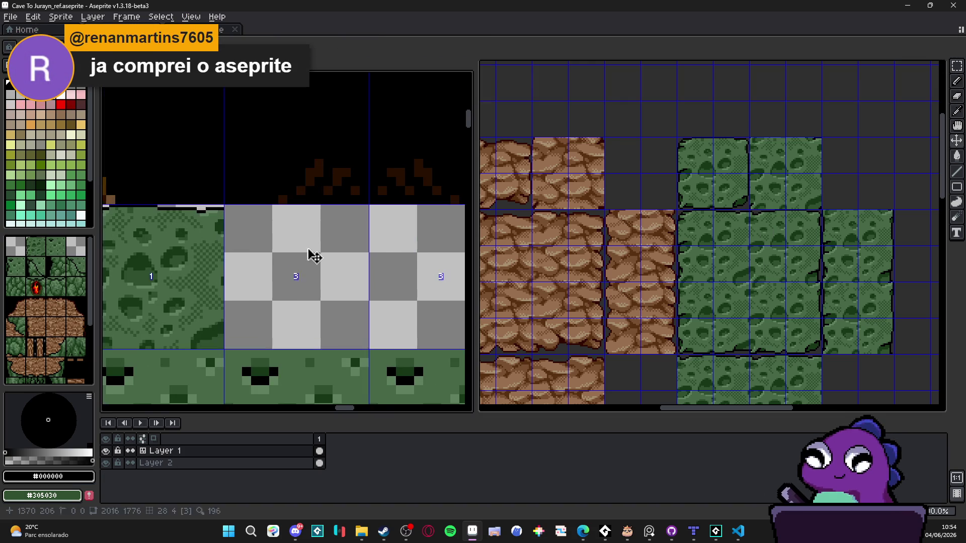
pyautogui.hotkey('ctrl', 'v')
pyautogui.moveTo(286, 226)
pyautogui.mouseDown()
pyautogui.moveTo(263, 269)
pyautogui.moveTo(263, 260)
pyautogui.moveTo(406, 277)
pyautogui.mouseUp()
pyautogui.click(733, 226)
# Cancel a stray paste in the tileset and commit the half-width piece on the platform edge.
pyautogui.hotkey('ctrl', 'v')
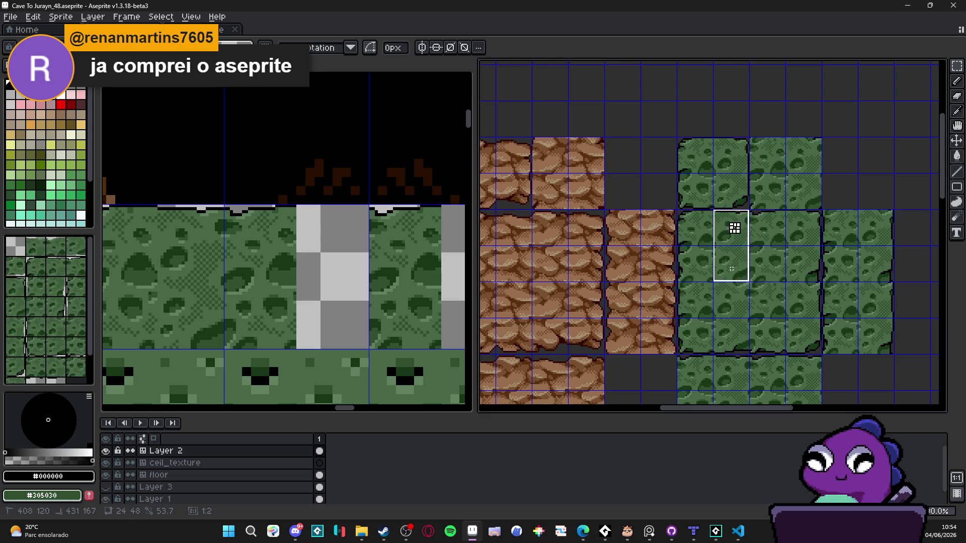
pyautogui.moveTo(739, 237)
pyautogui.mouseDown()
pyautogui.moveTo(487, 263)
pyautogui.moveTo(605, 265)
pyautogui.mouseUp()
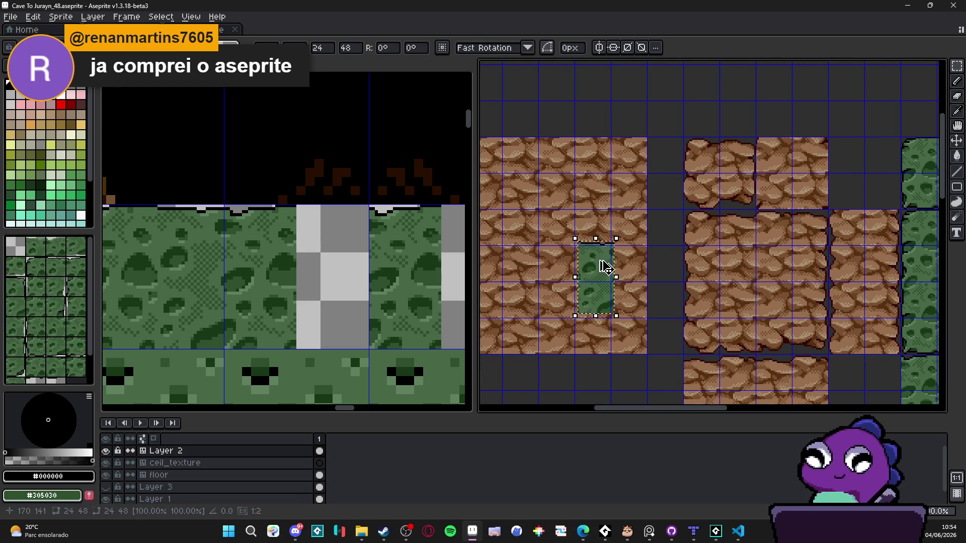
pyautogui.press('Escape')
pyautogui.click(265, 264)
pyautogui.hotkey('ctrl', 'v')
pyautogui.scroll(2, 265, 264)
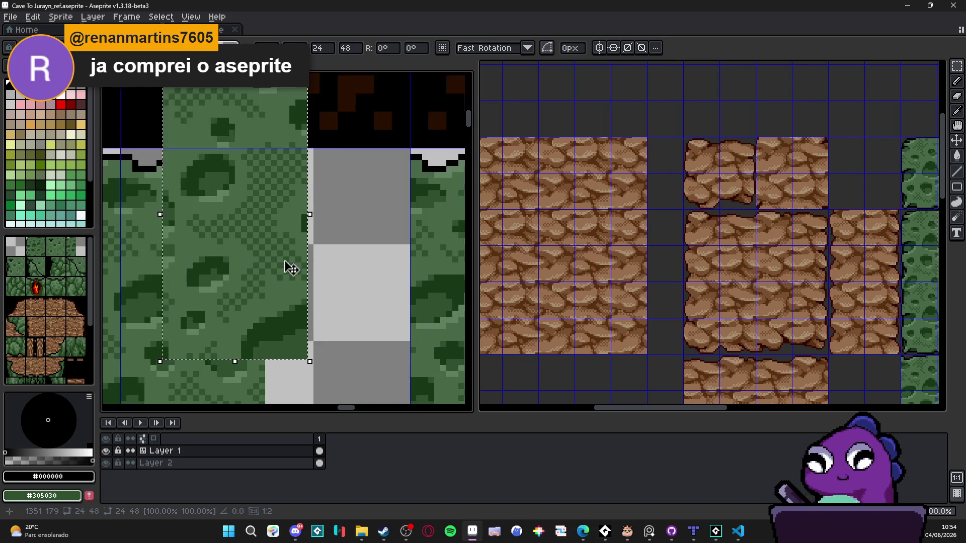
pyautogui.scroll(-1, 295, 268)
pyautogui.moveTo(319, 291); pyautogui.dragTo(334, 278)
pyautogui.press('Return')
# Bring more of the platform and the tileset's green tiles into view.
pyautogui.scroll(-4, 332, 273)
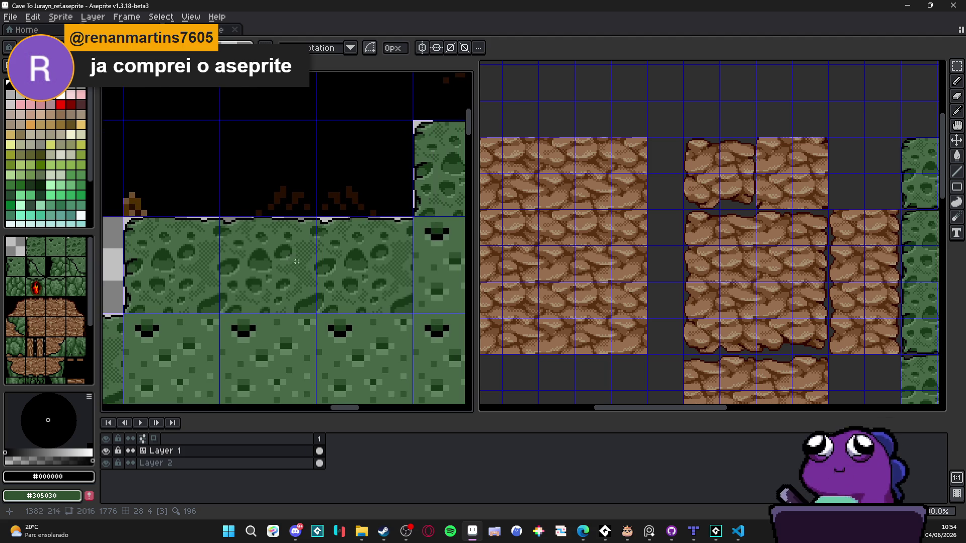
pyautogui.moveTo(334, 272); pyautogui.dragTo(322, 231)
pyautogui.moveTo(825, 254)
pyautogui.mouseDown()
pyautogui.moveTo(637, 235)
pyautogui.moveTo(590, 215)
pyautogui.mouseUp()
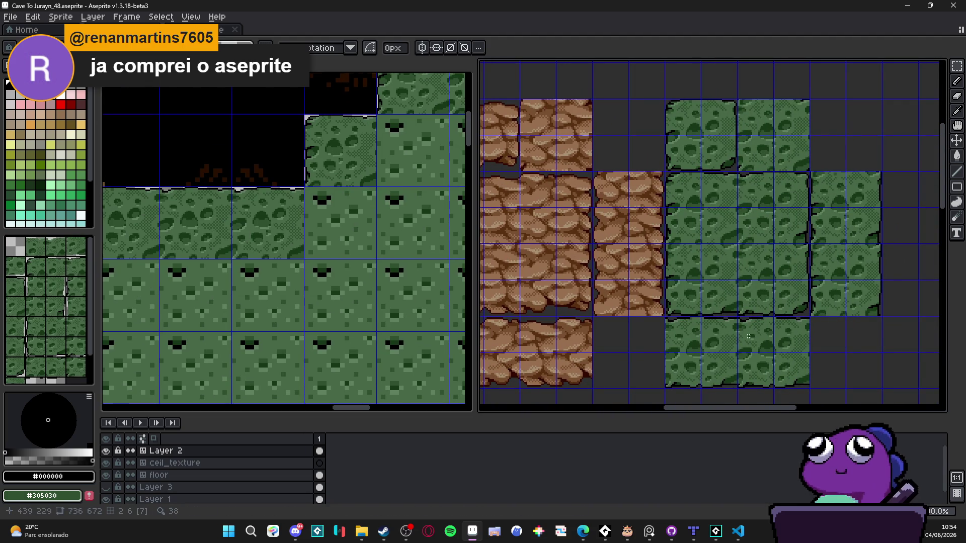
pyautogui.press('Tab')
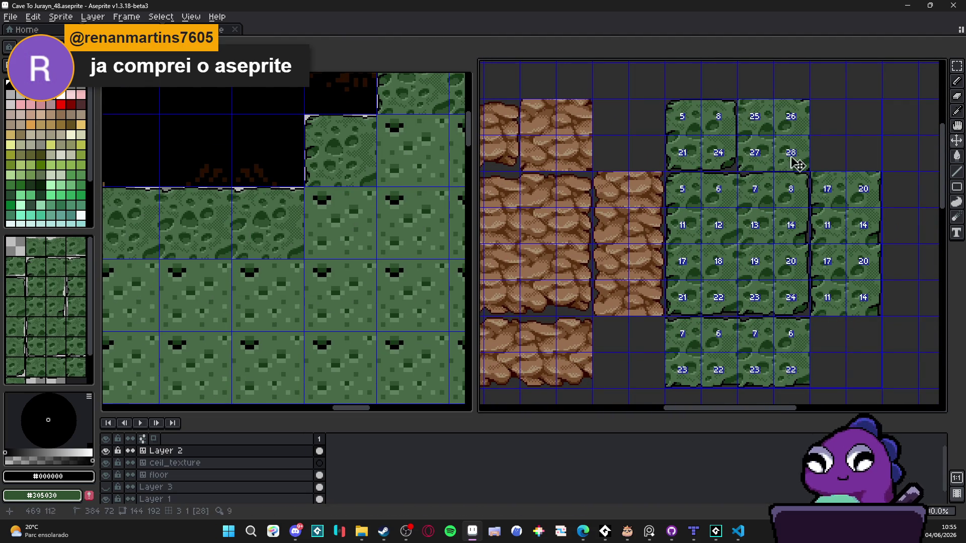
pyautogui.press('Tab')
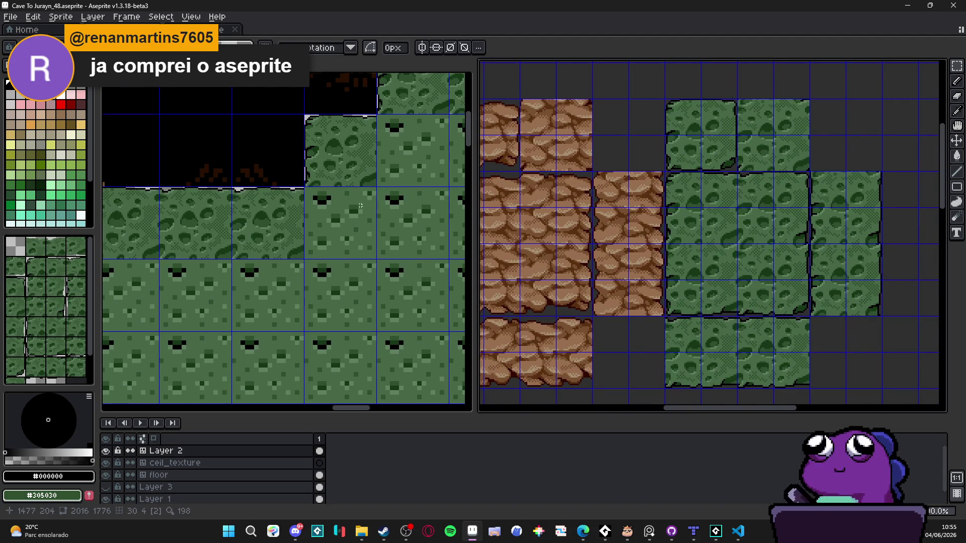
# Undo the last change and select, then deselect, a tile on the platform's upper edge.
pyautogui.click(336, 220)
pyautogui.press('m')
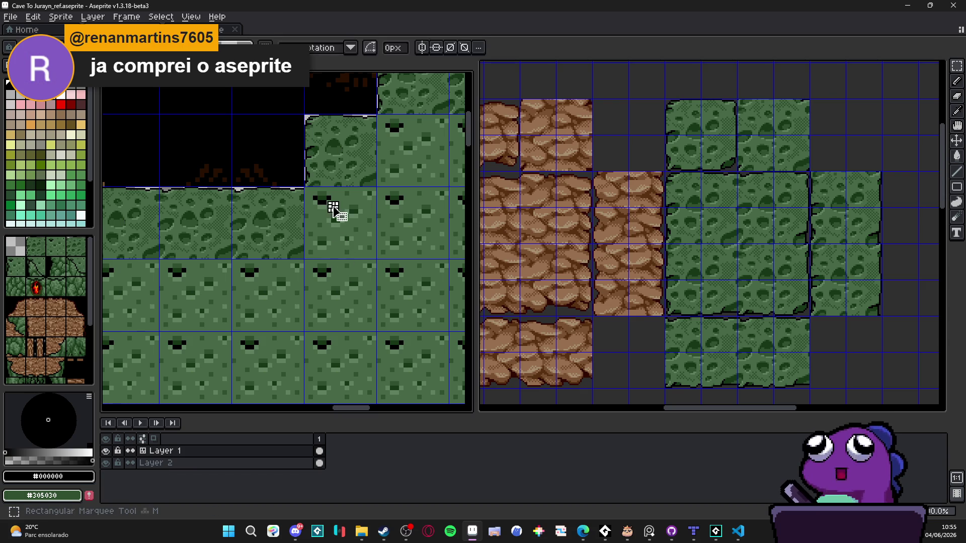
pyautogui.hotkey('ctrl', 'z')
pyautogui.scroll(1, 333, 207)
pyautogui.scroll(-1, 333, 207)
pyautogui.click(355, 233)
pyautogui.scroll(-1, 345, 222)
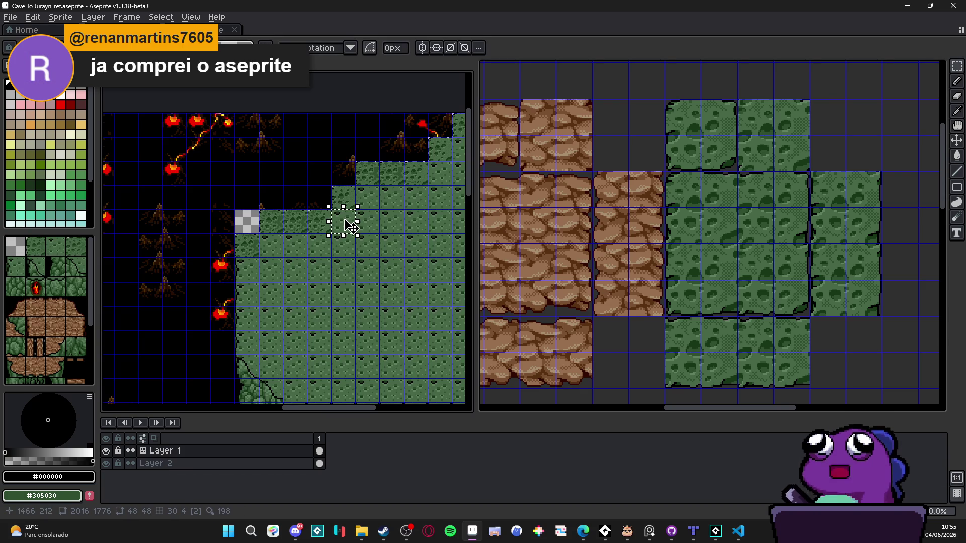
pyautogui.hotkey('ctrl', 'd')
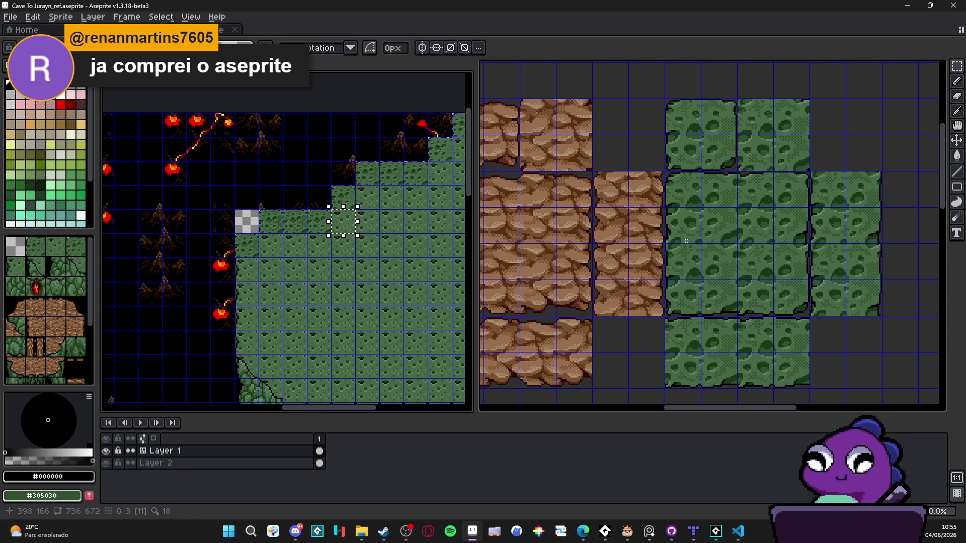
# Move the pasted green tile onto the platform and commit it.
pyautogui.click(723, 227)
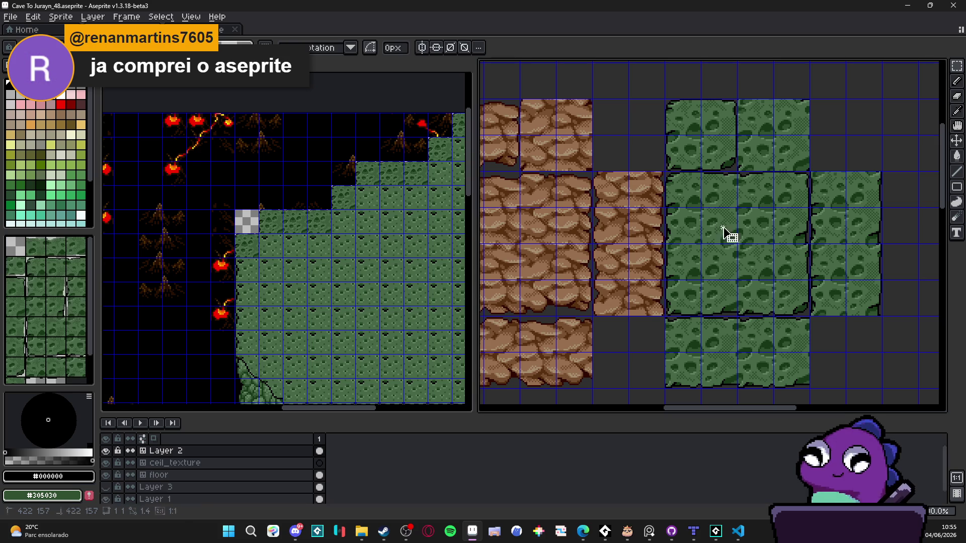
pyautogui.scroll(2, 339, 216)
pyautogui.moveTo(339, 226)
pyautogui.mouseDown()
pyautogui.moveTo(324, 201)
pyautogui.moveTo(295, 267)
pyautogui.moveTo(263, 295)
pyautogui.moveTo(257, 288)
pyautogui.mouseUp()
pyautogui.scroll(1, 324, 201)
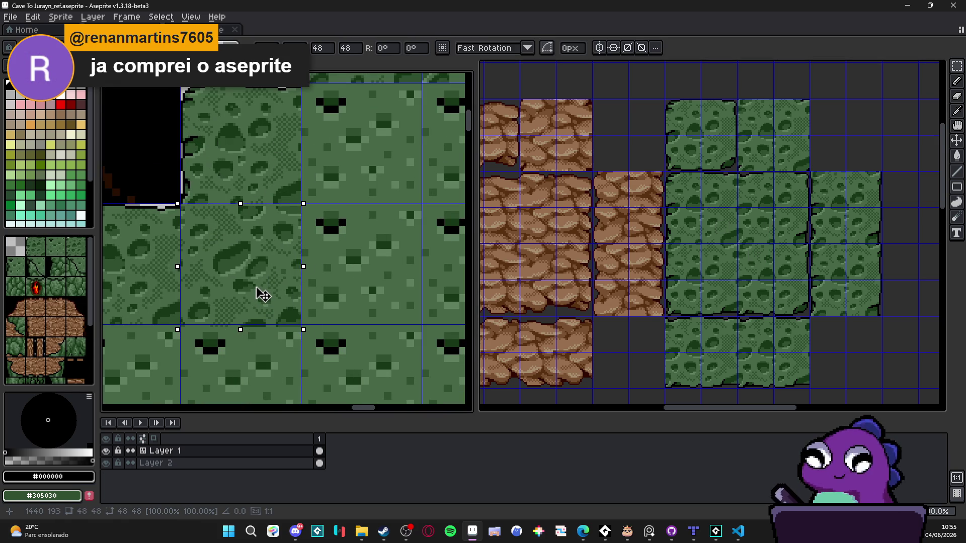
pyautogui.hotkey('ctrl', 'd')
pyautogui.scroll(-3, 266, 286)
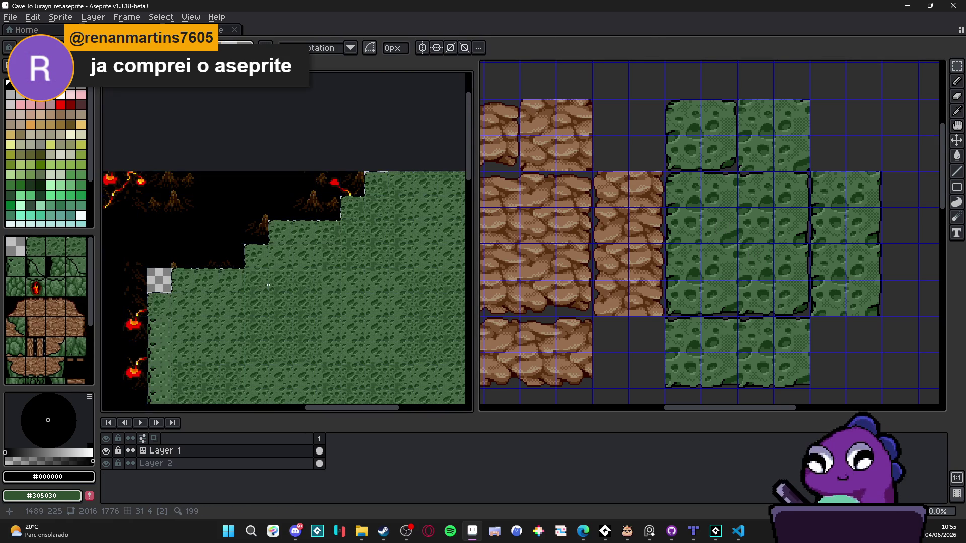
# Bucket-fill the green platform interior with the plain dotted tile.
pyautogui.scroll(2, 260, 281)
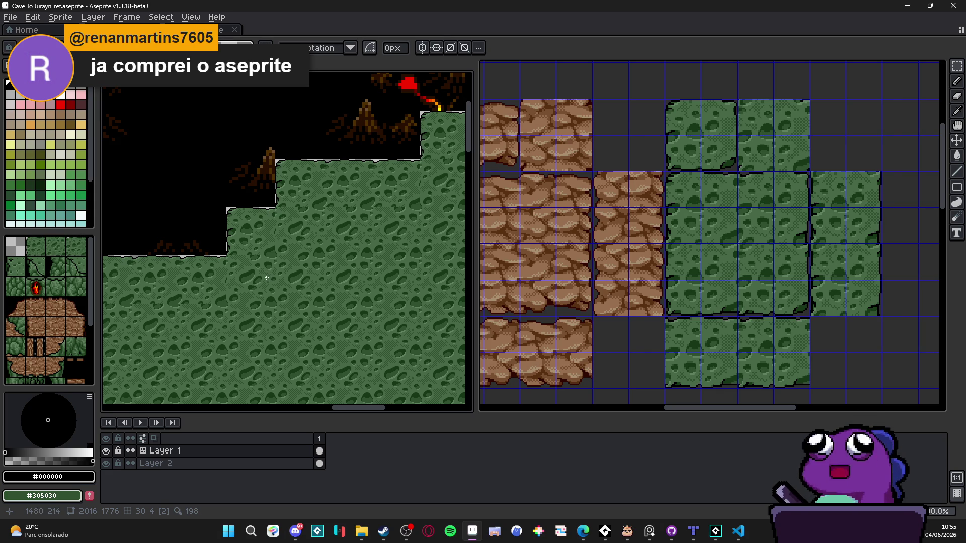
pyautogui.click(273, 282)
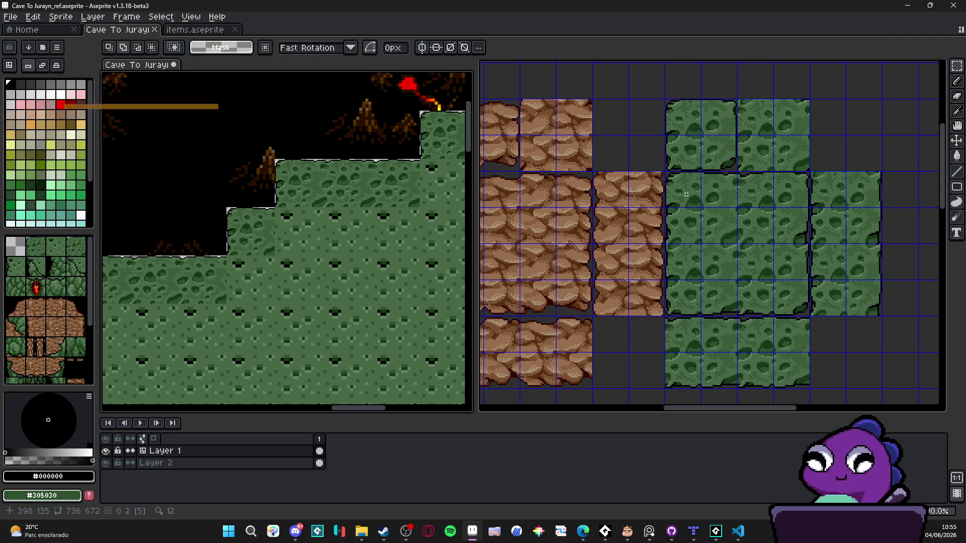
pyautogui.scroll(-4, 272, 296)
pyautogui.scroll(2, 289, 312)
pyautogui.scroll(2, 388, 247)
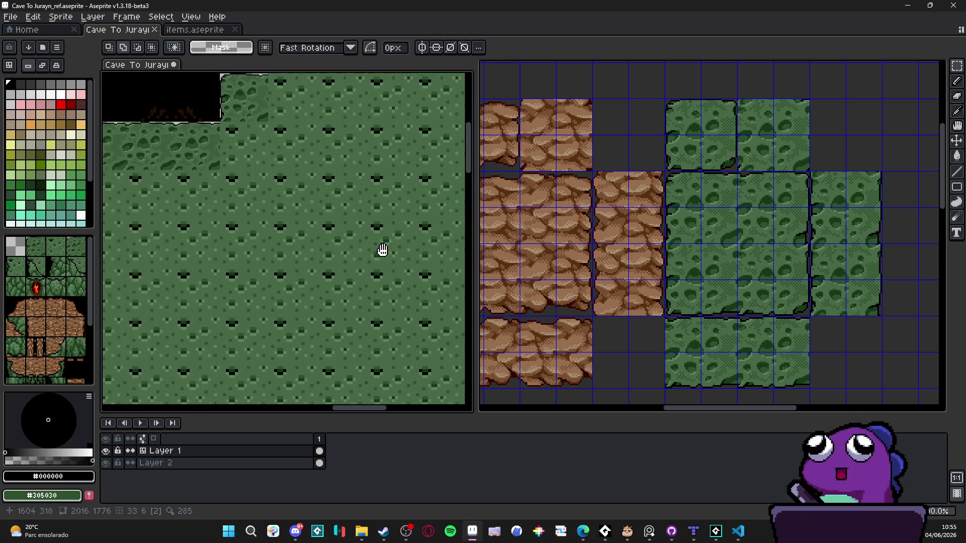
pyautogui.scroll(-3, 385, 262)
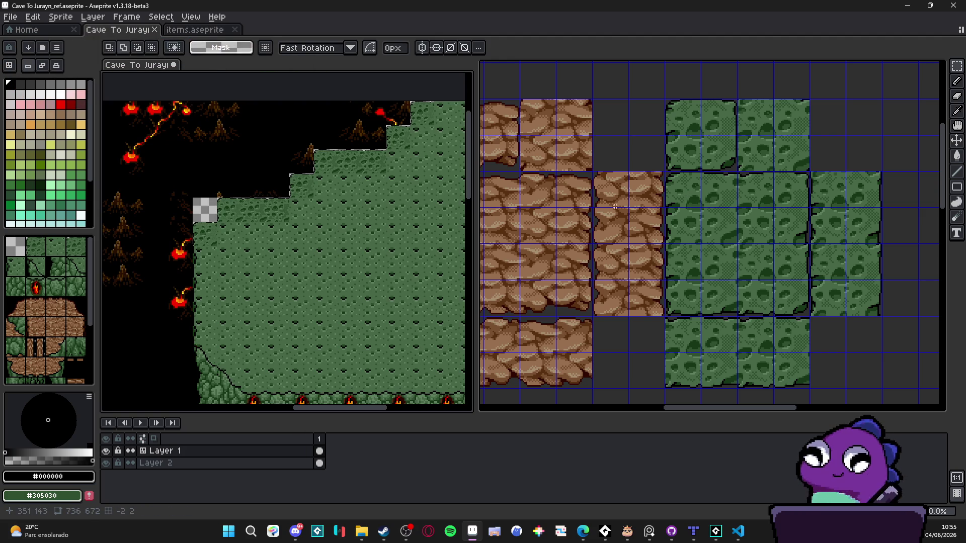
# Change the tilemap editing mode and paste a copied cave tile into the reference map.
pyautogui.click(43, 66)
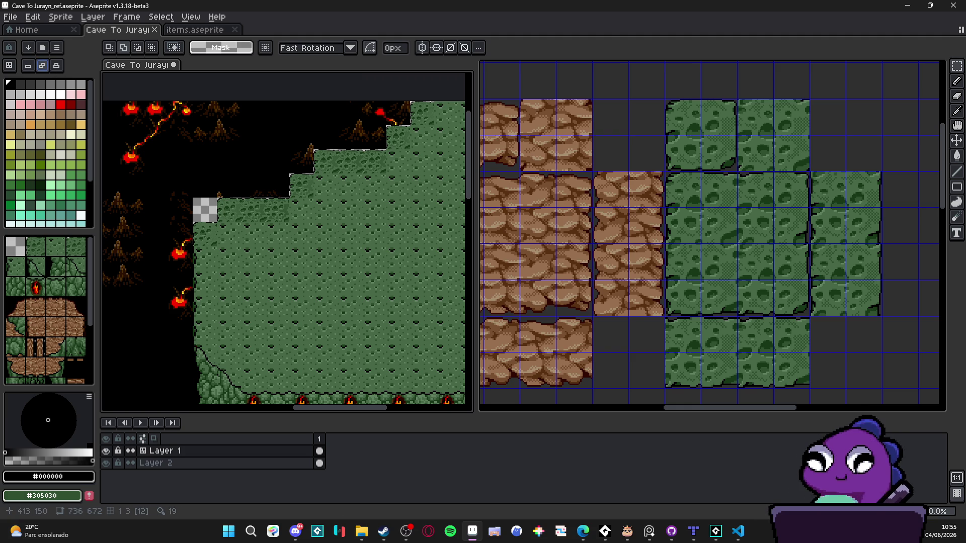
pyautogui.scroll(1, 759, 125)
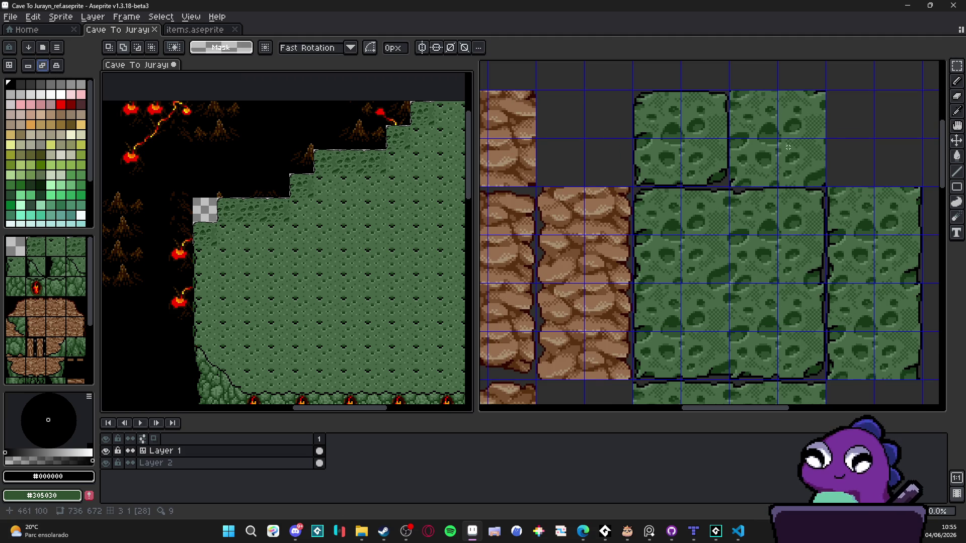
pyautogui.click(763, 121)
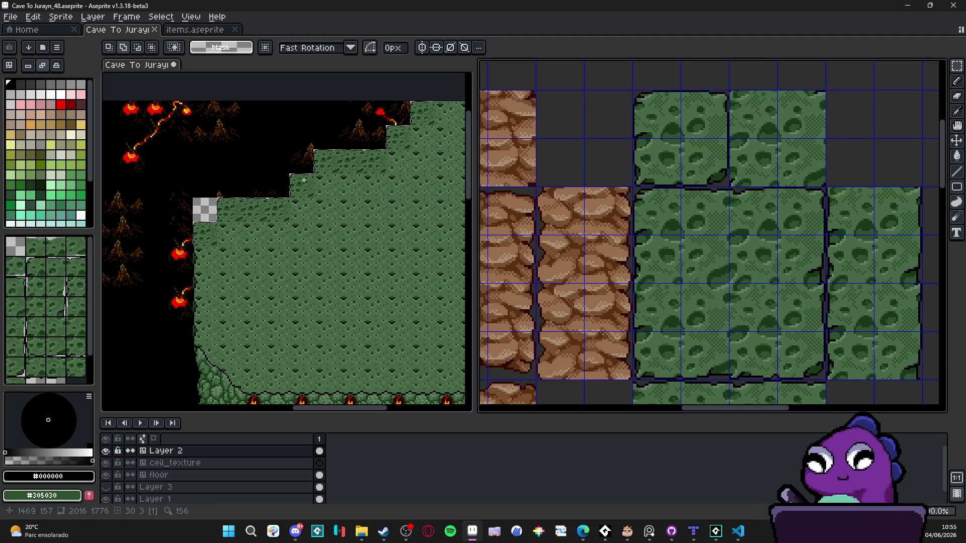
pyautogui.click(305, 180)
pyautogui.hotkey('ctrl', 'v')
pyautogui.scroll(3, 273, 271)
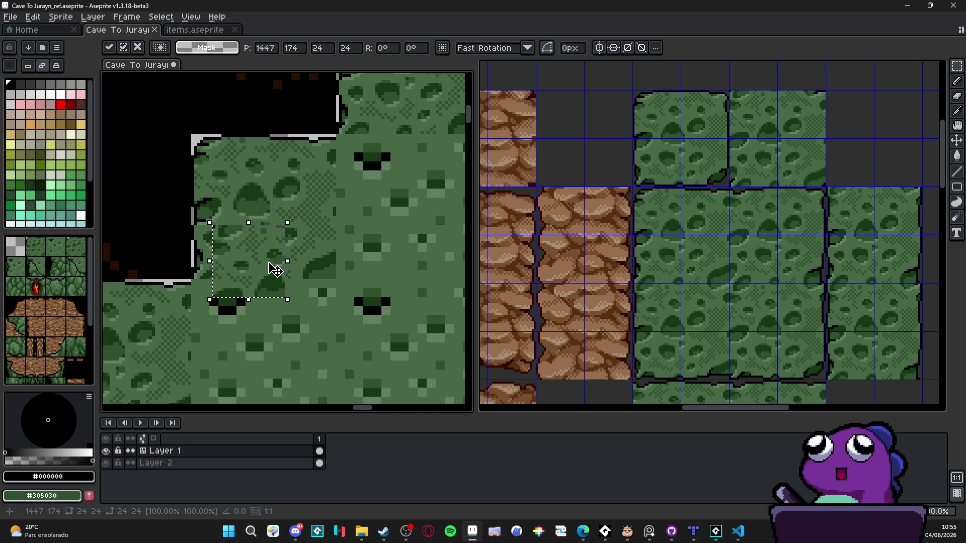
pyautogui.press('Return')
# Paste another cave piece and nudge it onto the platform's stepped corner.
pyautogui.moveTo(770, 268)
pyautogui.mouseDown()
pyautogui.moveTo(742, 249)
pyautogui.moveTo(737, 276)
pyautogui.mouseUp()
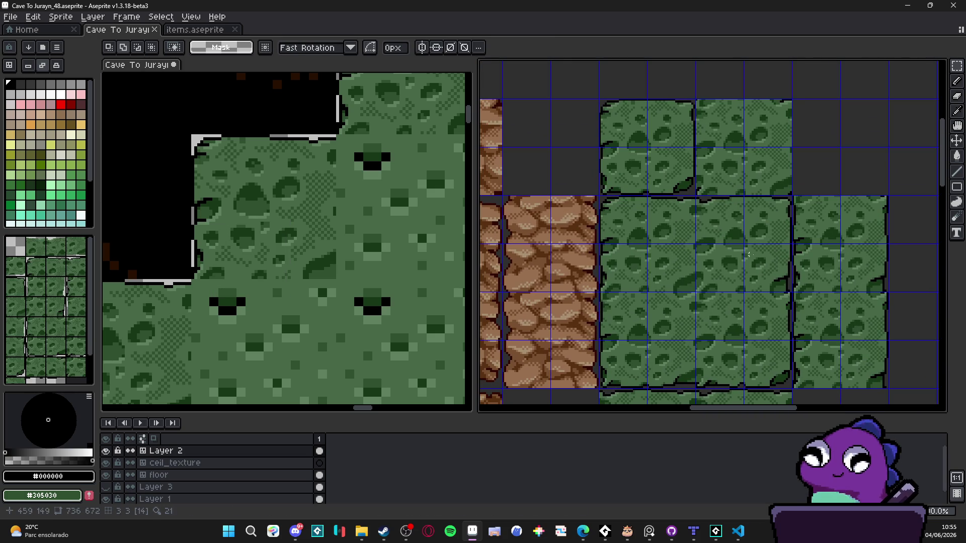
pyautogui.scroll(-2, 683, 268)
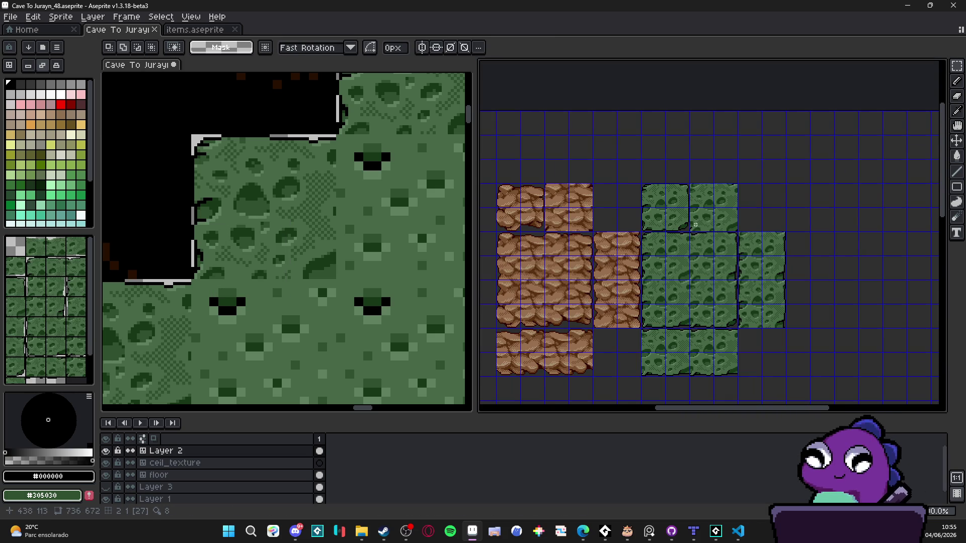
pyautogui.scroll(1, 694, 226)
pyautogui.scroll(-3, 702, 195)
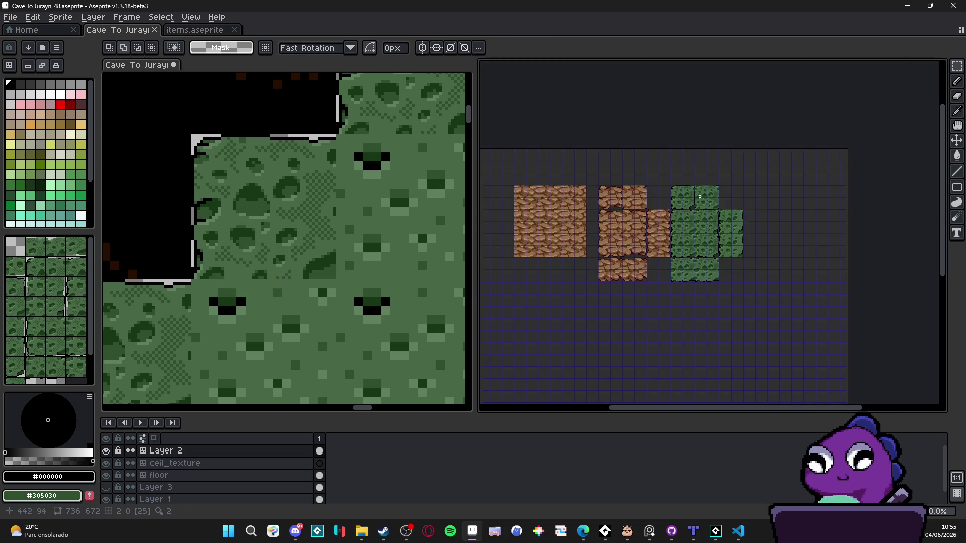
pyautogui.scroll(3, 705, 240)
pyautogui.scroll(-2, 685, 153)
pyautogui.scroll(2, 693, 141)
pyautogui.press('v')
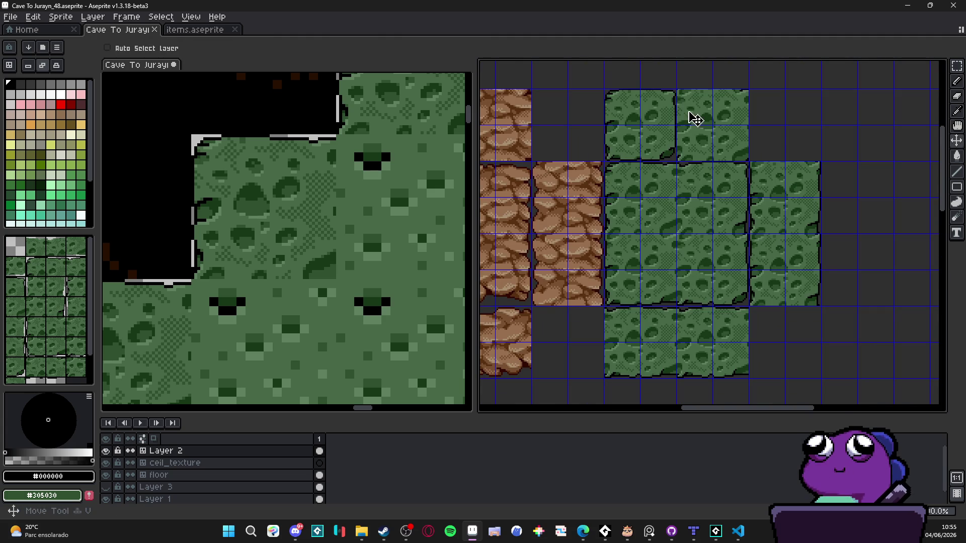
pyautogui.scroll(1, 351, 159)
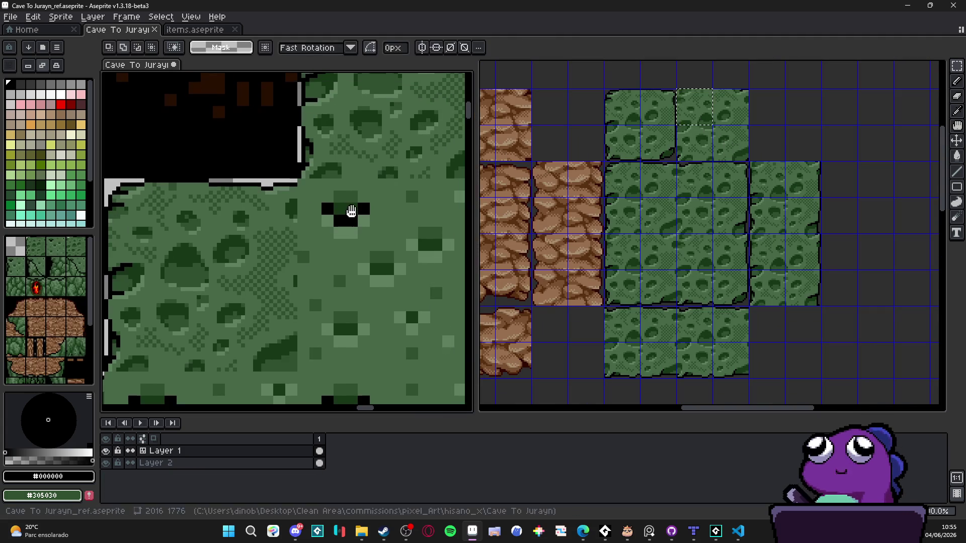
pyautogui.hotkey('ctrl', 'v')
pyautogui.moveTo(260, 233); pyautogui.dragTo(329, 220)
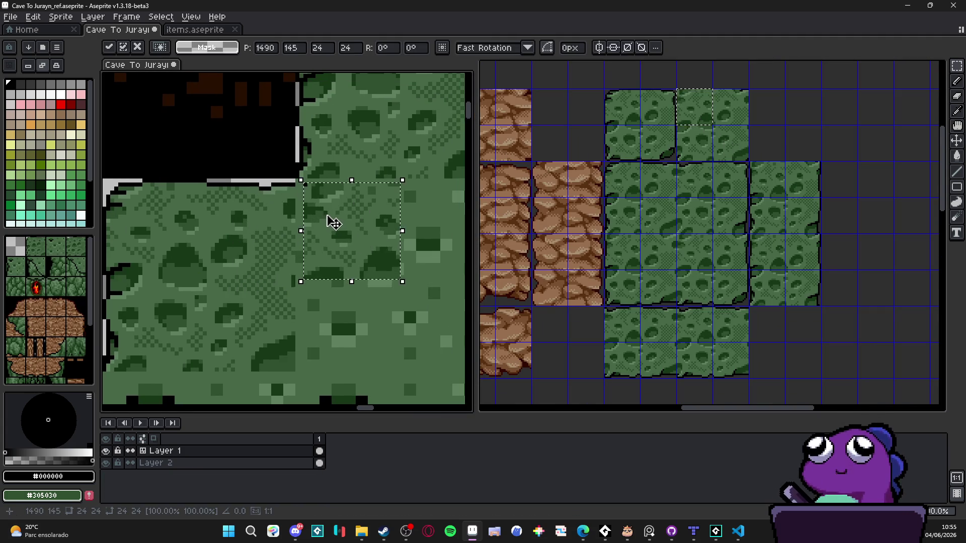
pyautogui.scroll(1, 330, 220)
pyautogui.scroll(-1, 299, 200)
pyautogui.scroll(-2, 300, 206)
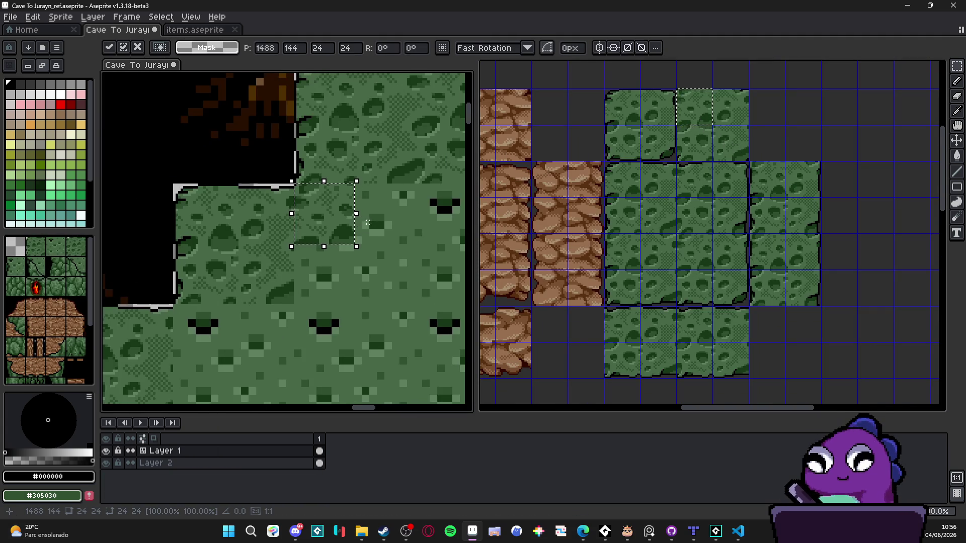
pyautogui.press('Return')
# Copy a cave piece from the 48px tileset and place it on the platform.
pyautogui.click(702, 151)
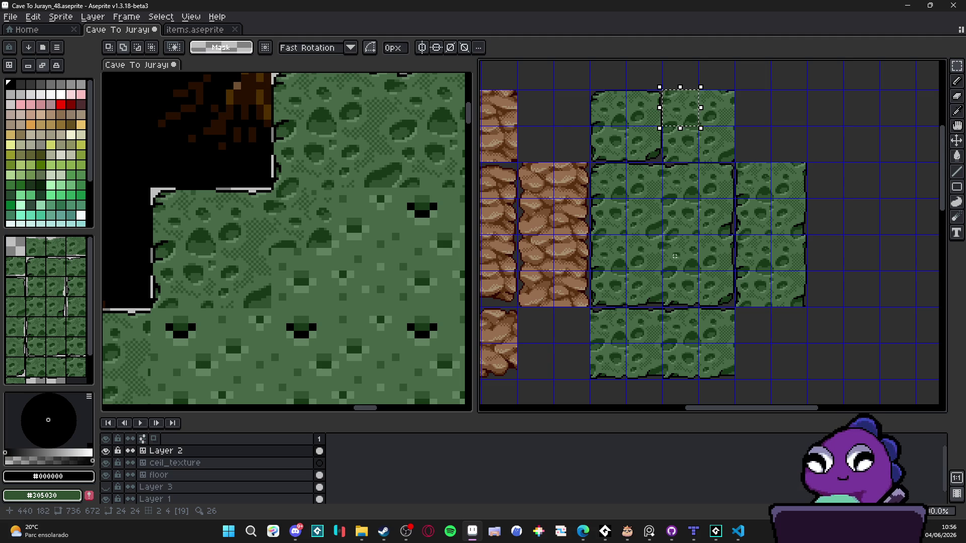
pyautogui.hotkey('ctrl', 'd')
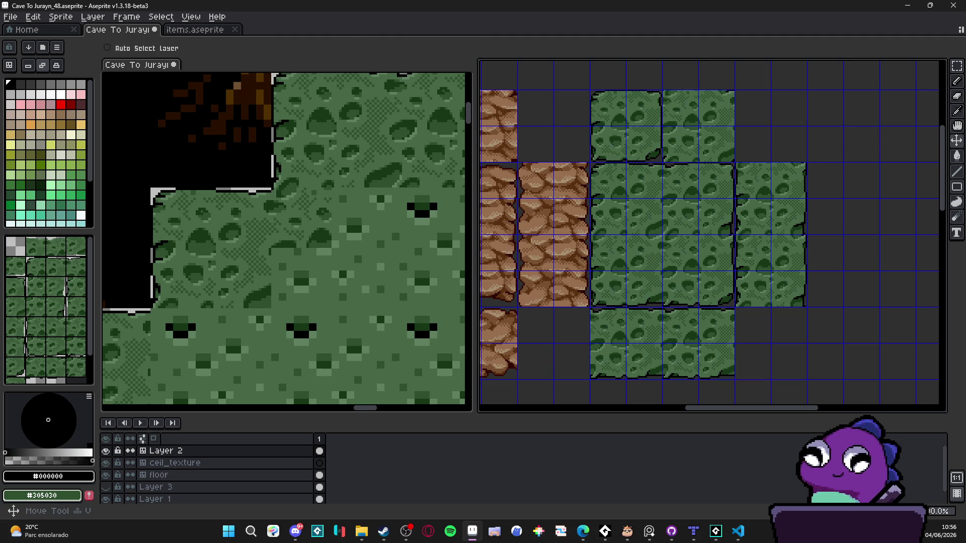
pyautogui.hotkey('ctrl', 'Tab')
pyautogui.moveTo(342, 187)
pyautogui.mouseDown()
pyautogui.moveTo(388, 233)
pyautogui.moveTo(395, 227)
pyautogui.mouseUp()
pyautogui.press('Return')
pyautogui.scroll(2, 395, 227)
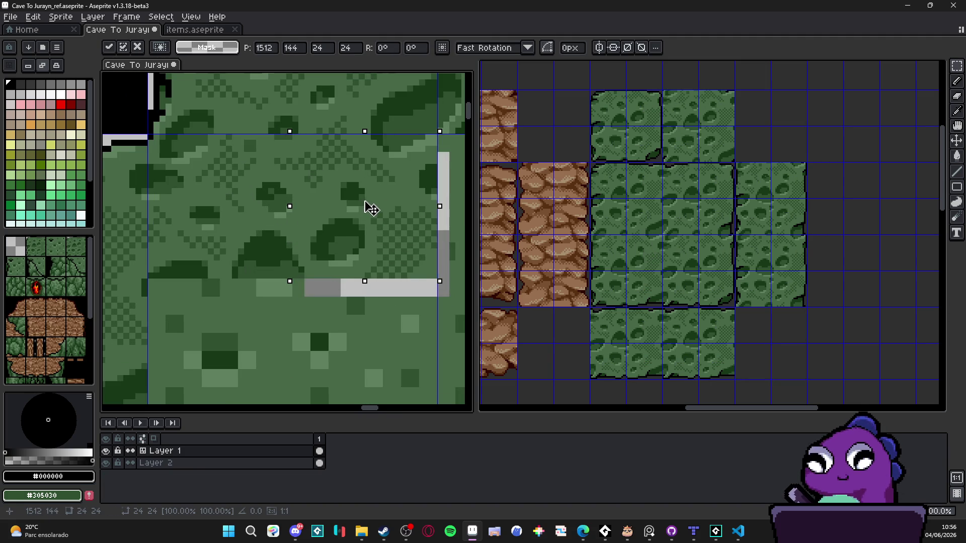
pyautogui.scroll(-2, 372, 227)
pyautogui.hotkey('ctrl', 'd')
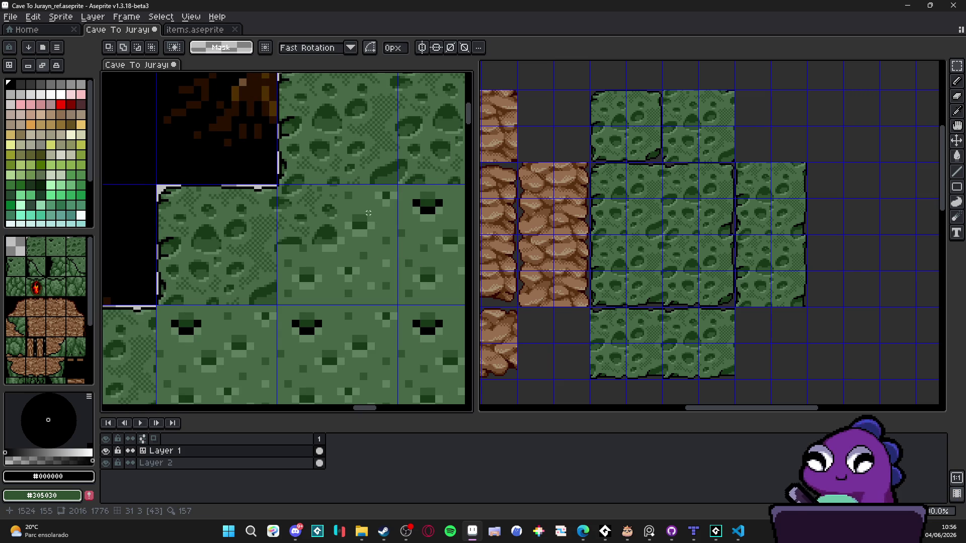
# Clear the middle tile beside the corner to transparency.
pyautogui.scroll(1, 370, 197)
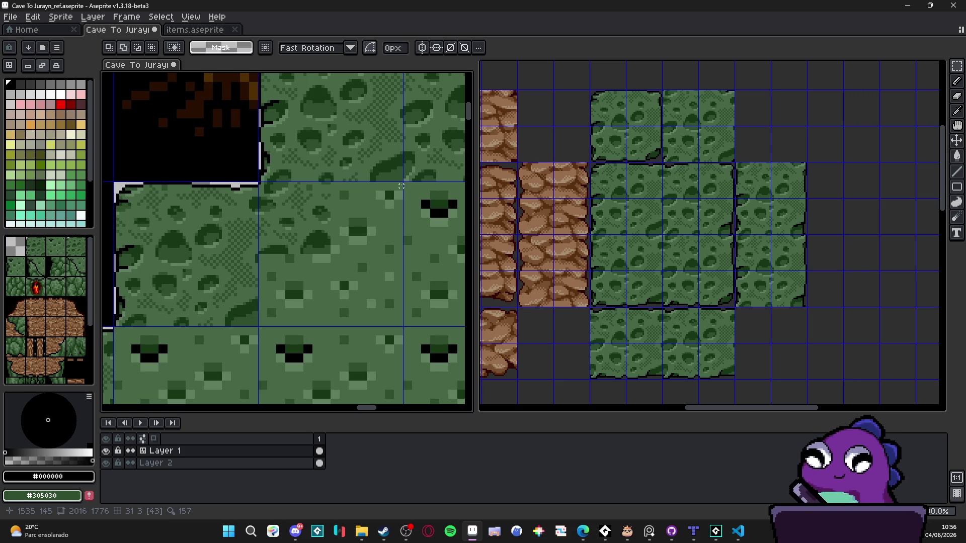
pyautogui.moveTo(356, 215); pyautogui.dragTo(362, 222)
pyautogui.press('Delete')
pyautogui.press('v')
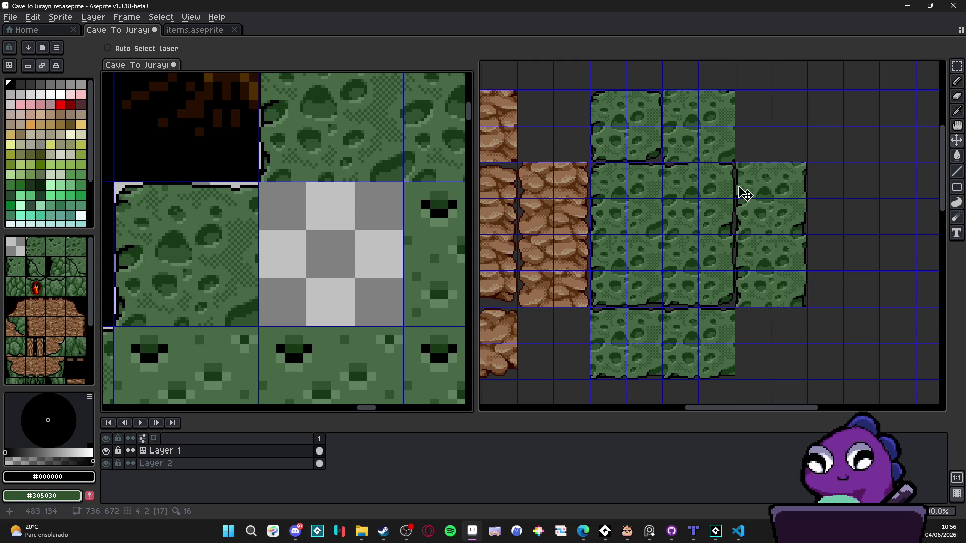
# Paste a green cave piece into the ref map and move it into position.
pyautogui.press('ctrl')
pyautogui.keyDown('ctrl'); pyautogui.click(693, 122); pyautogui.keyUp('ctrl')
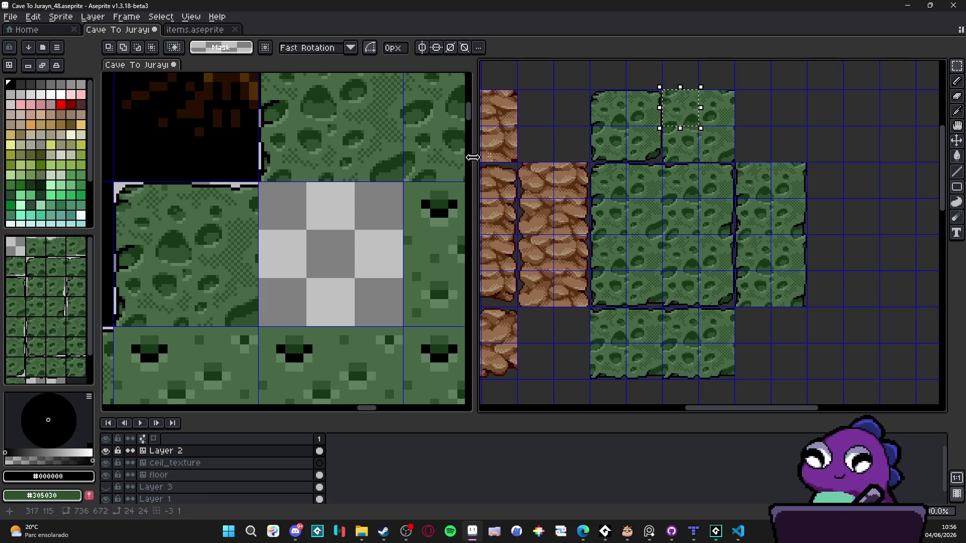
pyautogui.scroll(2, 208, 233)
pyautogui.keyDown('ctrl'); pyautogui.click(208, 233); pyautogui.keyUp('ctrl')
pyautogui.scroll(1, 301, 203)
pyautogui.moveTo(208, 233)
pyautogui.mouseDown()
pyautogui.moveTo(302, 203)
pyautogui.moveTo(336, 204)
pyautogui.moveTo(336, 187)
pyautogui.mouseUp()
pyautogui.scroll(-1, 336, 187)
pyautogui.press('Return')
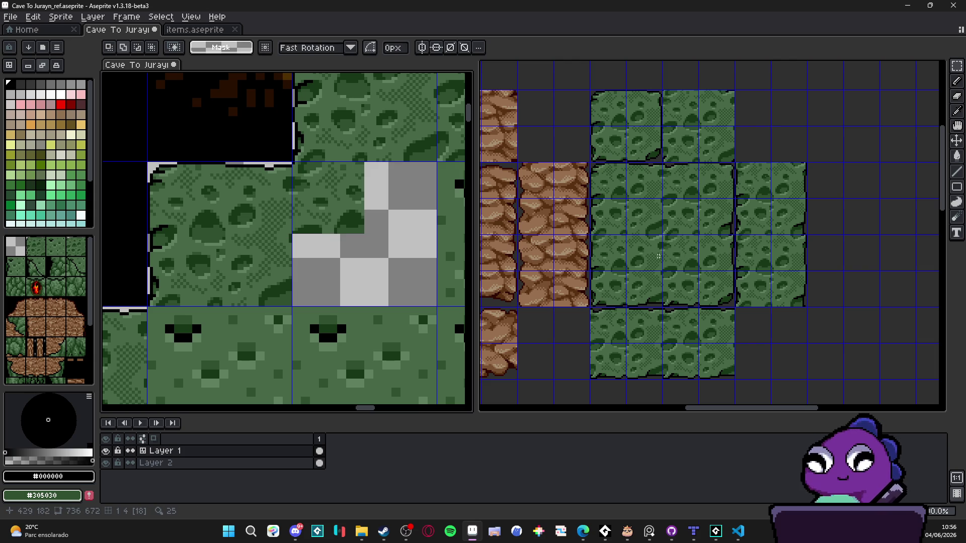
# Copy a cave tile from the 48px tileset and place it up in the platform corner.
pyautogui.click(638, 252)
pyautogui.hotkey('ctrl', 'v')
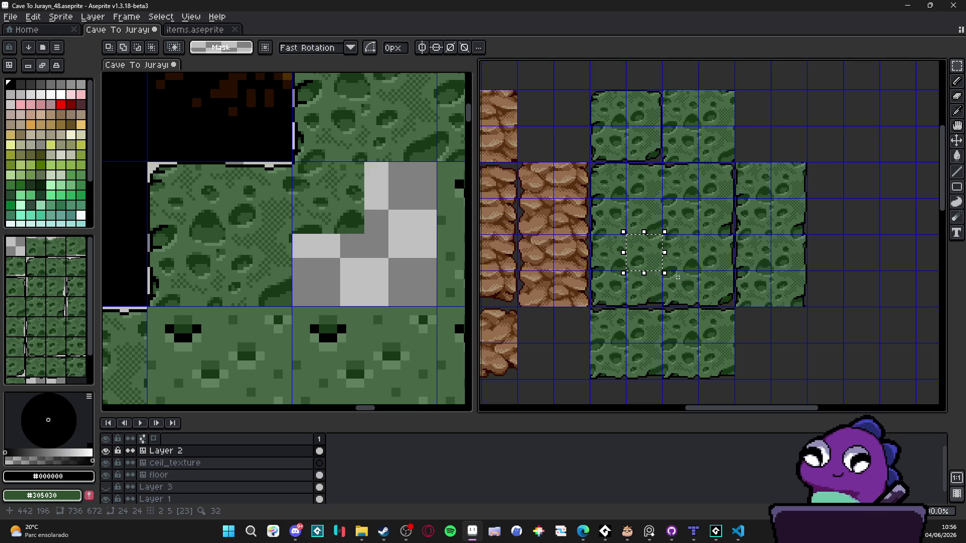
pyautogui.scroll(1, 323, 201)
pyautogui.click(324, 202)
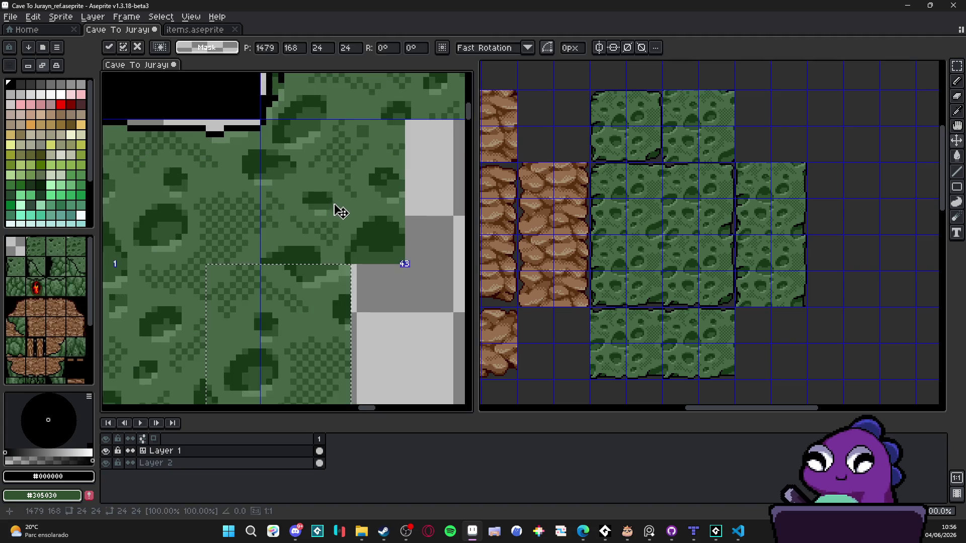
pyautogui.hotkey('ctrl', 'v')
pyautogui.moveTo(399, 241); pyautogui.dragTo(401, 213)
pyautogui.scroll(-1, 371, 215)
pyautogui.press('Return')
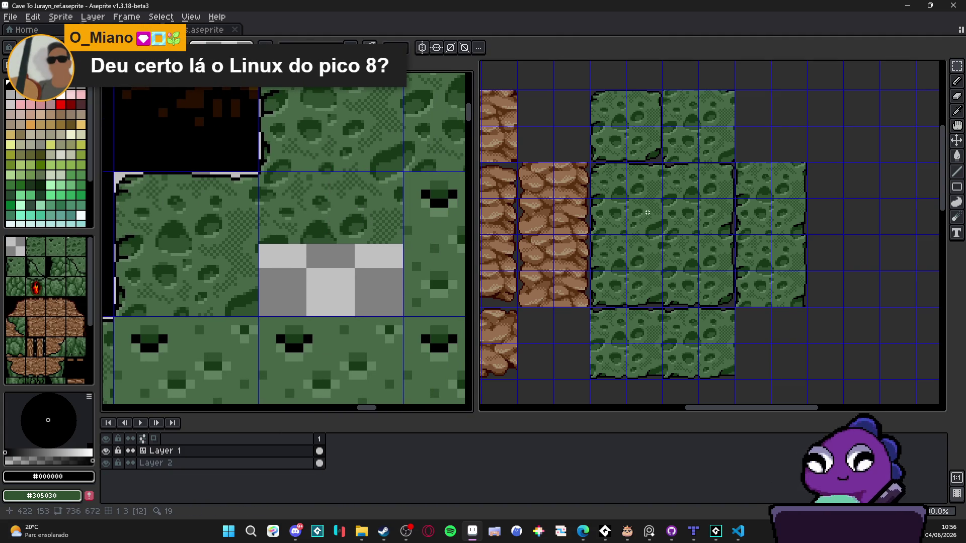
# Copy a block of tiles from the tileset and fit it into the blank tile space.
pyautogui.moveTo(647, 214); pyautogui.dragTo(696, 231)
pyautogui.hotkey('ctrl', 'c')
pyautogui.click(312, 230)
pyautogui.hotkey('ctrl', 'v')
pyautogui.moveTo(347, 220)
pyautogui.mouseDown()
pyautogui.moveTo(378, 280)
pyautogui.moveTo(371, 222)
pyautogui.mouseUp()
pyautogui.press('Return')
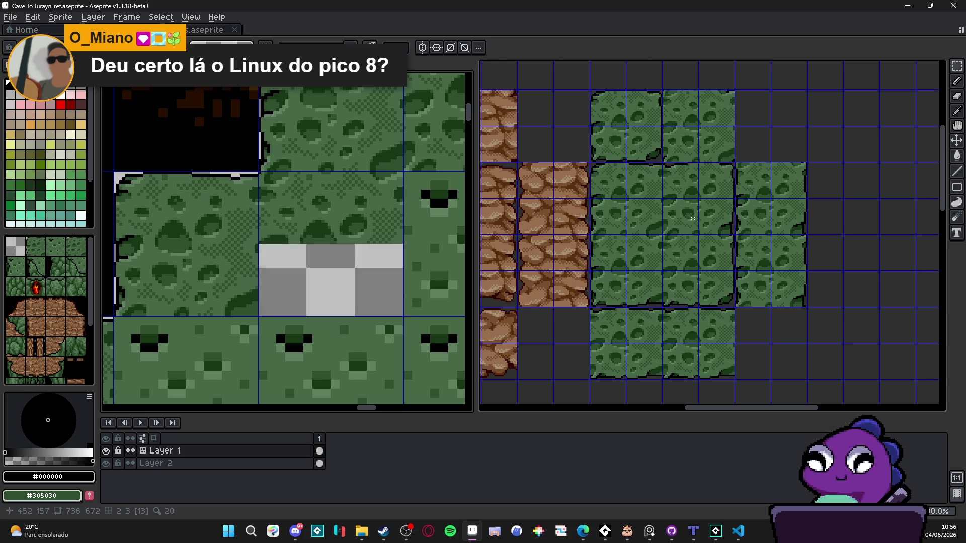
# Copy another tileset tile and place it in the lower tile area of the ref map.
pyautogui.click(694, 218)
pyautogui.moveTo(694, 217); pyautogui.dragTo(663, 200)
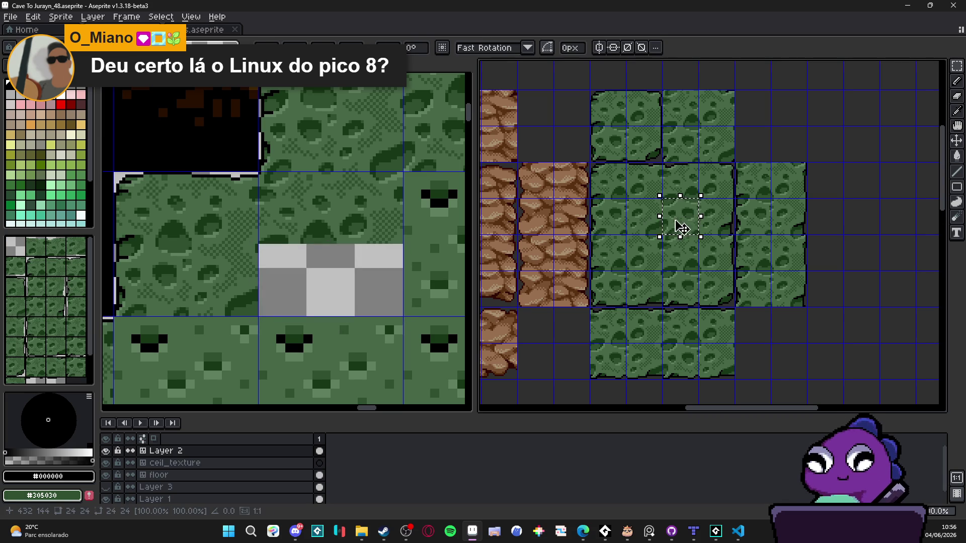
pyautogui.hscroll(-2, 686, 228)
pyautogui.hotkey('ctrl', 'c')
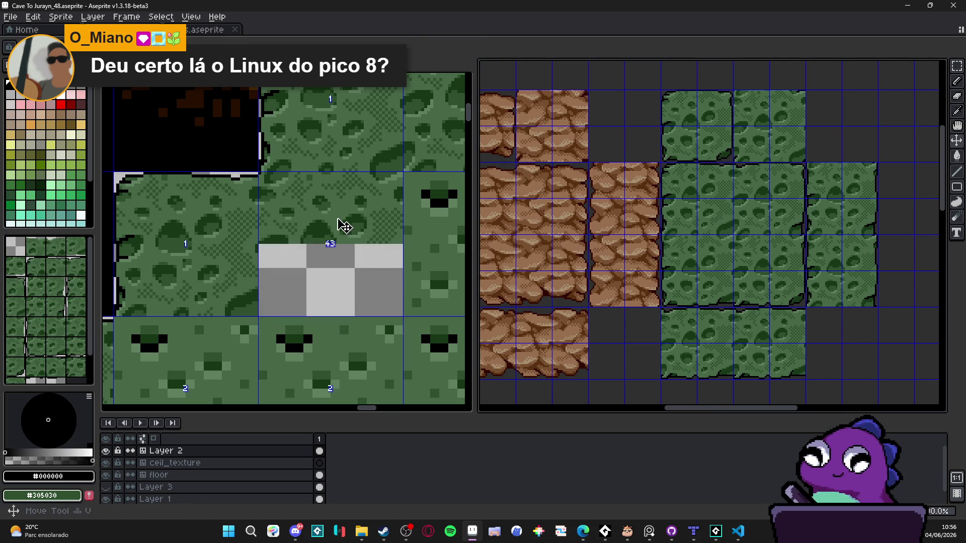
pyautogui.click(341, 222)
pyautogui.hotkey('ctrl', 'v')
pyautogui.scroll(1, 349, 221)
pyautogui.moveTo(282, 207)
pyautogui.mouseDown()
pyautogui.moveTo(312, 287)
pyautogui.moveTo(298, 304)
pyautogui.mouseUp()
pyautogui.press('Return')
pyautogui.scroll(-1, 298, 303)
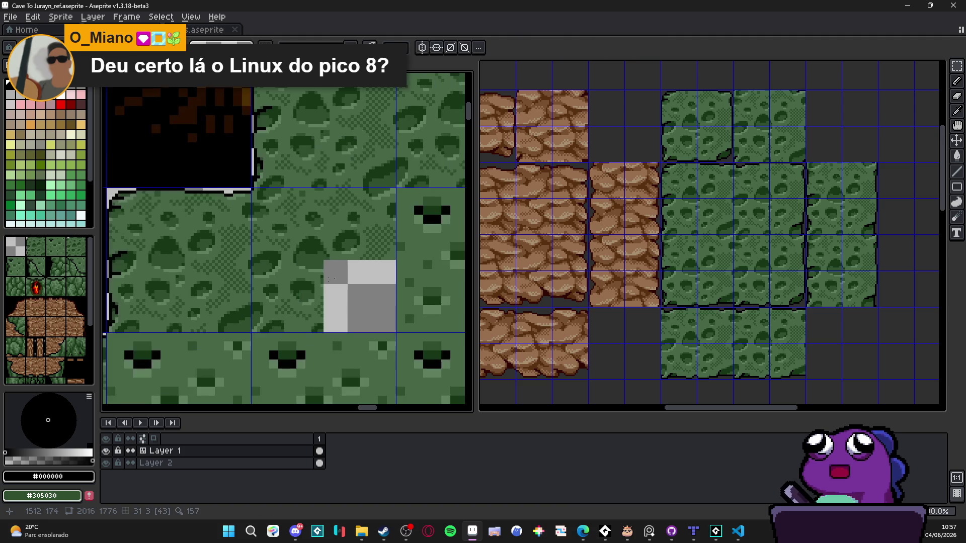
# Try pasting the tile over the transparent hole, then discard the misplaced paste.
pyautogui.click(722, 248)
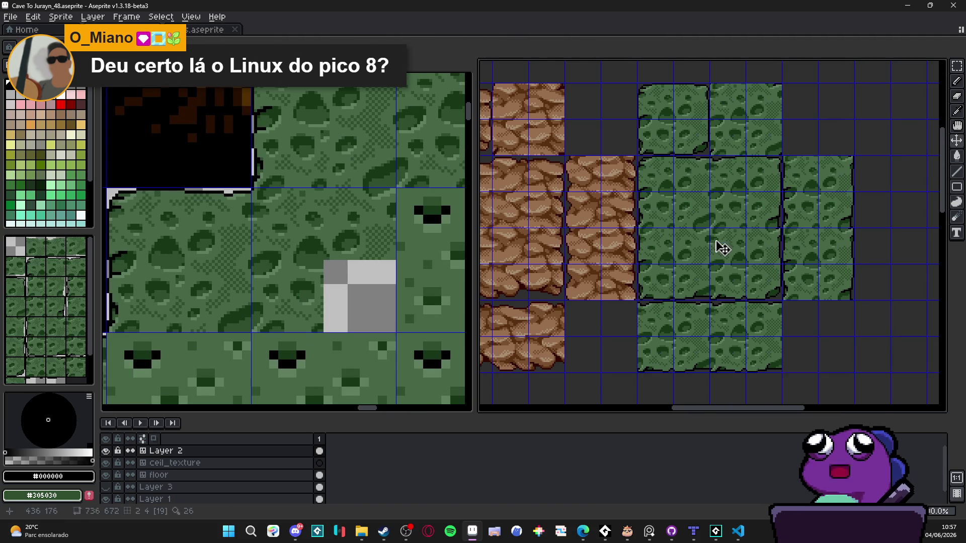
pyautogui.click(360, 245)
pyautogui.hotkey('ctrl', 'v')
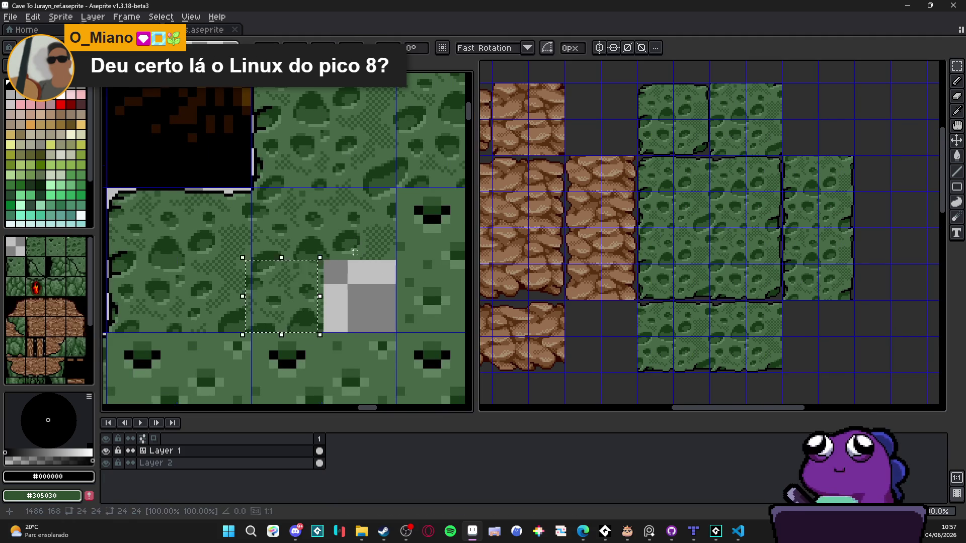
pyautogui.scroll(1, 265, 308)
pyautogui.moveTo(265, 308); pyautogui.dragTo(370, 309)
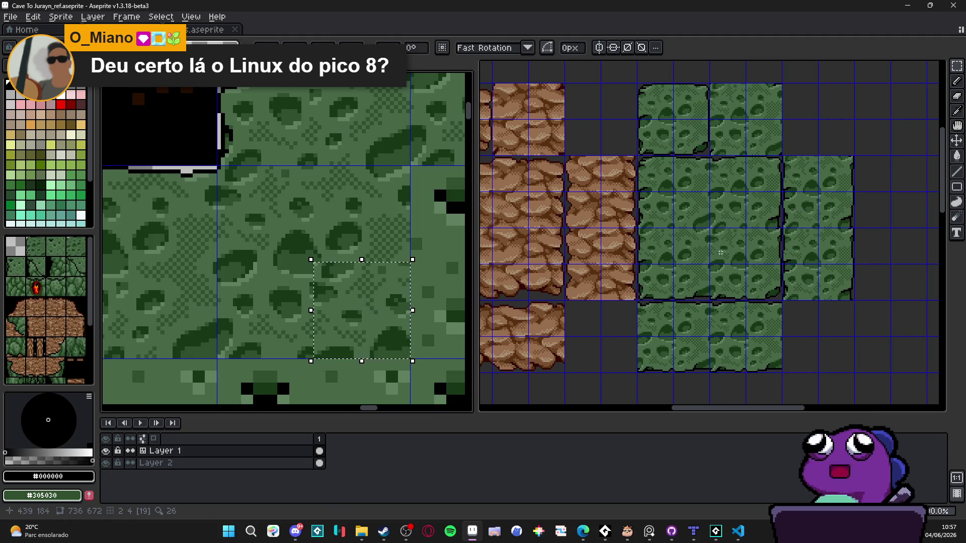
pyautogui.press('Escape')
# Copy a fresh tile from the 48px tileset and paste it into the transparent hole.
pyautogui.click(685, 216)
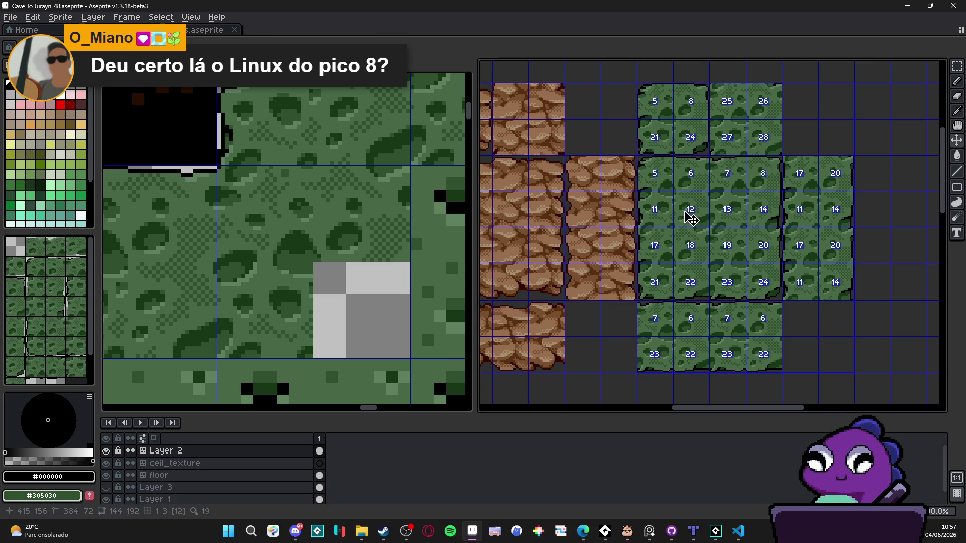
pyautogui.hotkey('ctrl', 'c')
pyautogui.click(289, 241)
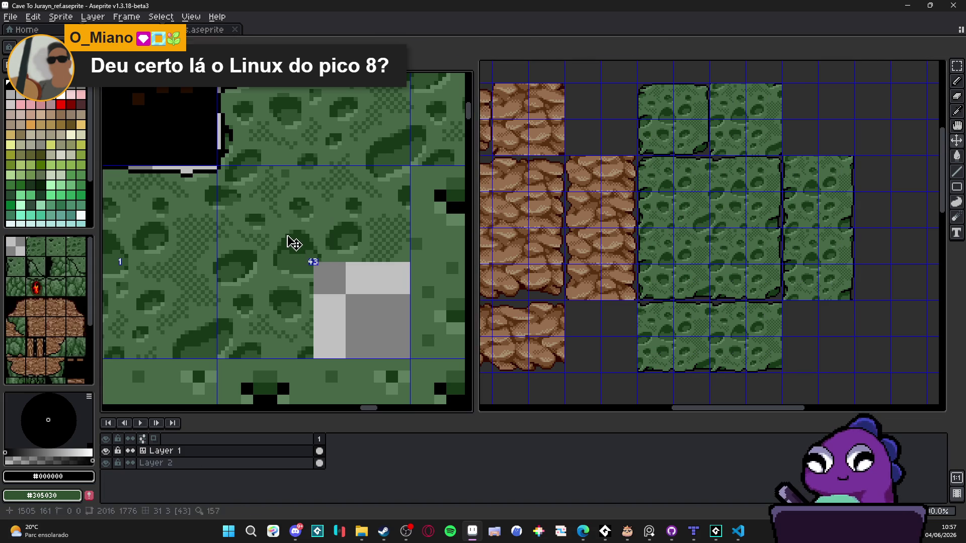
pyautogui.hotkey('ctrl', 'v')
pyautogui.moveTo(302, 217); pyautogui.dragTo(387, 319)
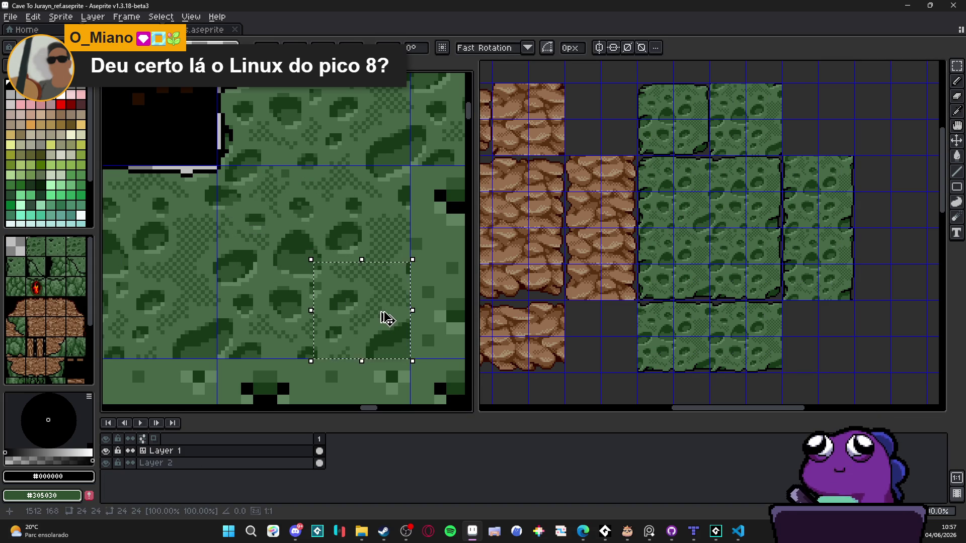
pyautogui.press('Return')
pyautogui.scroll(-3, 387, 319)
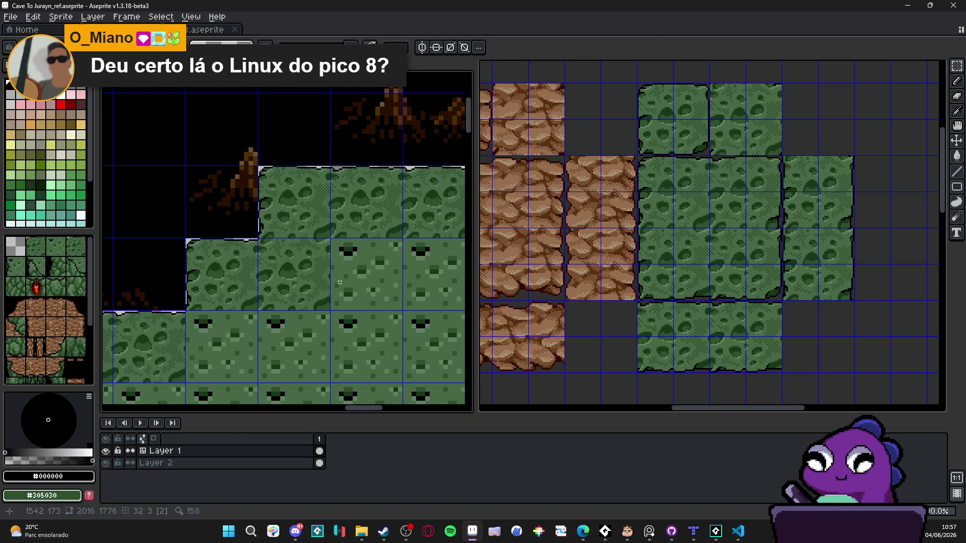
# Hide the tile grid and delete one ground tile on the platform.
pyautogui.moveTo(343, 285); pyautogui.dragTo(322, 279)
pyautogui.hotkey('ctrl', "'")
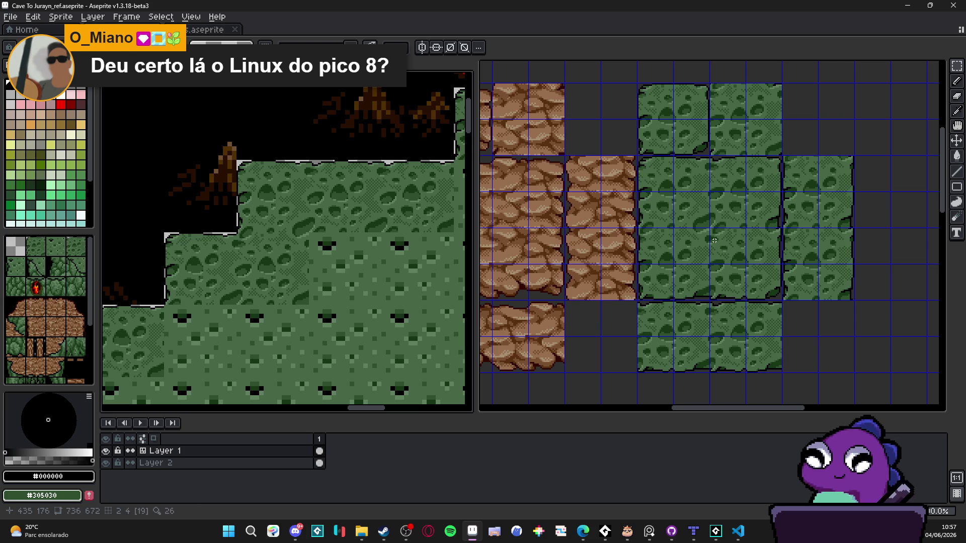
pyautogui.scroll(-1, 287, 251)
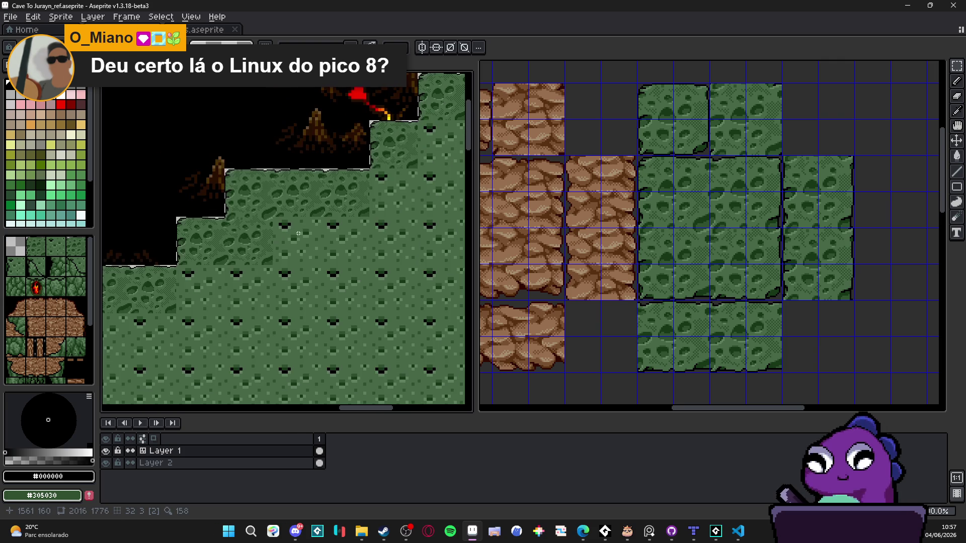
pyautogui.scroll(1, 284, 242)
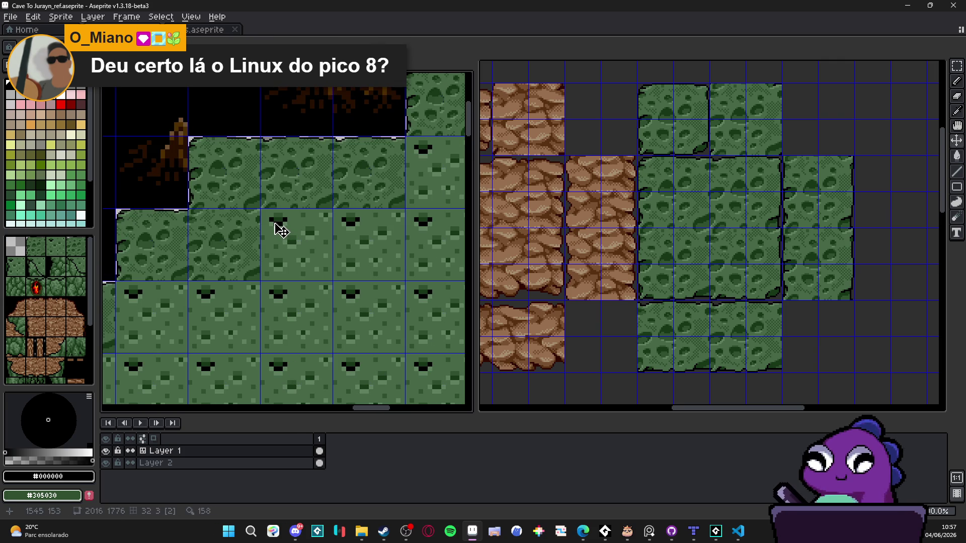
pyautogui.press('m')
pyautogui.moveTo(276, 220); pyautogui.dragTo(312, 258)
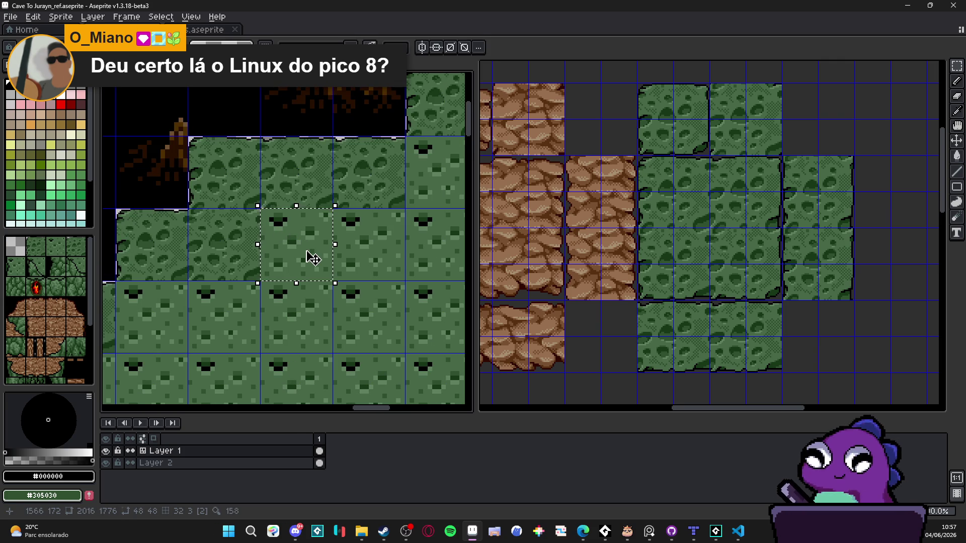
pyautogui.press('Delete')
# Paste the copied two-tile block toward the hole, then discard it.
pyautogui.scroll(-1, 317, 230)
pyautogui.scroll(1, 317, 230)
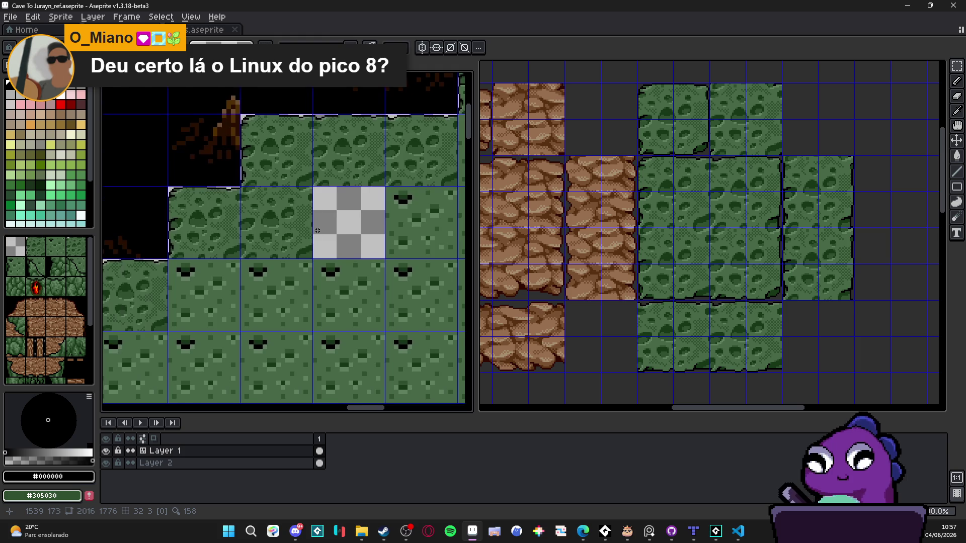
pyautogui.scroll(-1, 317, 231)
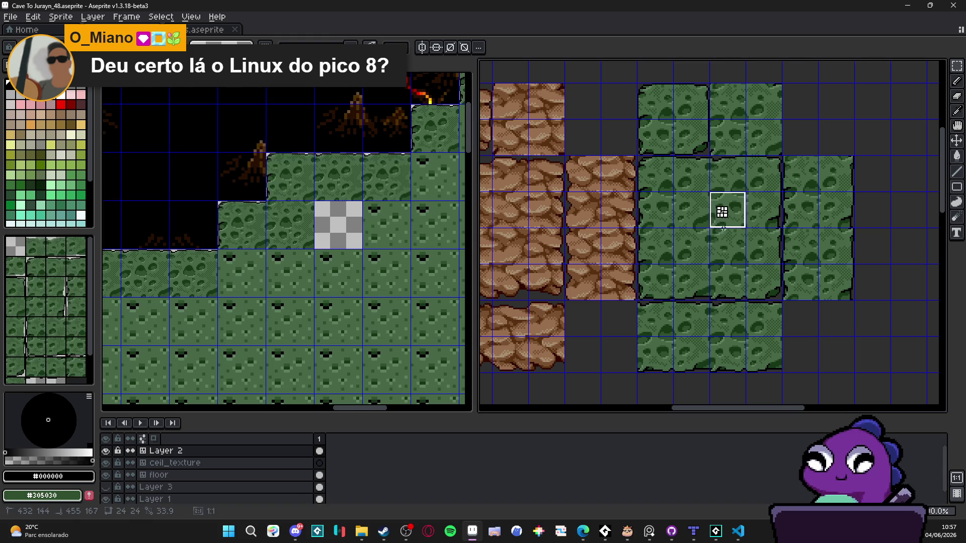
pyautogui.scroll(1, 302, 232)
pyautogui.hotkey('ctrl', 'v')
pyautogui.scroll(1, 302, 232)
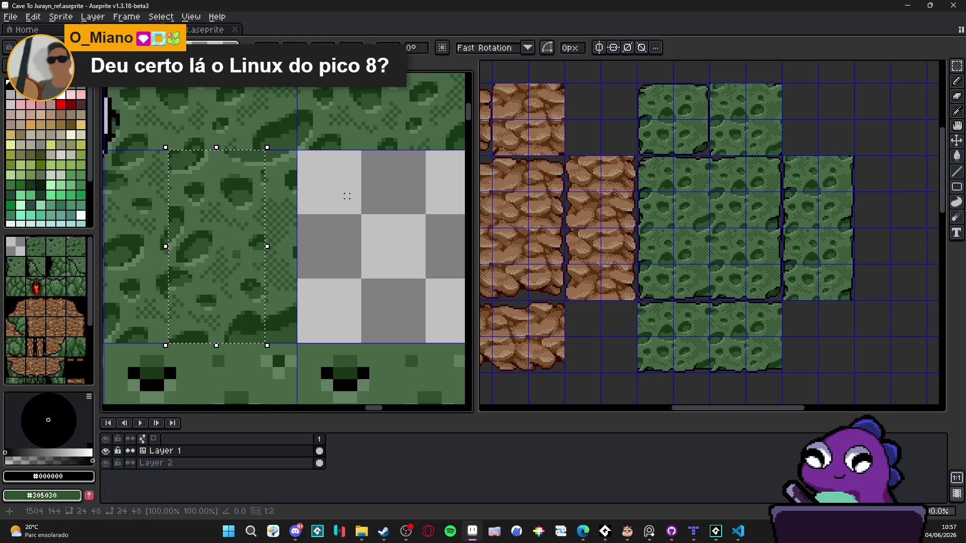
pyautogui.moveTo(233, 237); pyautogui.dragTo(365, 241)
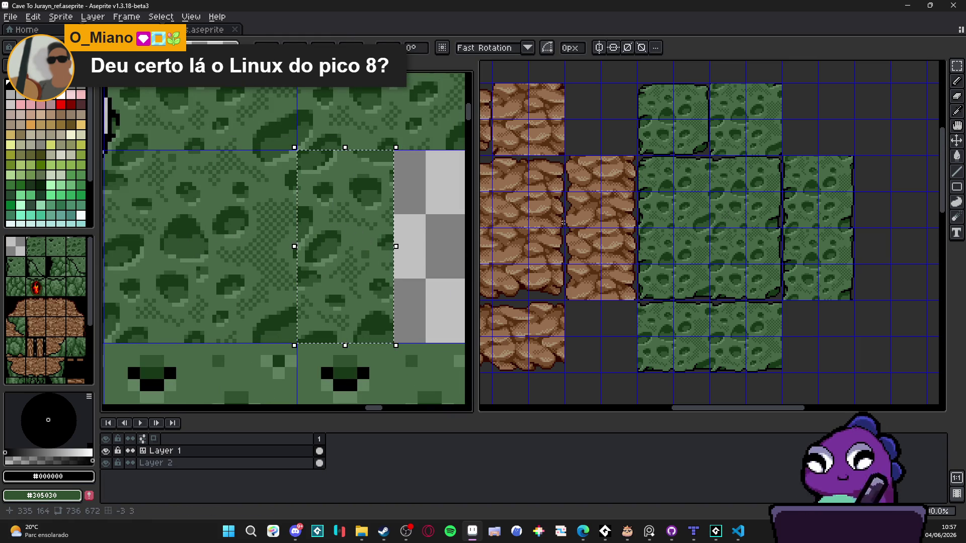
pyautogui.press('Escape')
# Copy different tiles from the 48px tileset, try them over the hole, and discard them.
pyautogui.click(696, 210)
pyautogui.hotkey('ctrl', 'c')
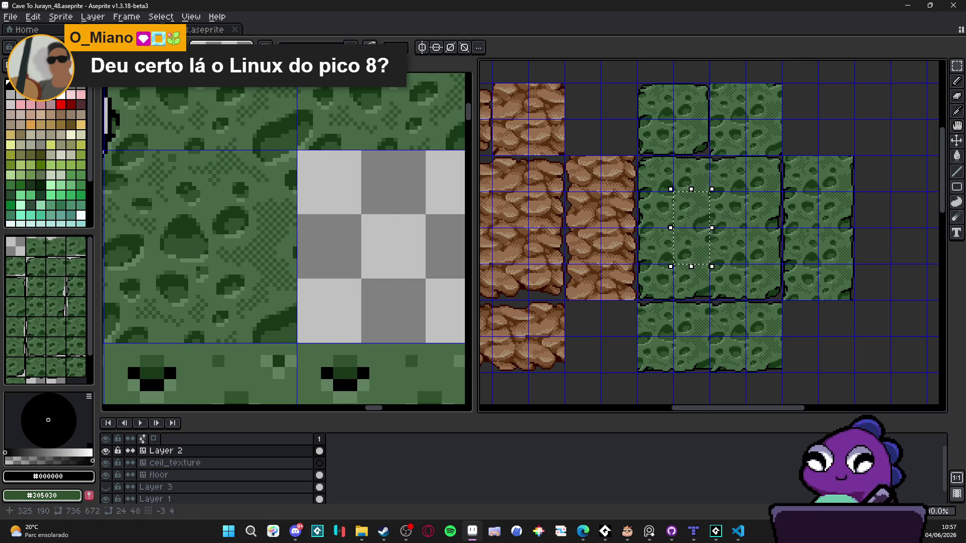
pyautogui.click(255, 217)
pyautogui.hotkey('ctrl', 'v')
pyautogui.moveTo(274, 235)
pyautogui.mouseDown()
pyautogui.moveTo(357, 235)
pyautogui.moveTo(337, 231)
pyautogui.mouseUp()
pyautogui.press('Escape')
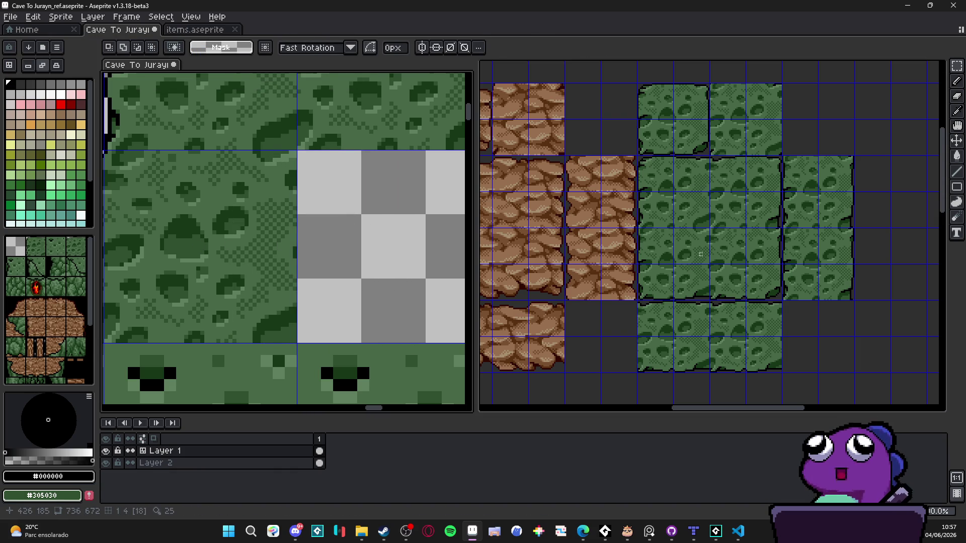
# Copy a single green tile and place it in the hole's top-left.
pyautogui.click(696, 257)
pyautogui.press('v')
pyautogui.moveTo(276, 209)
pyautogui.mouseDown()
pyautogui.moveTo(414, 183)
pyautogui.moveTo(394, 183)
pyautogui.mouseUp()
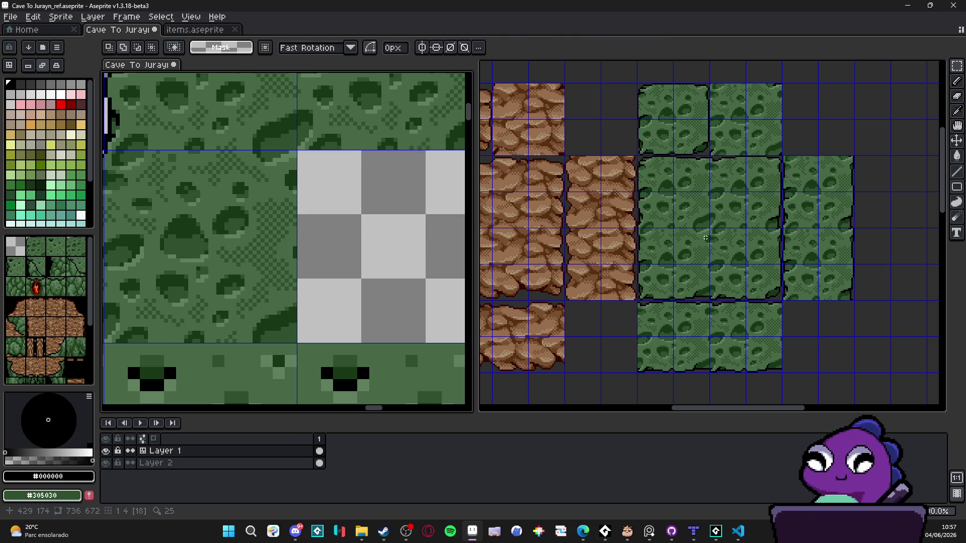
pyautogui.click(730, 246)
pyautogui.hotkey('ctrl', 'c')
pyautogui.click(259, 189)
pyautogui.hotkey('ctrl', 'v')
pyautogui.moveTo(282, 285); pyautogui.dragTo(347, 190)
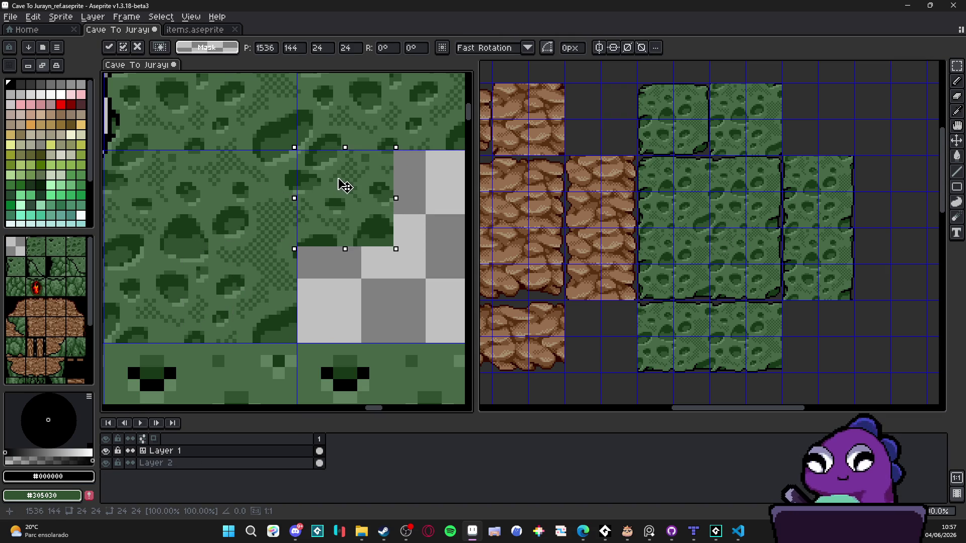
pyautogui.press('Return')
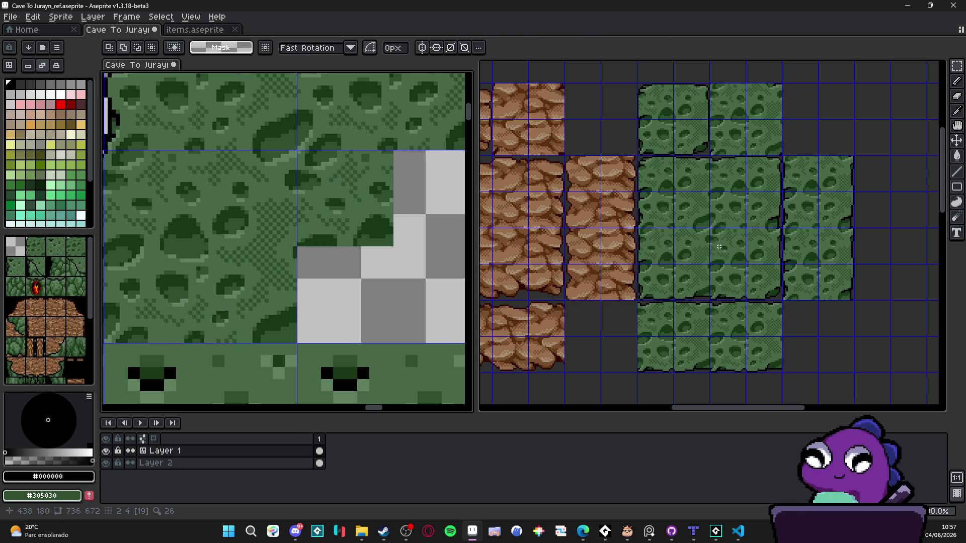
# Copy another green tile and place it lower in the transparent area.
pyautogui.click(733, 211)
pyautogui.hotkey('ctrl', 'c')
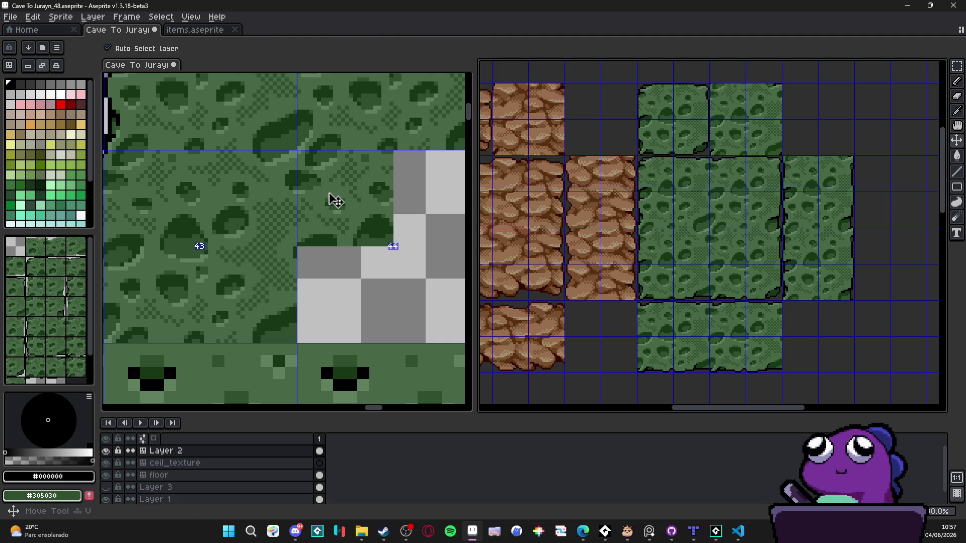
pyautogui.click(334, 197)
pyautogui.hotkey('ctrl', 'v')
pyautogui.moveTo(303, 197)
pyautogui.mouseDown()
pyautogui.moveTo(371, 296)
pyautogui.moveTo(362, 280)
pyautogui.mouseUp()
pyautogui.press('Return')
pyautogui.click(691, 245)
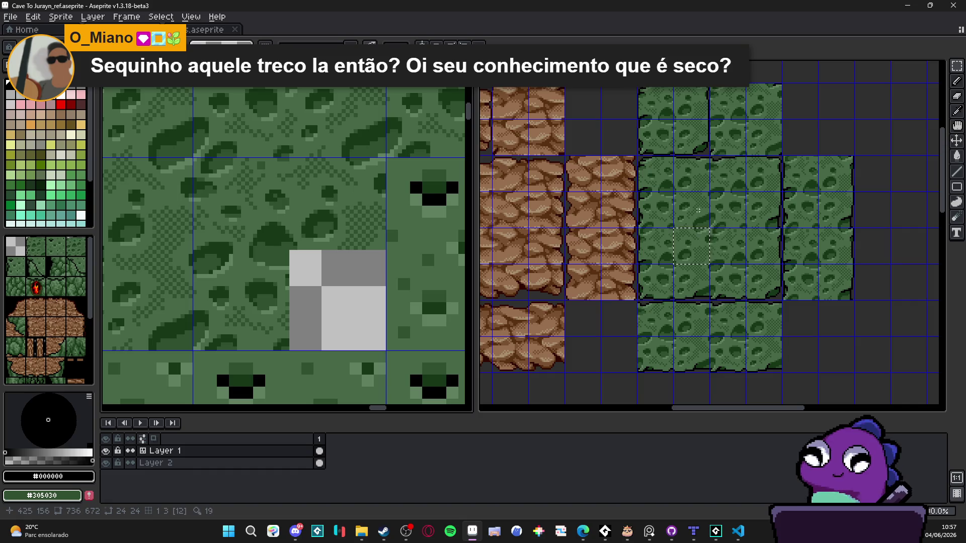
# Try pasting a tile into the ref map, then discard it with Escape.
pyautogui.click(691, 207)
pyautogui.press('v')
pyautogui.click(261, 215)
pyautogui.hotkey('ctrl', 'v')
pyautogui.moveTo(341, 287)
pyautogui.mouseDown()
pyautogui.moveTo(358, 315)
pyautogui.moveTo(375, 311)
pyautogui.moveTo(352, 312)
pyautogui.mouseUp()
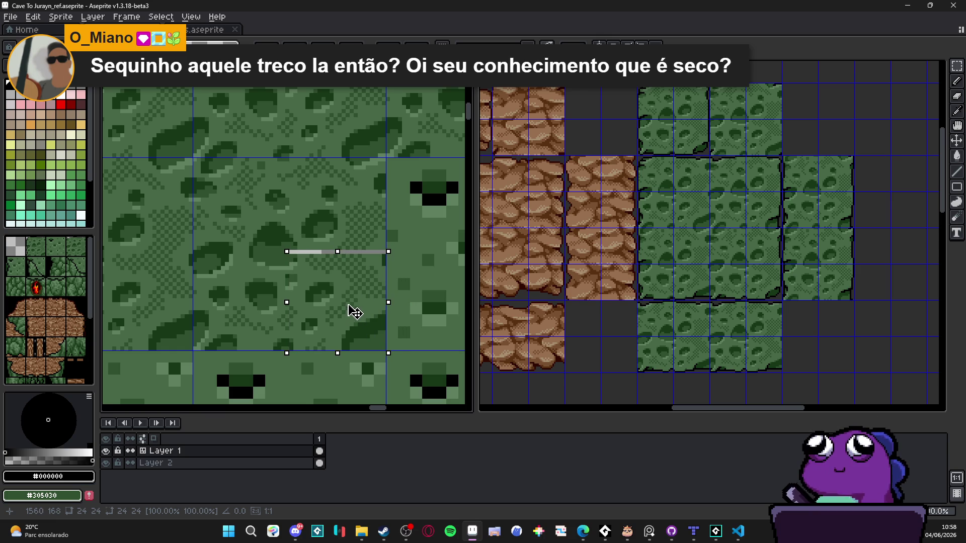
pyautogui.press('Escape')
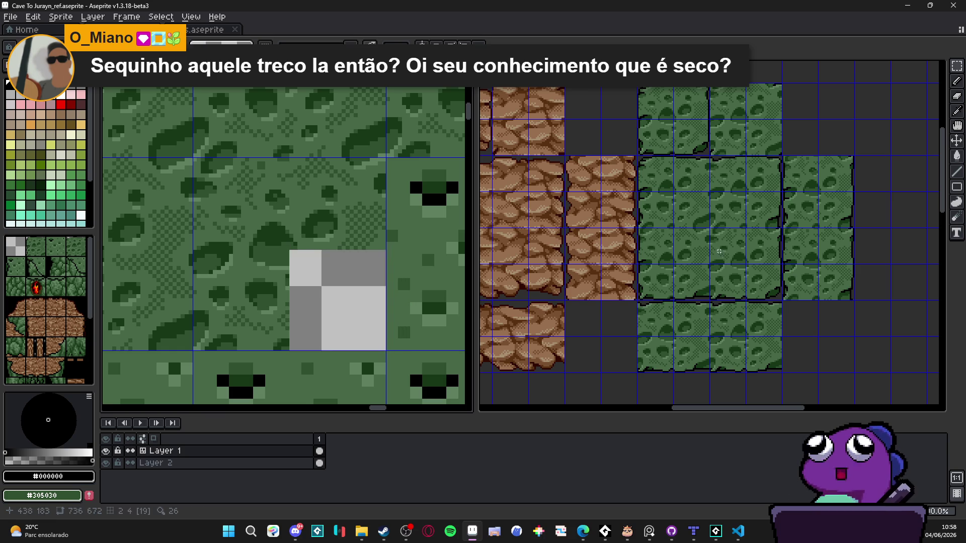
# Select one green tile in the 48px tileset and paste it into the ref map.
pyautogui.click(713, 256)
pyautogui.press('m')
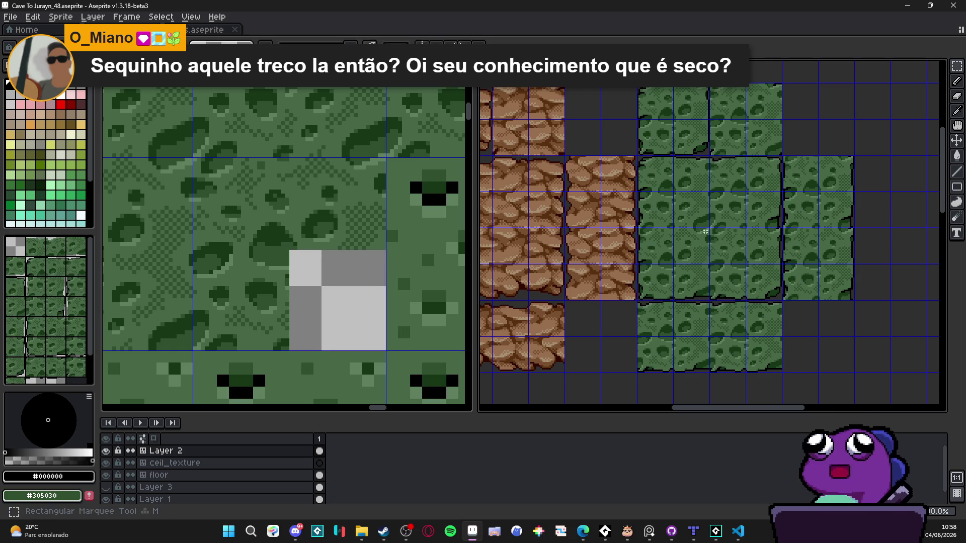
pyautogui.moveTo(702, 219); pyautogui.dragTo(694, 227)
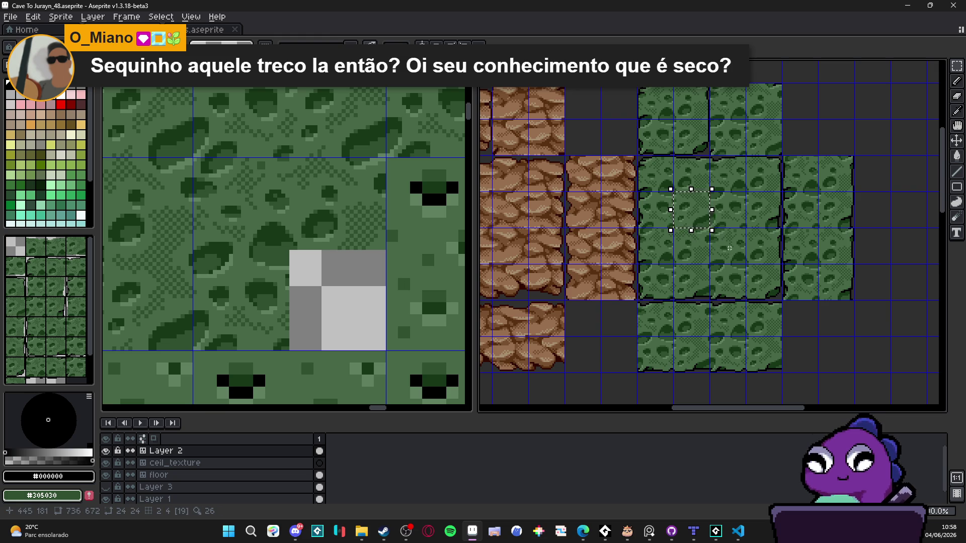
pyautogui.click(727, 245)
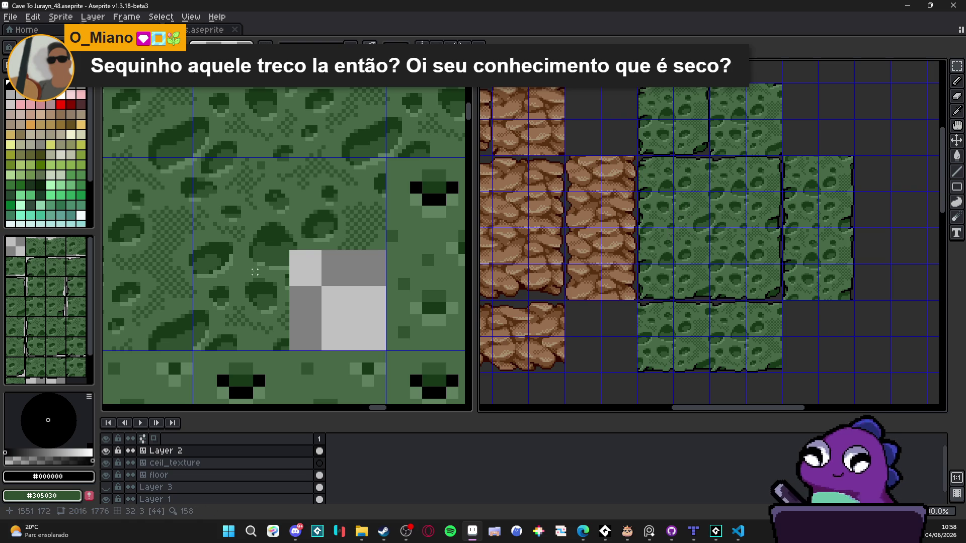
pyautogui.click(271, 249)
pyautogui.hotkey('ctrl', 'v')
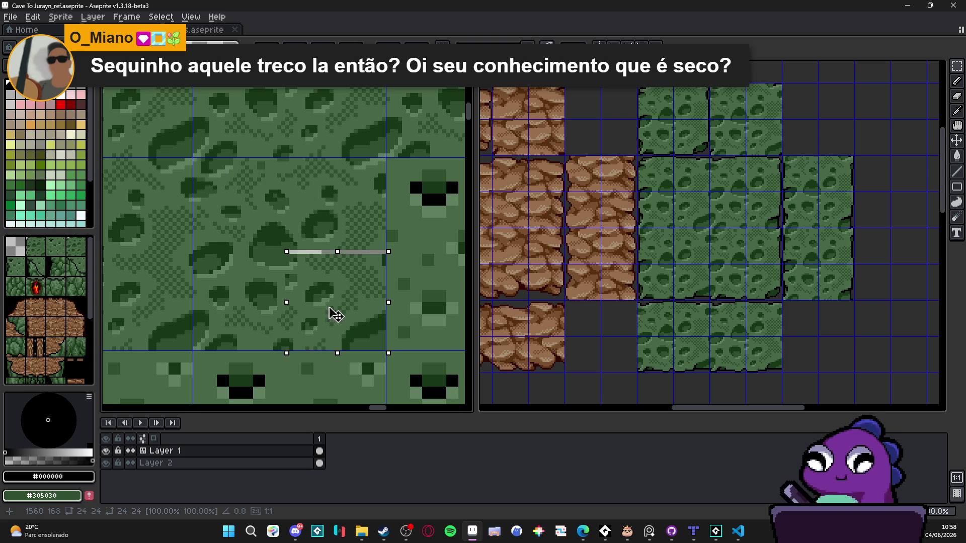
pyautogui.press('Return')
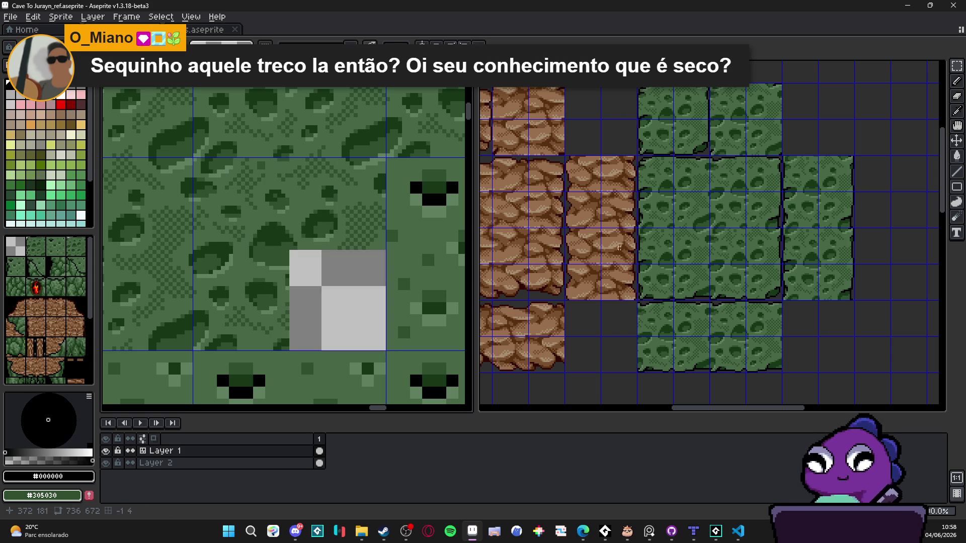
# Undo that paste, then paste the green tile block over the transparent hole.
pyautogui.click(688, 212)
pyautogui.scroll(1, 690, 213)
pyautogui.press('v')
pyautogui.click(304, 238)
pyautogui.hotkey('ctrl', 'z')
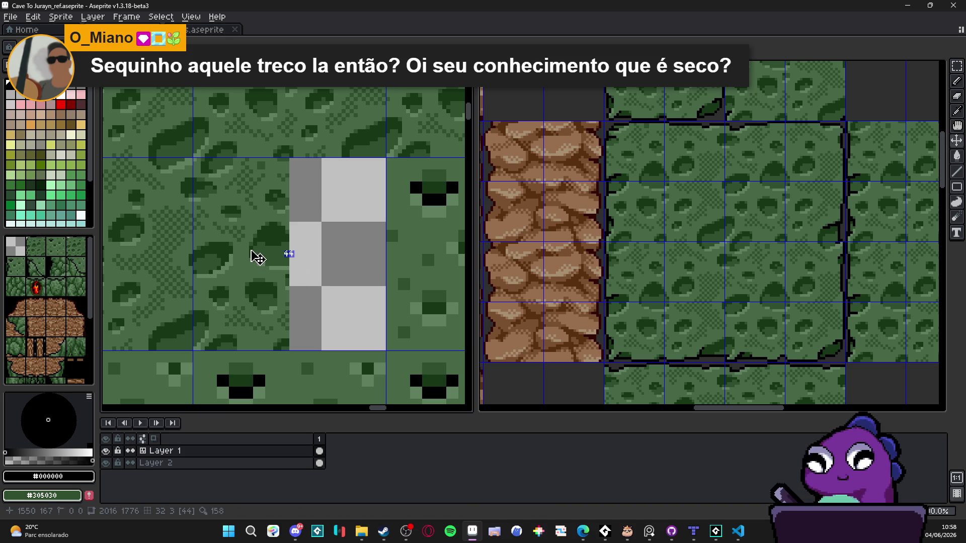
pyautogui.hotkey('ctrl', 'v')
pyautogui.moveTo(289, 256)
pyautogui.mouseDown()
pyautogui.moveTo(345, 267)
pyautogui.moveTo(370, 301)
pyautogui.mouseUp()
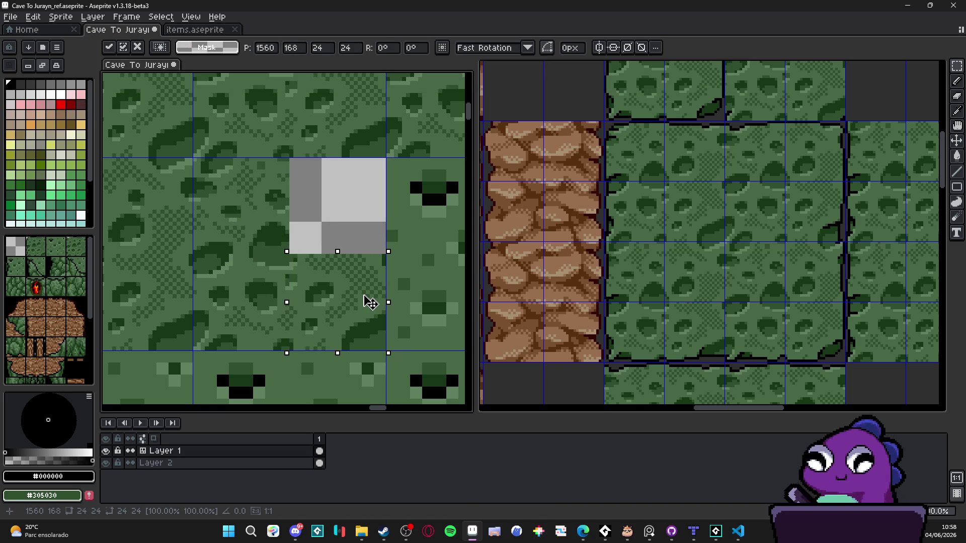
pyautogui.press('Return')
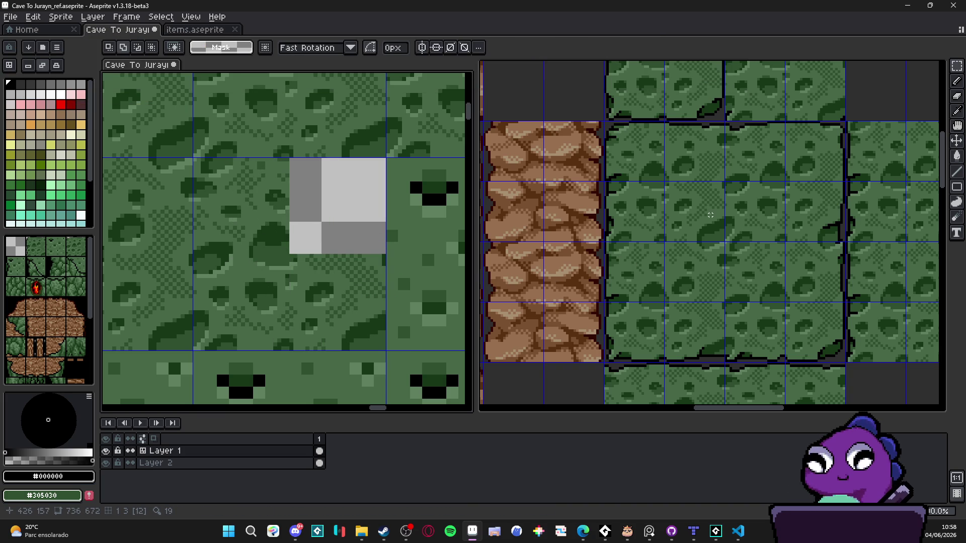
# Paste the copied tile again, moving it up toward the gap.
pyautogui.click(754, 280)
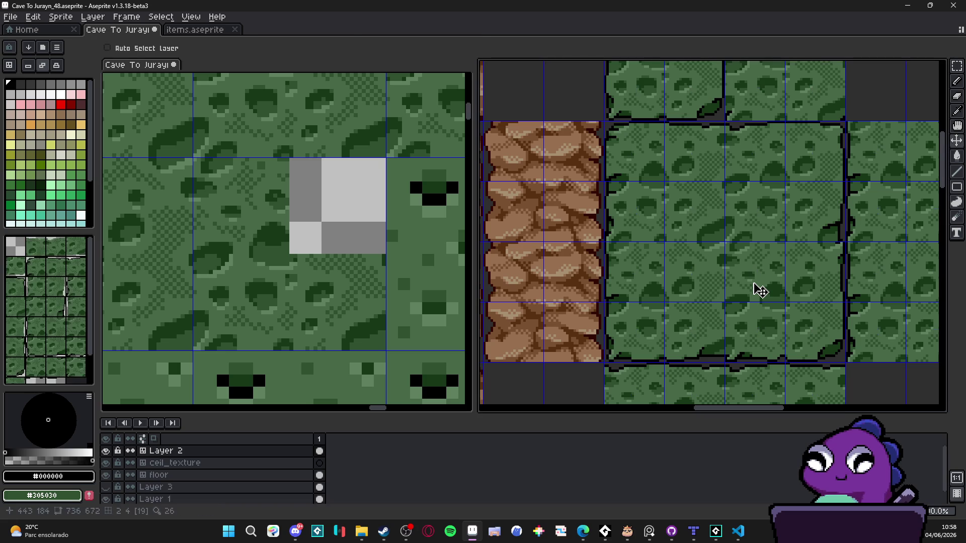
pyautogui.click(261, 213)
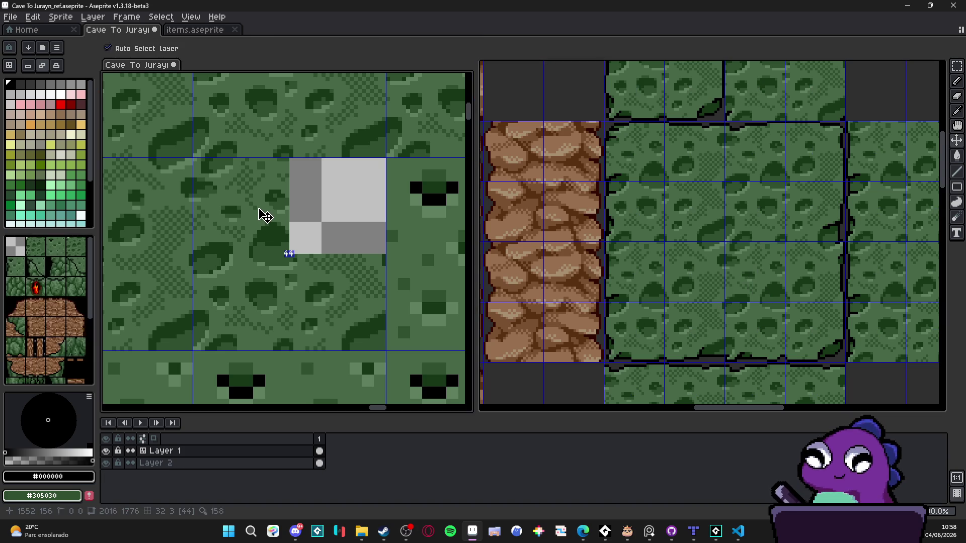
pyautogui.hotkey('ctrl', 'v')
pyautogui.moveTo(310, 301)
pyautogui.mouseDown()
pyautogui.moveTo(352, 201)
pyautogui.moveTo(367, 209)
pyautogui.mouseUp()
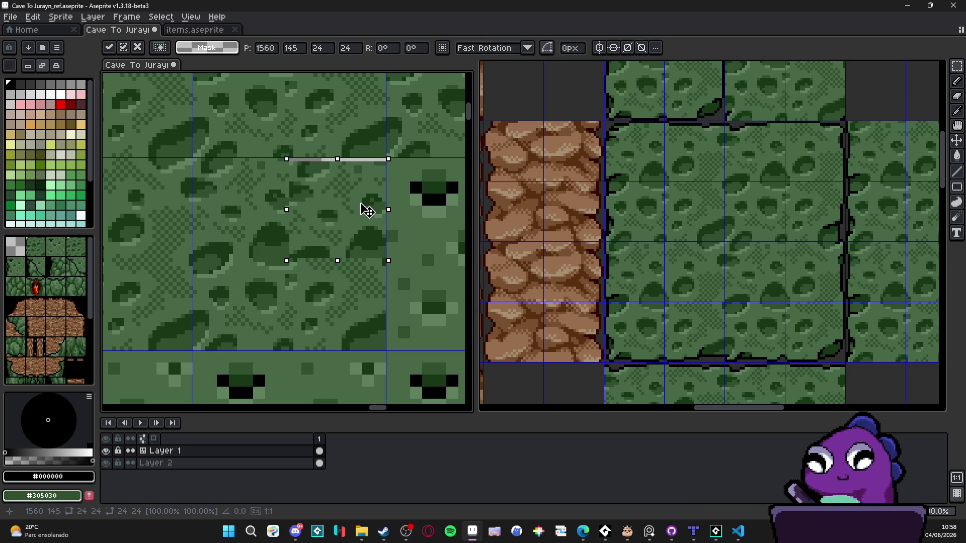
pyautogui.press('Return')
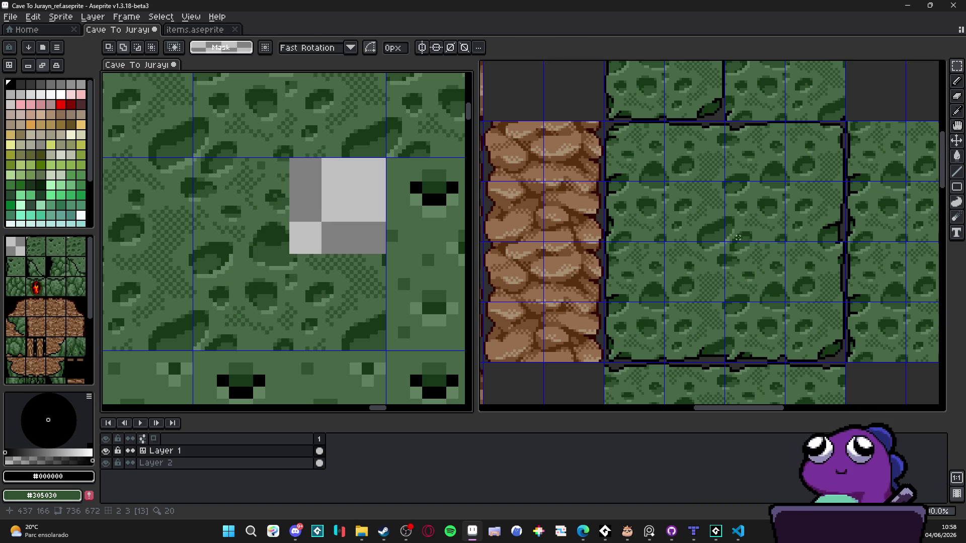
pyautogui.press('v')
# Take the green texture tile from the tileset again and place it over the hole.
pyautogui.click(751, 238)
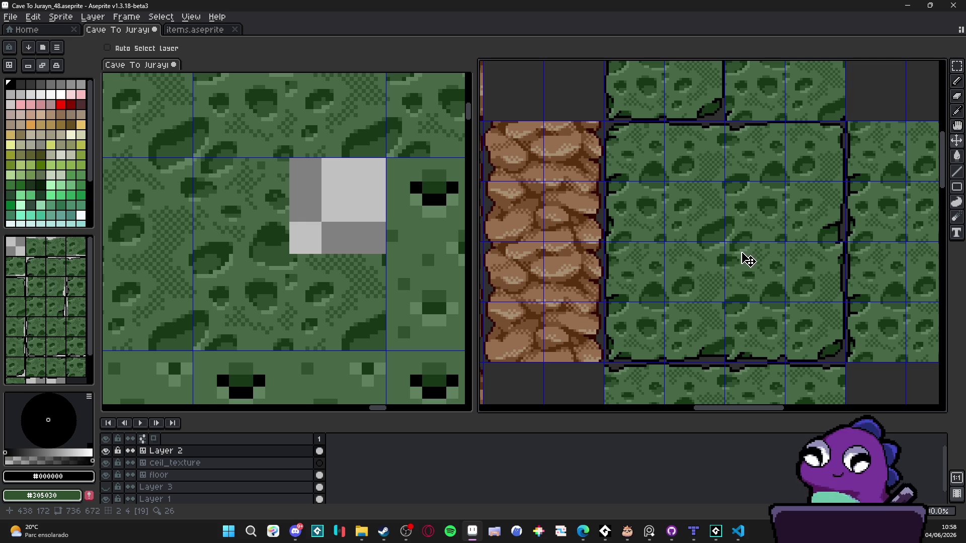
pyautogui.press('m')
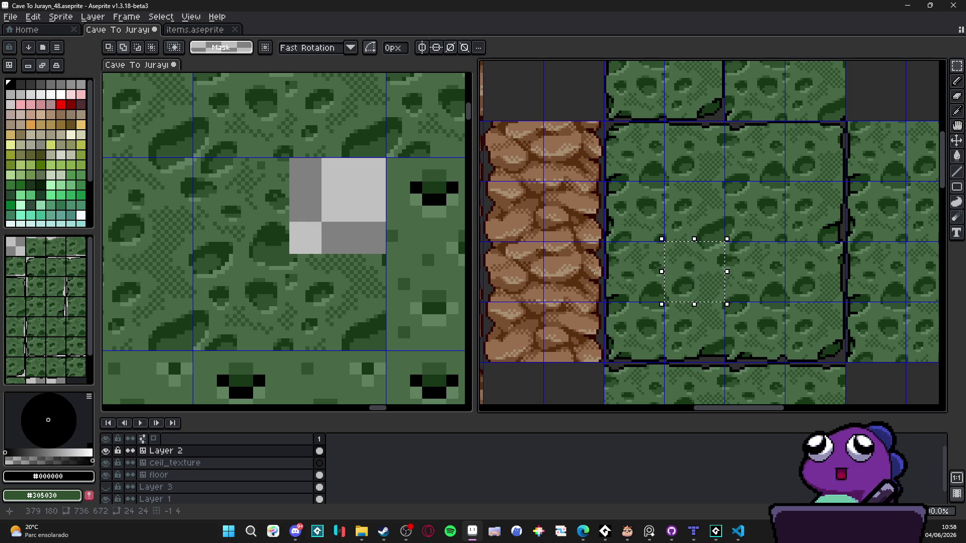
pyautogui.press('v')
pyautogui.click(274, 221)
pyautogui.hotkey('ctrl', 'v')
pyautogui.moveTo(291, 273)
pyautogui.mouseDown()
pyautogui.moveTo(356, 183)
pyautogui.moveTo(347, 196)
pyautogui.moveTo(341, 184)
pyautogui.mouseUp()
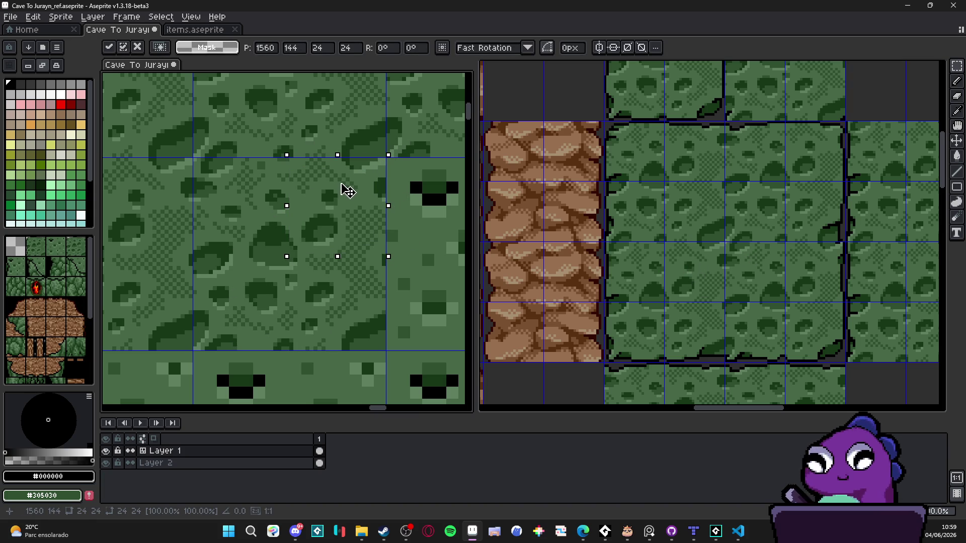
pyautogui.press('Return')
pyautogui.scroll(-3, 347, 191)
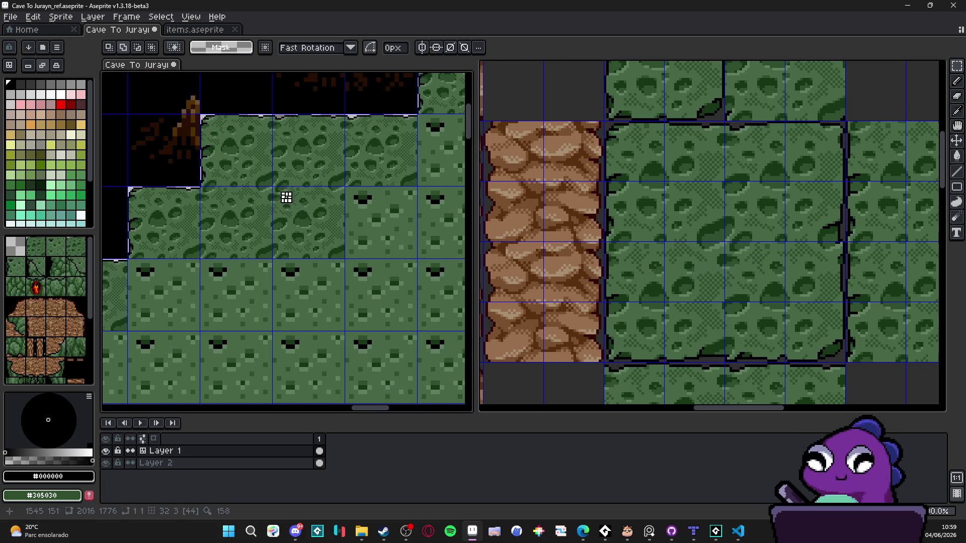
# Widen the tile selection on the ref map and apply the tile change.
pyautogui.scroll(-4, 321, 242)
pyautogui.scroll(2, 323, 237)
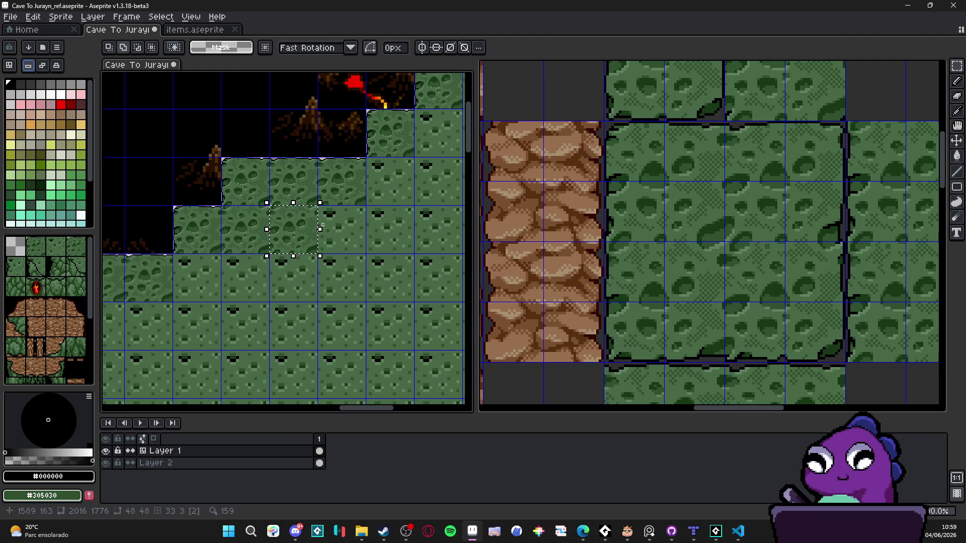
pyautogui.click(323, 226)
pyautogui.moveTo(322, 226)
pyautogui.mouseDown()
pyautogui.moveTo(355, 226)
pyautogui.moveTo(339, 227)
pyautogui.mouseUp()
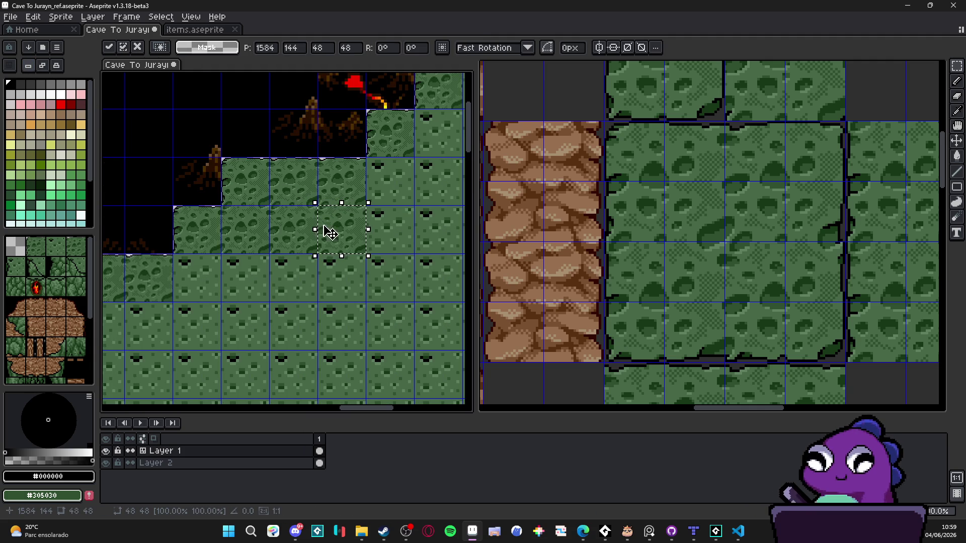
pyautogui.click(435, 236)
# Pan around the whole map to check the platform, then return to the 48px tileset.
pyautogui.scroll(-2, 435, 235)
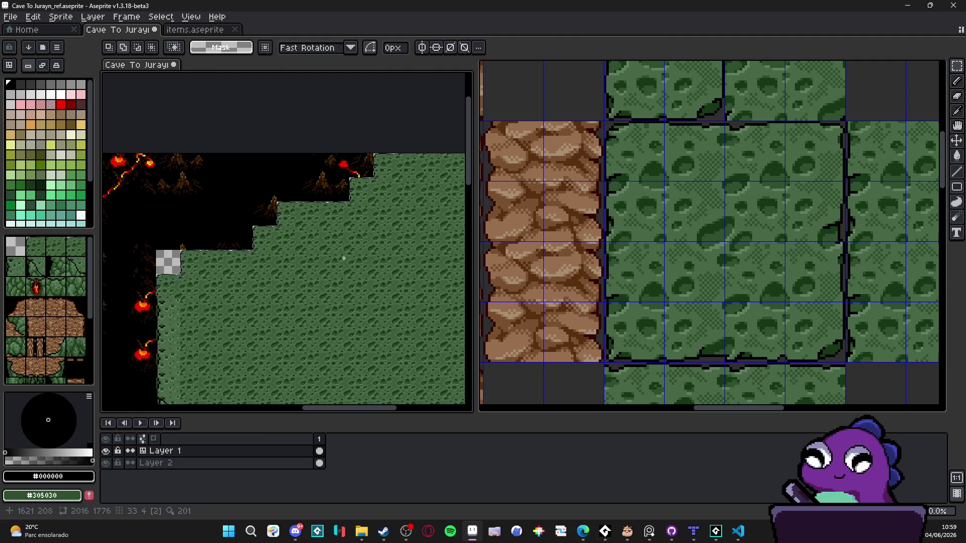
pyautogui.scroll(1, 309, 166)
pyautogui.hscroll(-2, 276, 284)
pyautogui.scroll(1, 276, 274)
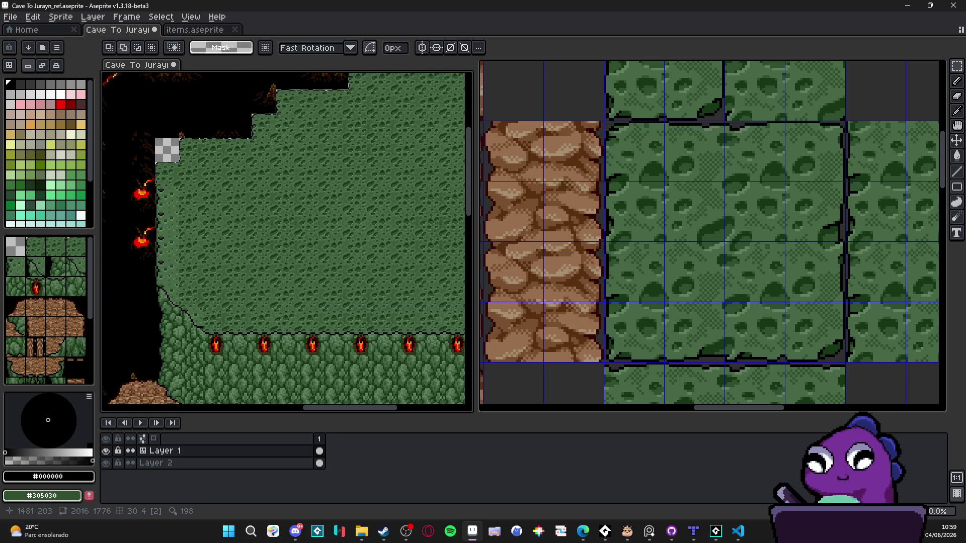
pyautogui.scroll(2, 272, 143)
pyautogui.scroll(-2, 269, 155)
pyautogui.scroll(2, 266, 166)
pyautogui.scroll(-1, 265, 171)
pyautogui.scroll(-1, 252, 191)
pyautogui.hscroll(-1, 232, 221)
pyautogui.scroll(3, 199, 172)
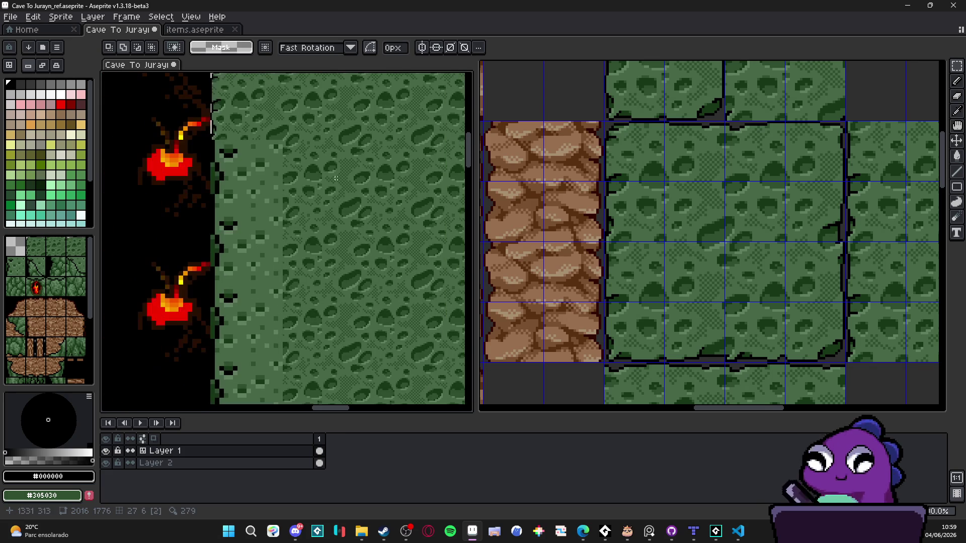
pyautogui.click(639, 231)
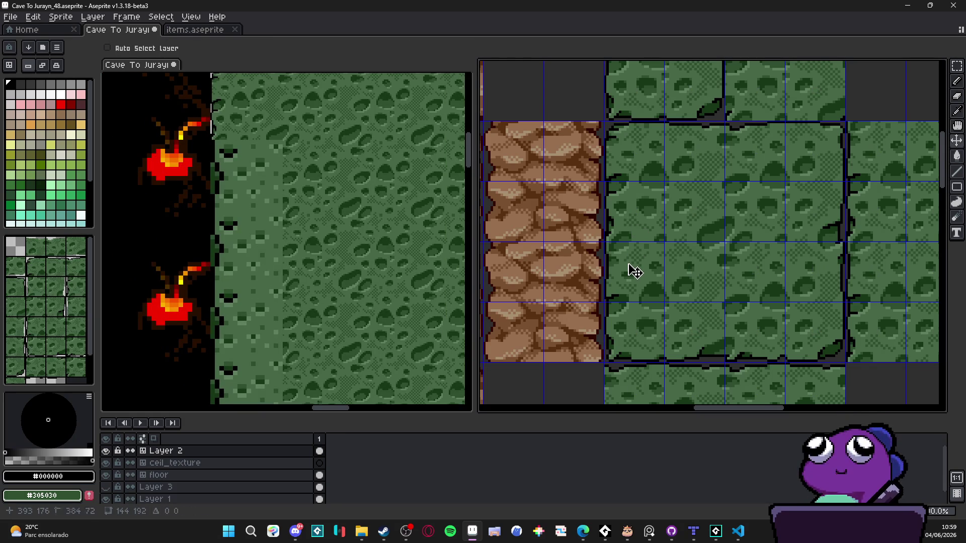
pyautogui.scroll(1, 237, 161)
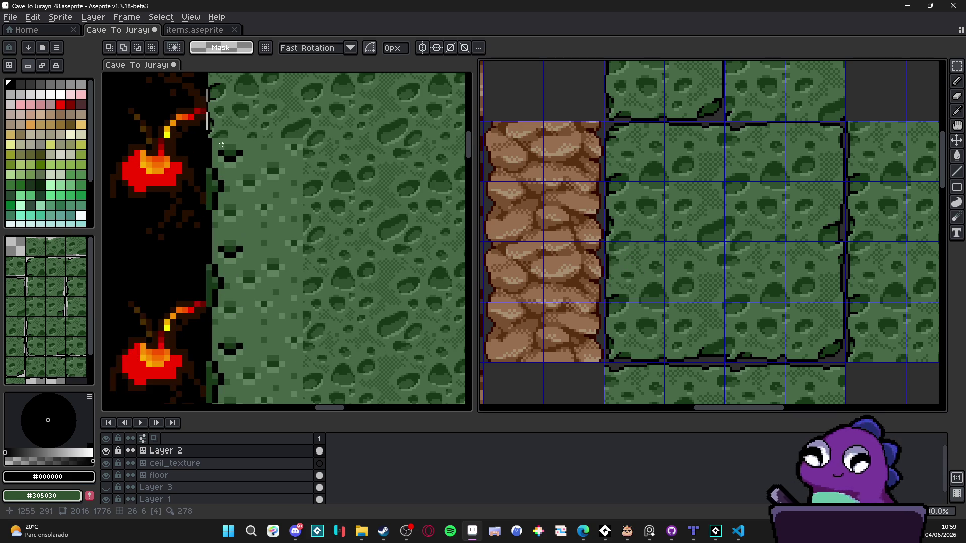
# Select and delete the platform's left-edge tile in the ref map.
pyautogui.click(243, 187)
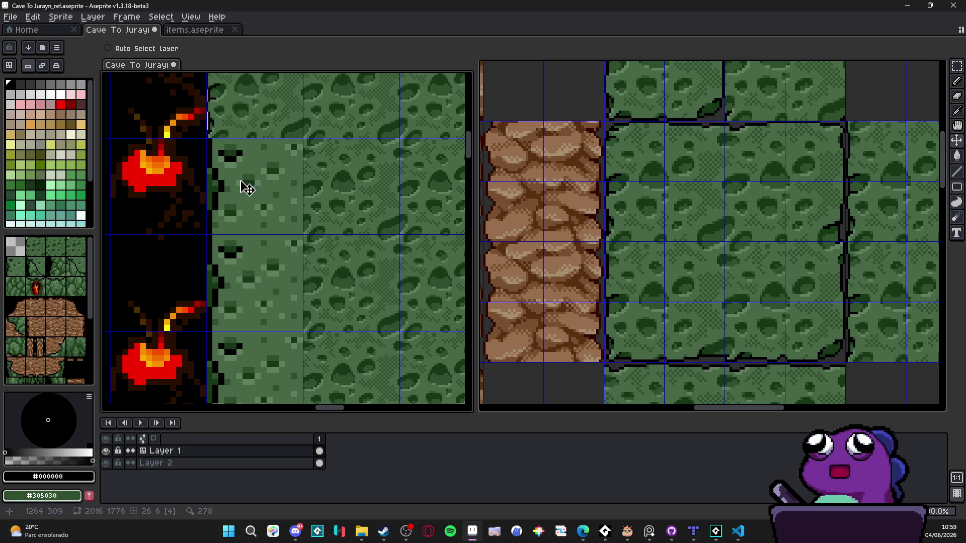
pyautogui.press('m')
pyautogui.click(248, 188)
pyautogui.press('Delete')
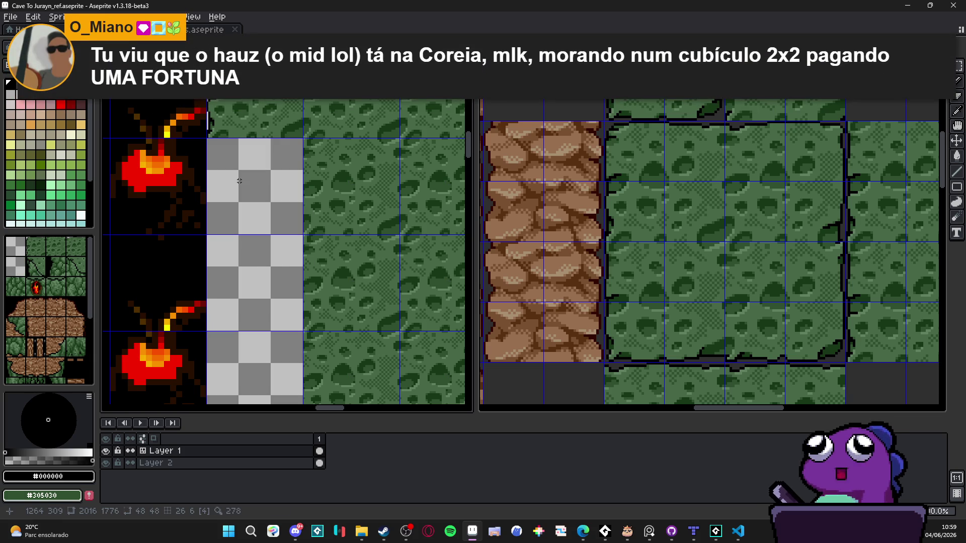
pyautogui.hotkey('ctrl', 'v')
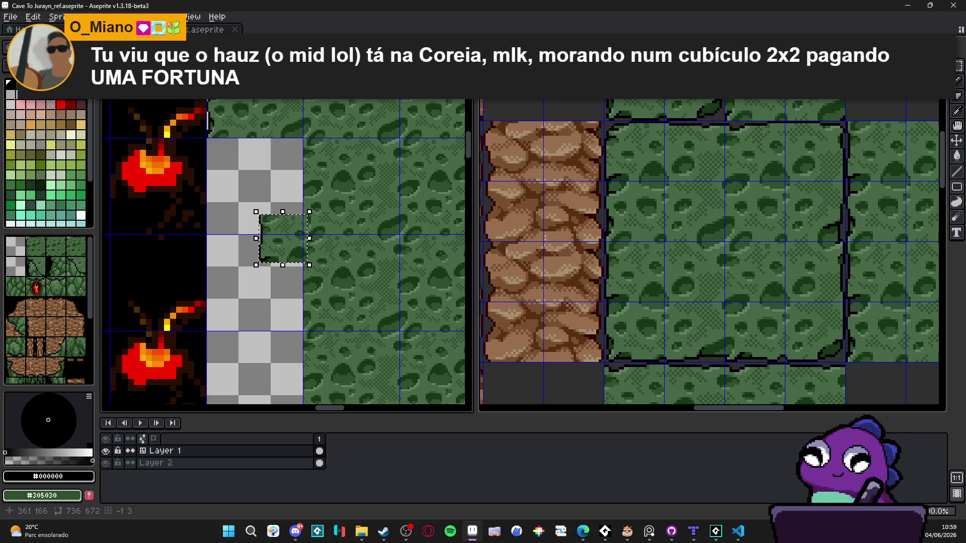
pyautogui.press('Escape')
# Copy two green texture tiles from the tileset into the top of the cleared column.
pyautogui.click(629, 274)
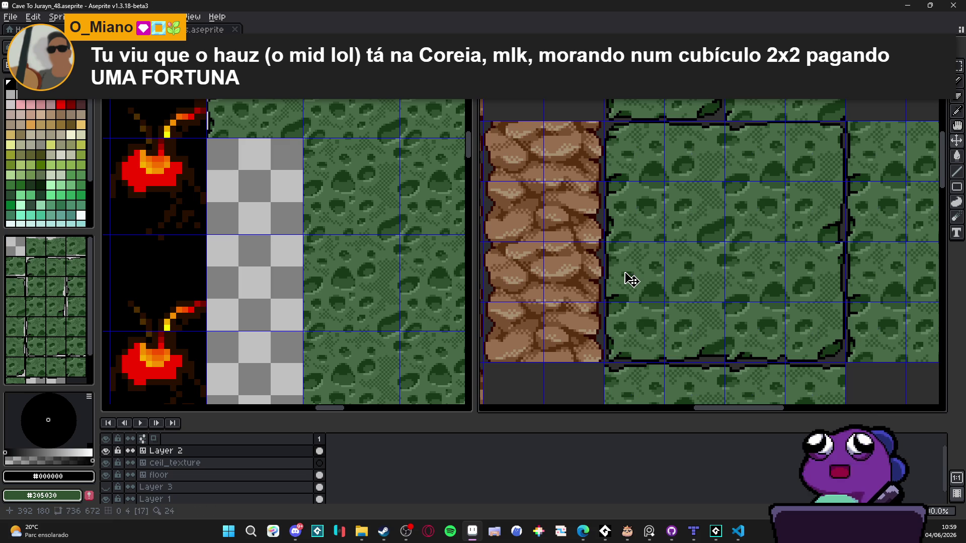
pyautogui.press('m')
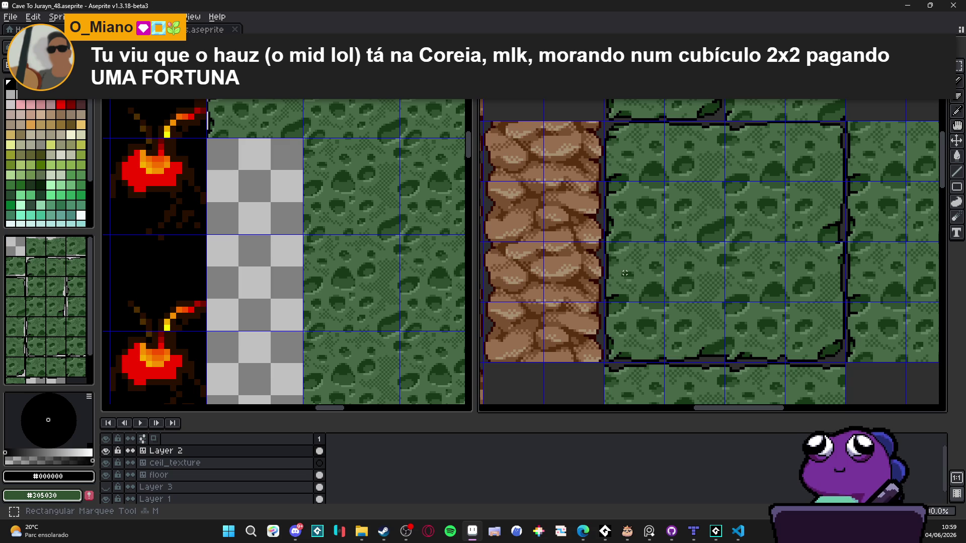
pyautogui.moveTo(625, 272); pyautogui.dragTo(721, 299)
pyautogui.hotkey('ctrl', 'c')
pyautogui.click(259, 133)
pyautogui.hotkey('ctrl', 'v')
pyautogui.scroll(1, 282, 236)
pyautogui.moveTo(281, 242); pyautogui.dragTo(241, 145)
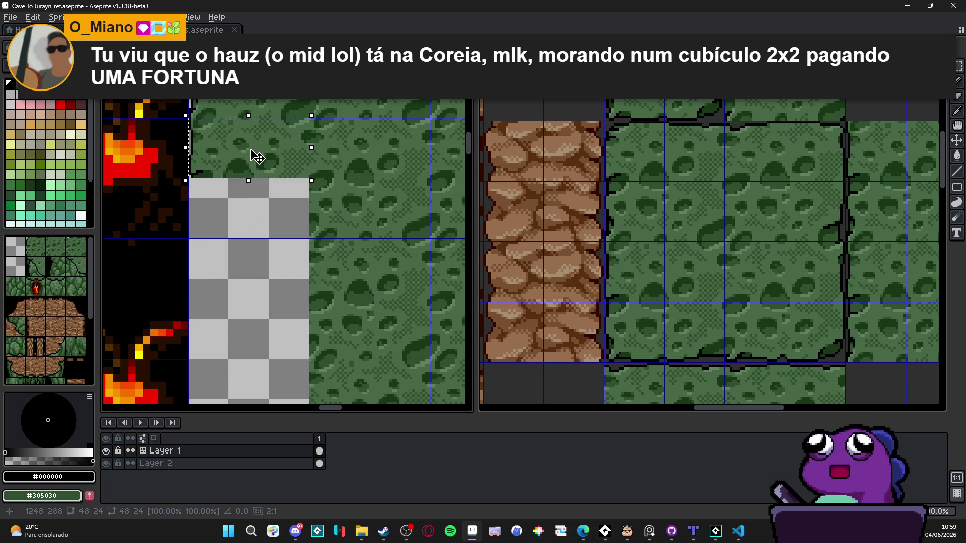
pyautogui.press('Return')
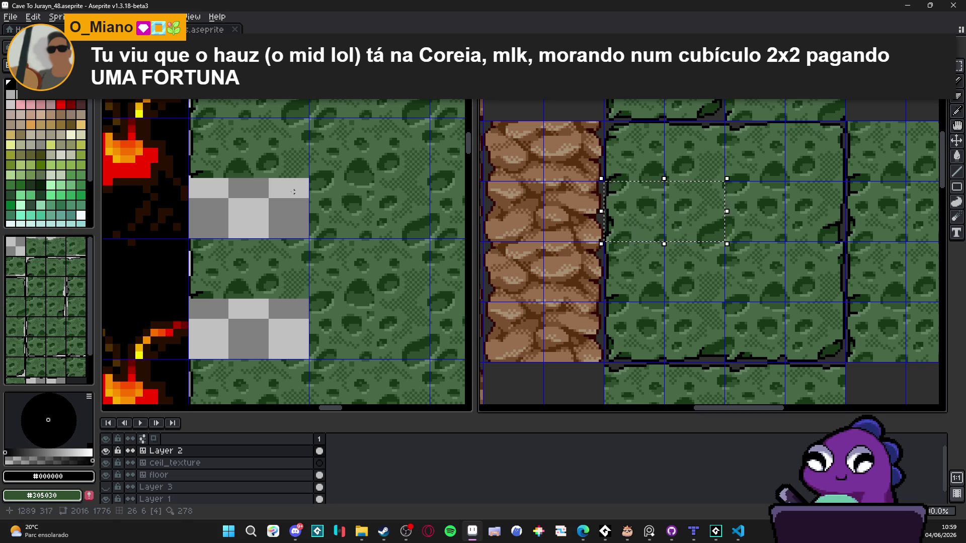
# Paste another green tile over the remaining grey checker cell.
pyautogui.hotkey('ctrl', 'v')
pyautogui.moveTo(280, 235); pyautogui.dragTo(247, 200)
pyautogui.press('Return')
pyautogui.scroll(-4, 254, 222)
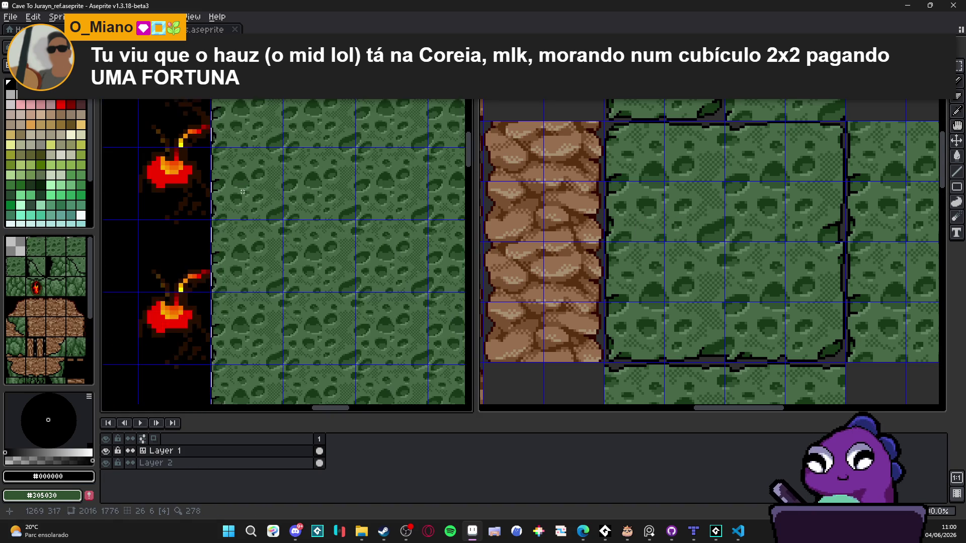
# Pan the cave map to inspect the platform's left edge.
pyautogui.scroll(-2, 256, 232)
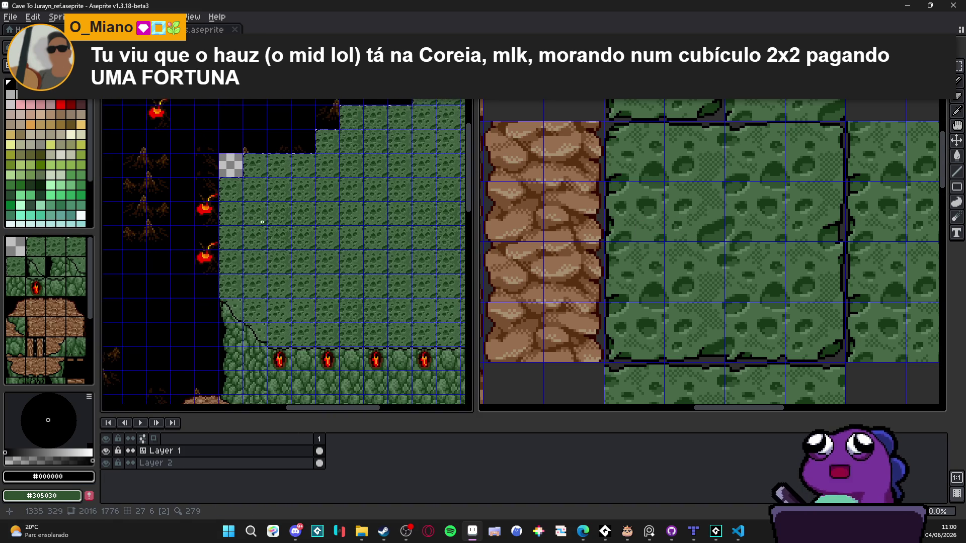
pyautogui.scroll(1, 290, 213)
pyautogui.moveTo(343, 213); pyautogui.dragTo(288, 225)
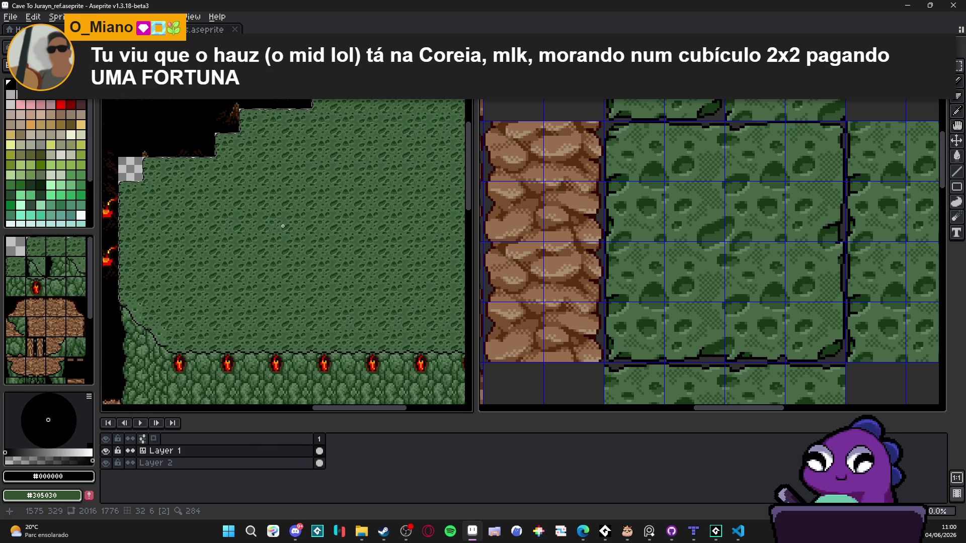
pyautogui.scroll(-3, 282, 237)
pyautogui.scroll(3, 281, 237)
pyautogui.moveTo(317, 278); pyautogui.dragTo(337, 266)
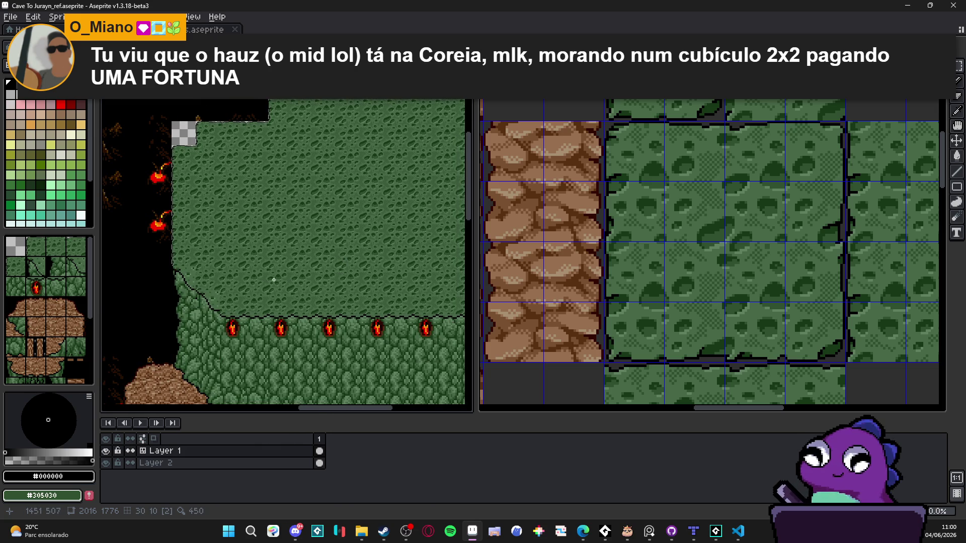
# Show the tile grid over the map and switch Layer 1 into tiles mode.
pyautogui.scroll(3, 276, 278)
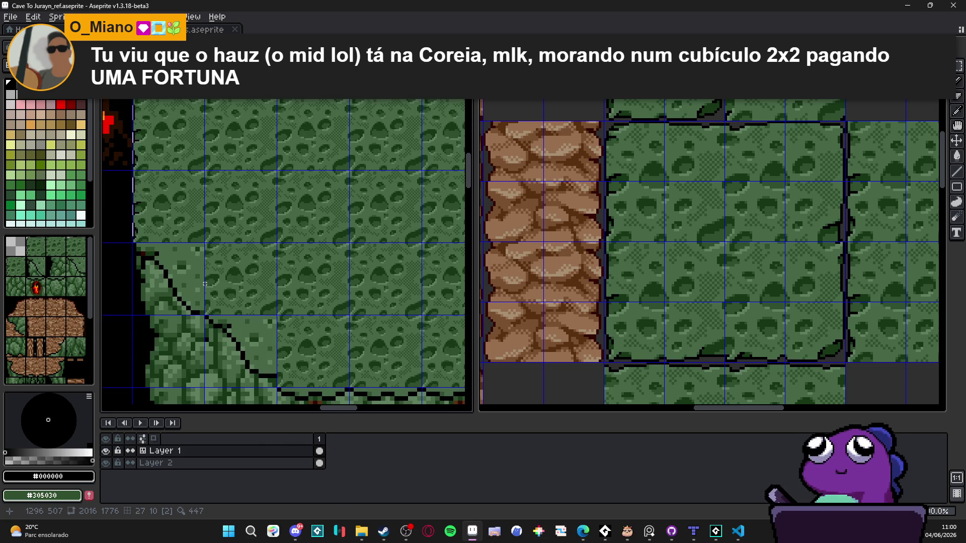
pyautogui.scroll(-2, 245, 239)
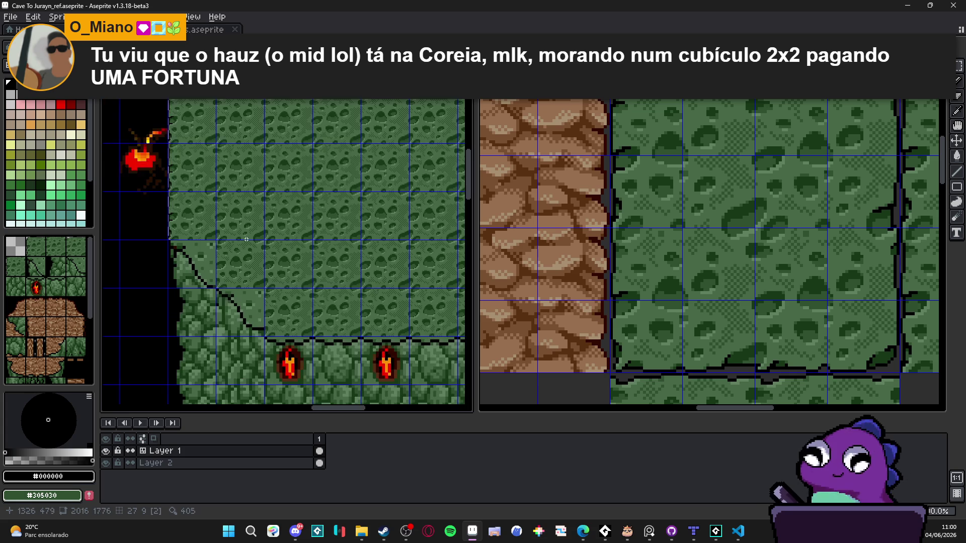
pyautogui.scroll(-2, 245, 241)
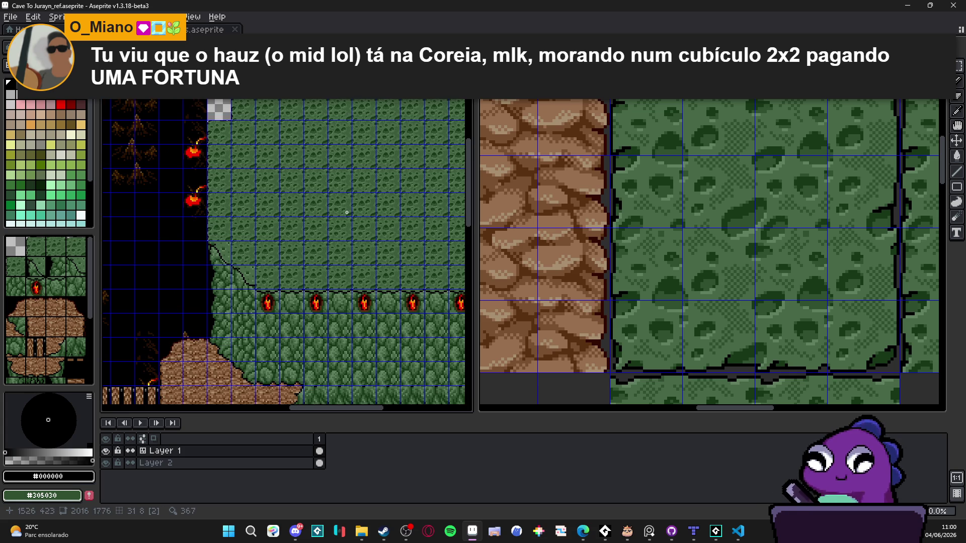
pyautogui.scroll(-2, 252, 144)
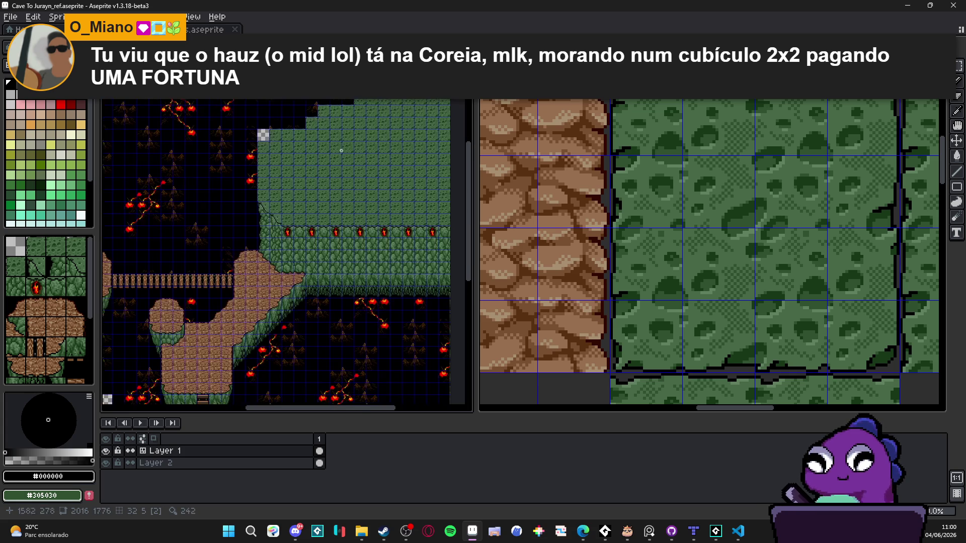
pyautogui.scroll(5, 266, 146)
pyautogui.scroll(-2, 270, 147)
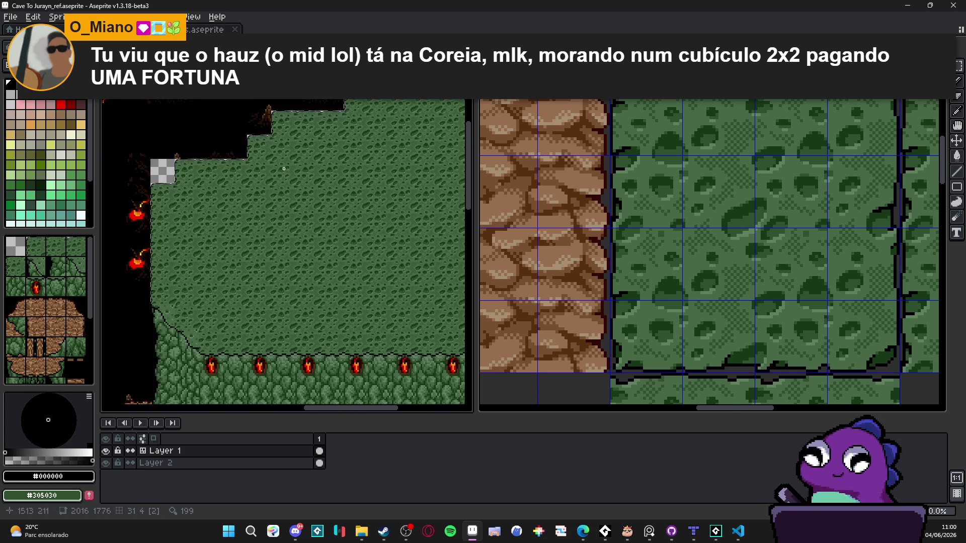
pyautogui.scroll(3, 281, 164)
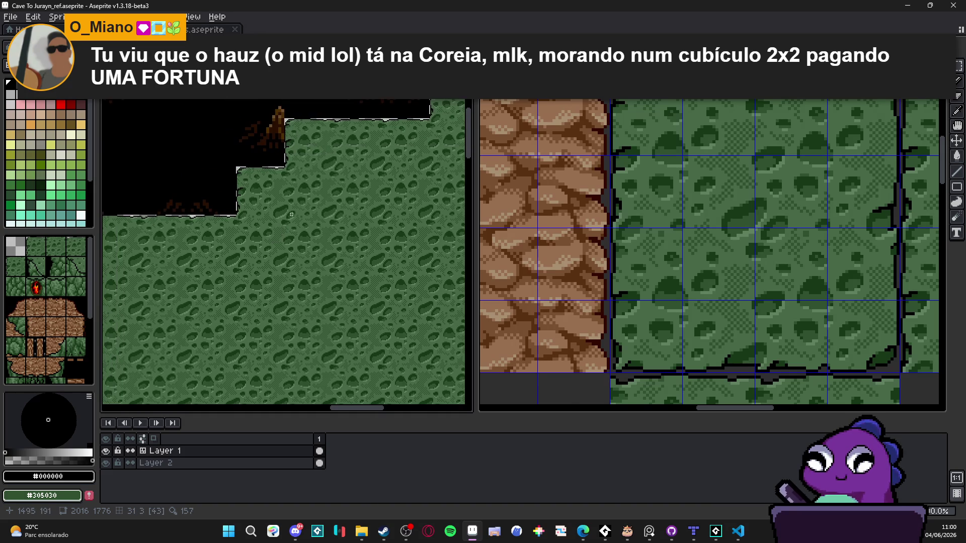
pyautogui.hotkey('ctrl', "'")
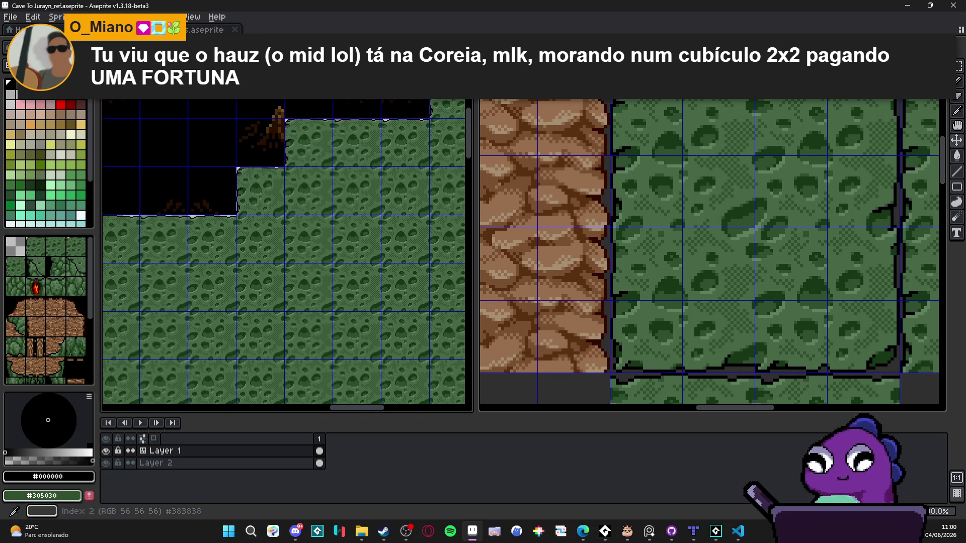
pyautogui.press('Tab')
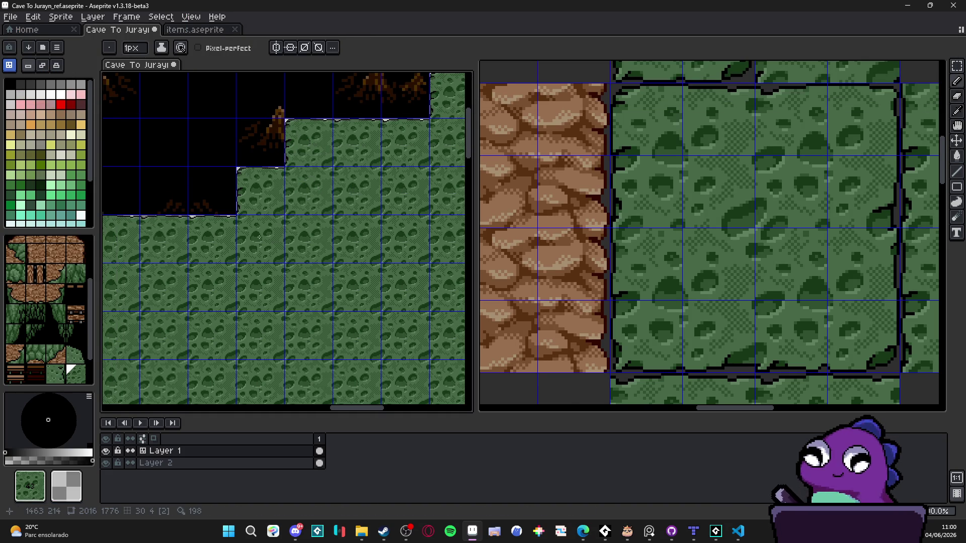
pyautogui.moveTo(175, 279); pyautogui.dragTo(353, 183)
pyautogui.moveTo(288, 172); pyautogui.dragTo(268, 220)
pyautogui.scroll(3, 268, 220)
pyautogui.scroll(-3, 251, 238)
pyautogui.moveTo(410, 210)
pyautogui.mouseDown()
pyautogui.moveTo(278, 255)
pyautogui.moveTo(341, 233)
pyautogui.mouseUp()
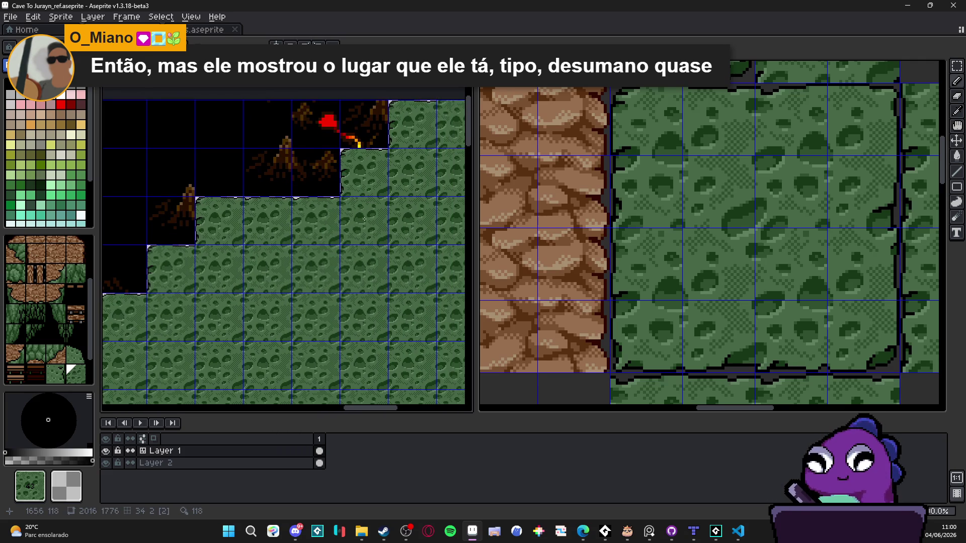
pyautogui.scroll(3, 365, 218)
pyautogui.scroll(-2, 367, 219)
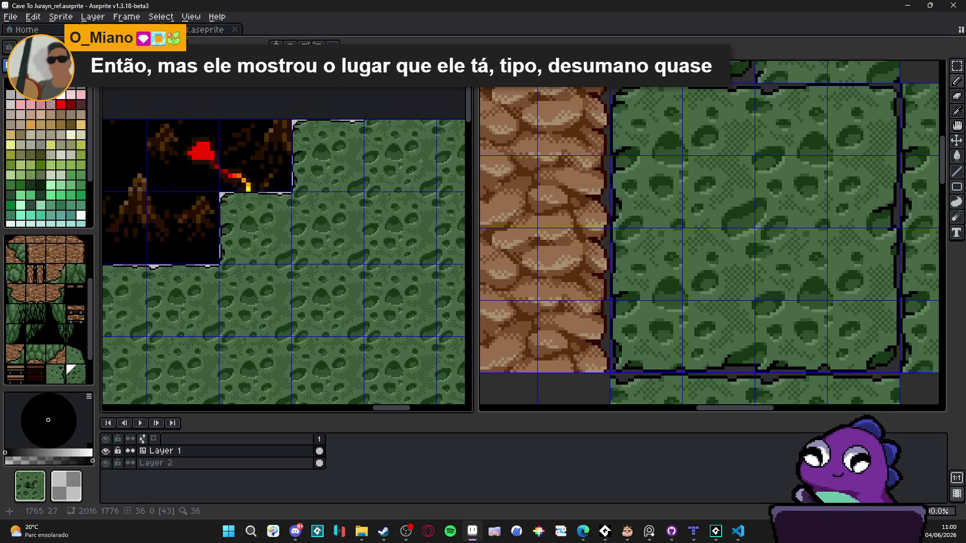
pyautogui.scroll(-3, 421, 161)
pyautogui.moveTo(302, 271); pyautogui.dragTo(332, 146)
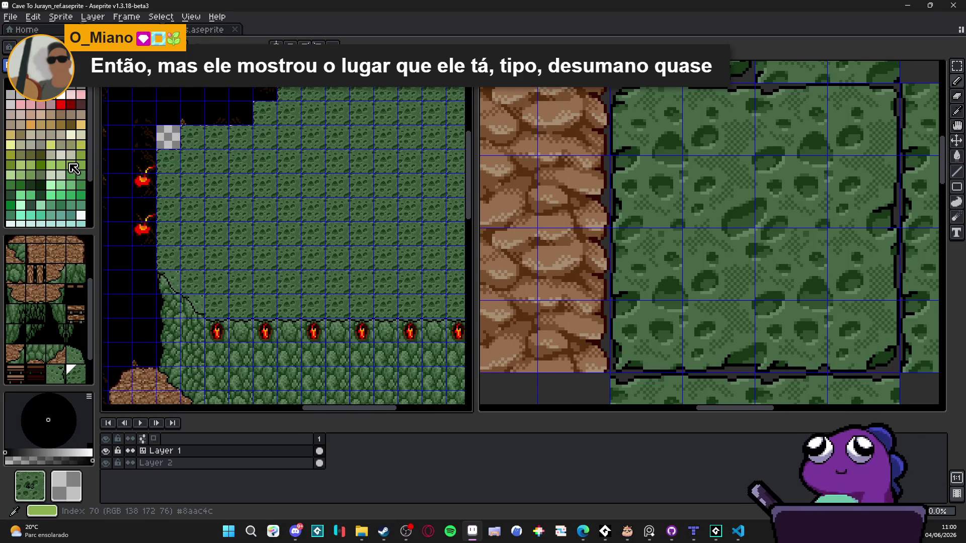
pyautogui.click(71, 166)
pyautogui.scroll(3, 200, 304)
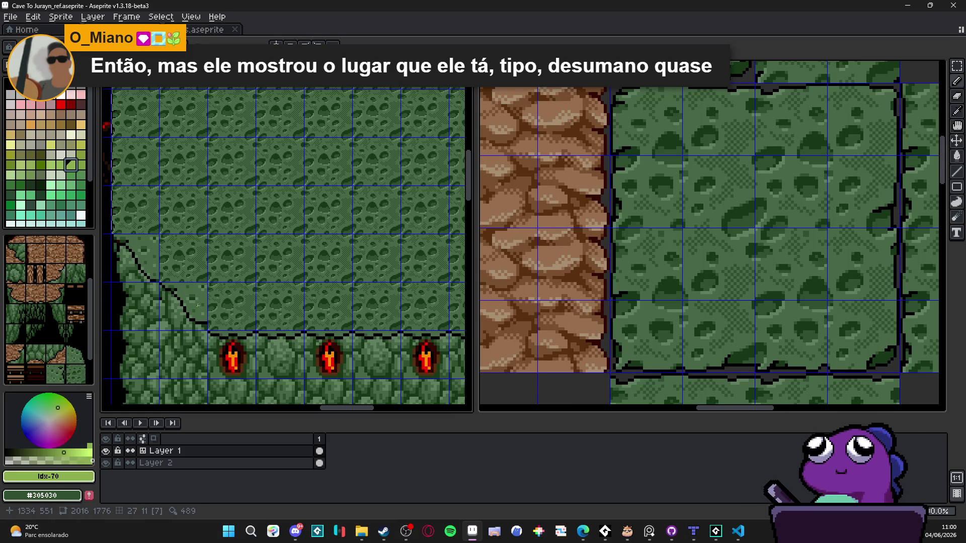
pyautogui.scroll(-5, 251, 251)
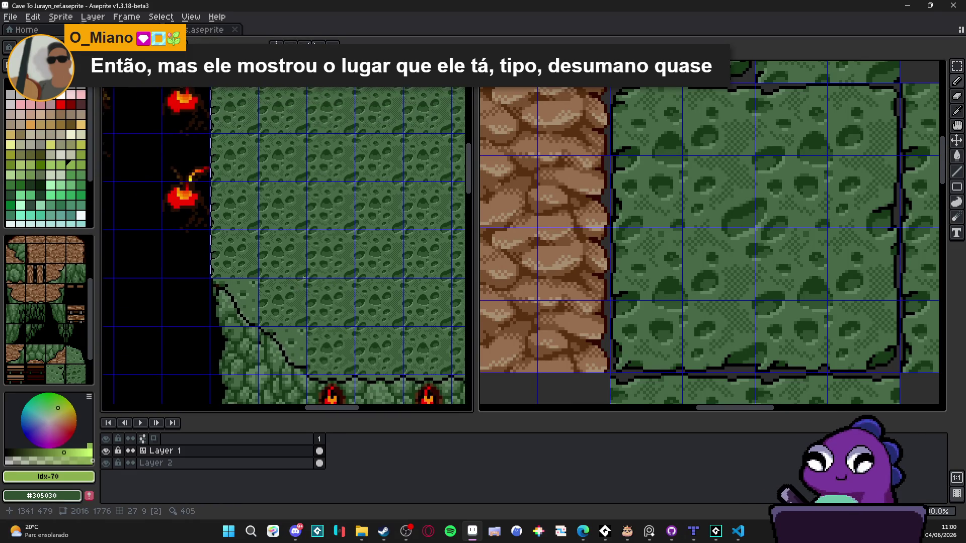
pyautogui.scroll(5, 219, 217)
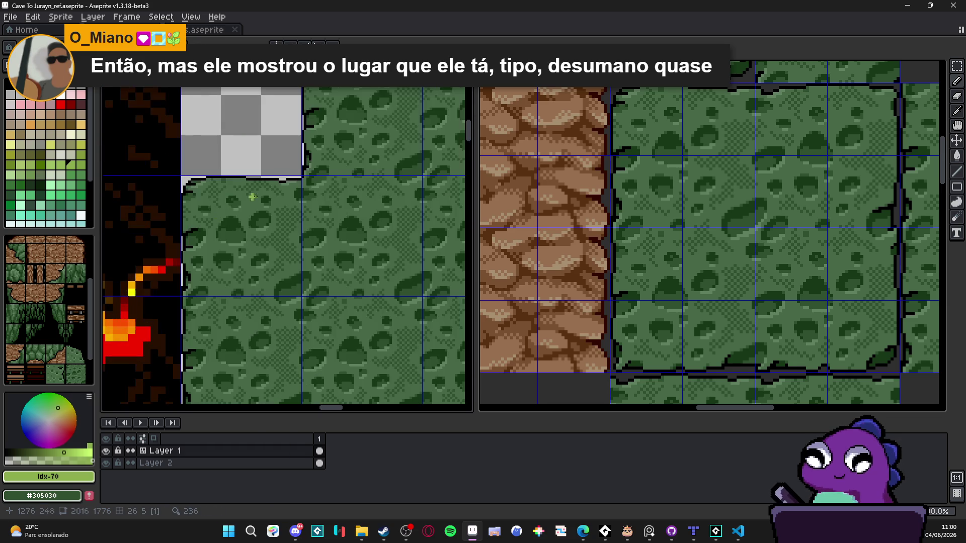
pyautogui.scroll(-5, 271, 197)
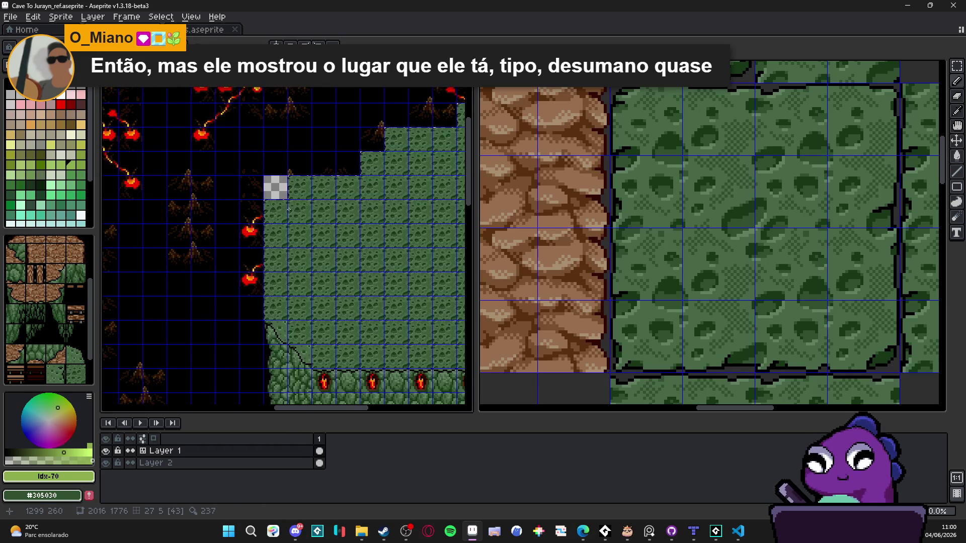
pyautogui.scroll(4, 315, 194)
pyautogui.scroll(-6, 241, 196)
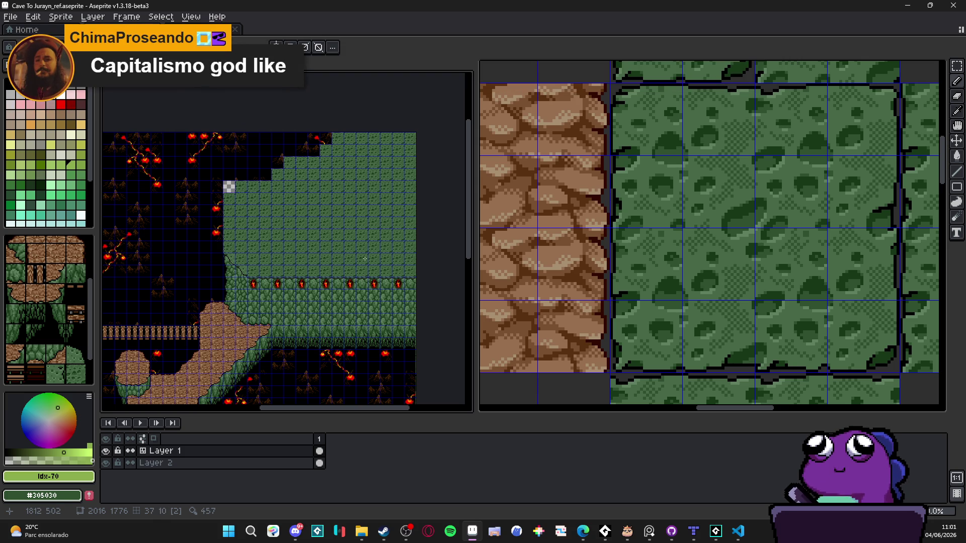
pyautogui.scroll(5, 227, 188)
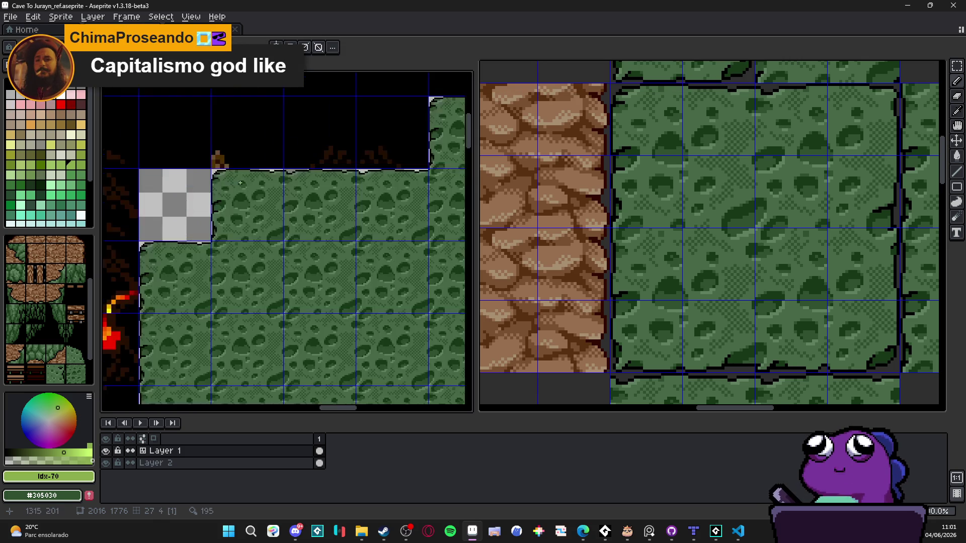
pyautogui.press('b')
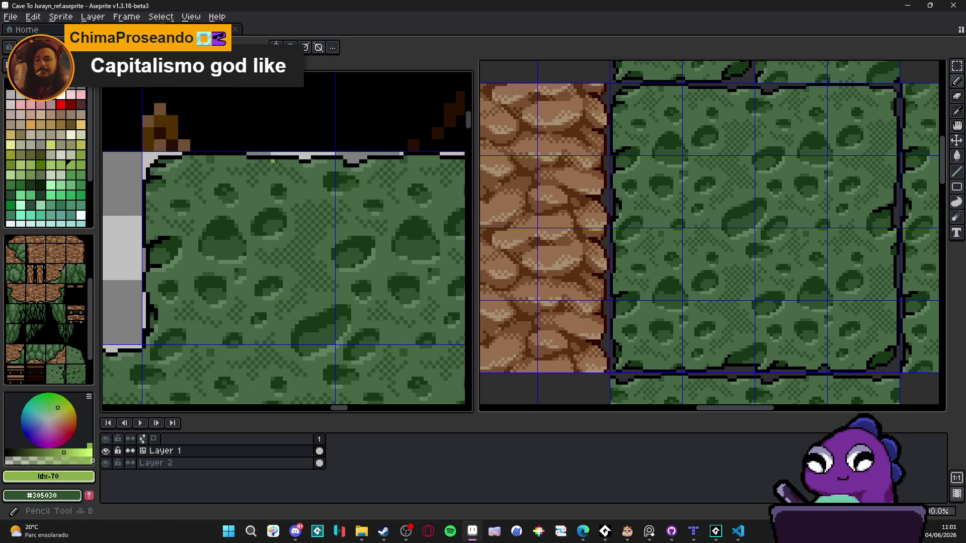
pyautogui.moveTo(269, 159); pyautogui.dragTo(297, 167)
pyautogui.keyDown('alt'); pyautogui.click(311, 160); pyautogui.keyUp('alt')
pyautogui.moveTo(319, 209); pyautogui.dragTo(330, 205)
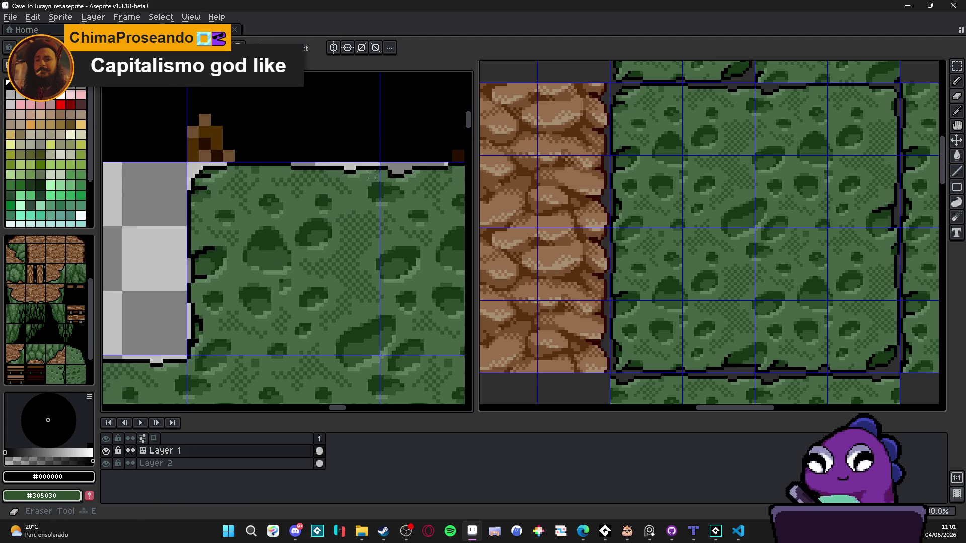
pyautogui.scroll(-3, 346, 176)
pyautogui.scroll(1, 309, 199)
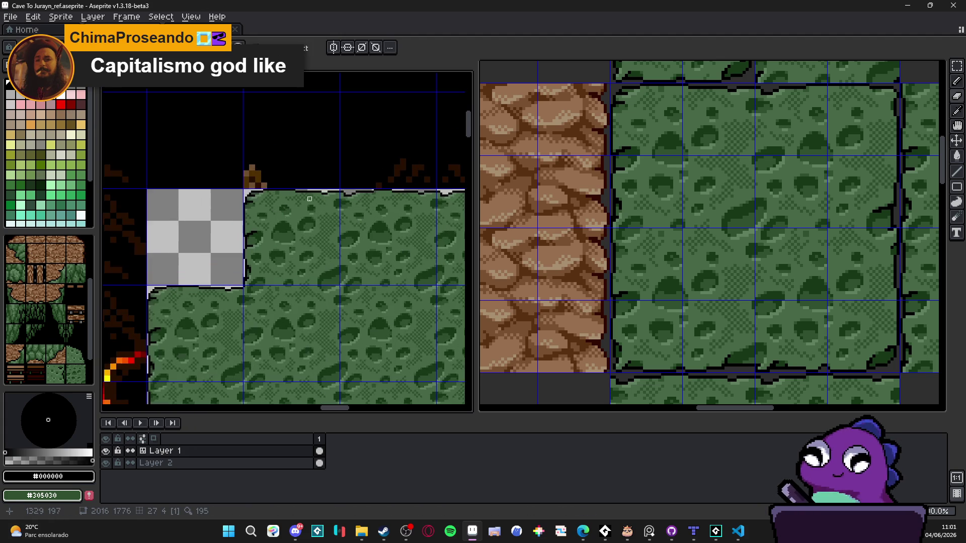
pyautogui.scroll(2, 291, 210)
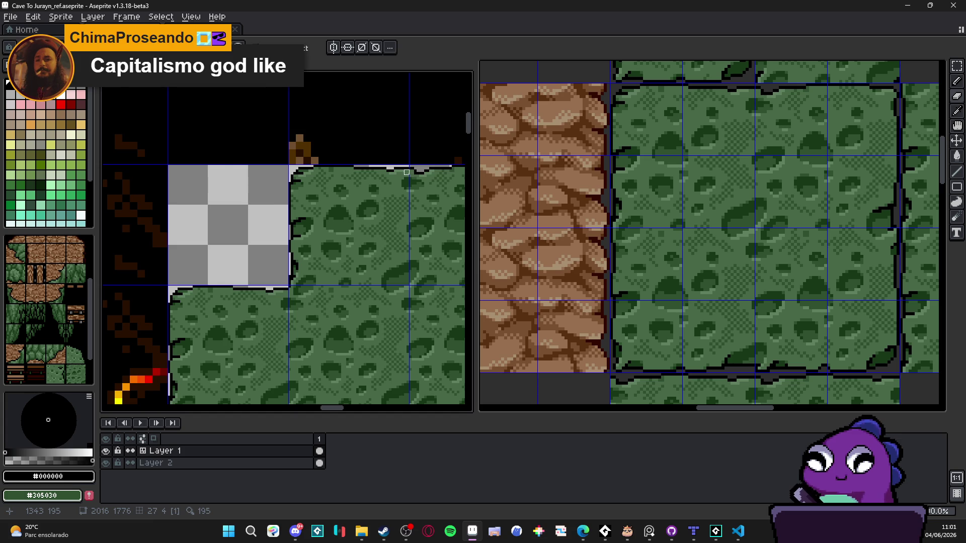
# Sketch a grey guide curve and erase the grass and stray green above it.
pyautogui.moveTo(398, 169)
pyautogui.mouseDown()
pyautogui.moveTo(365, 184)
pyautogui.moveTo(268, 299)
pyautogui.mouseUp()
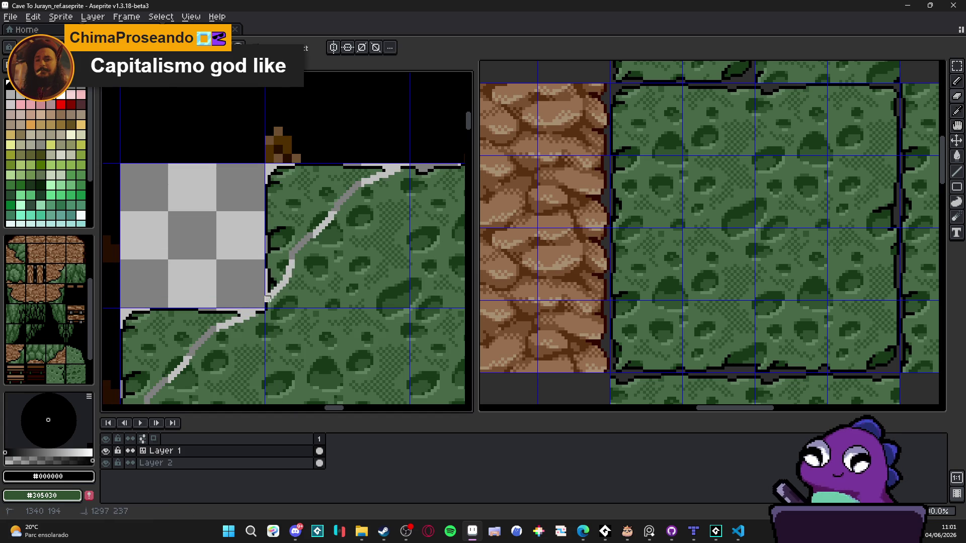
pyautogui.scroll(2, 274, 277)
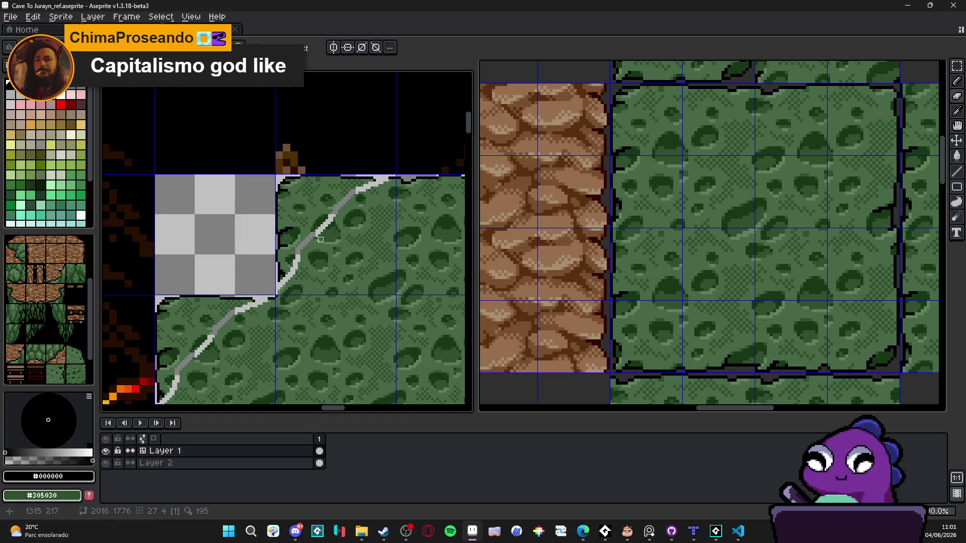
pyautogui.press('e')
pyautogui.moveTo(233, 301)
pyautogui.mouseDown()
pyautogui.moveTo(269, 255)
pyautogui.moveTo(253, 254)
pyautogui.moveTo(248, 233)
pyautogui.moveTo(313, 226)
pyautogui.moveTo(323, 209)
pyautogui.mouseUp()
pyautogui.scroll(2, 259, 258)
pyautogui.scroll(-1, 323, 209)
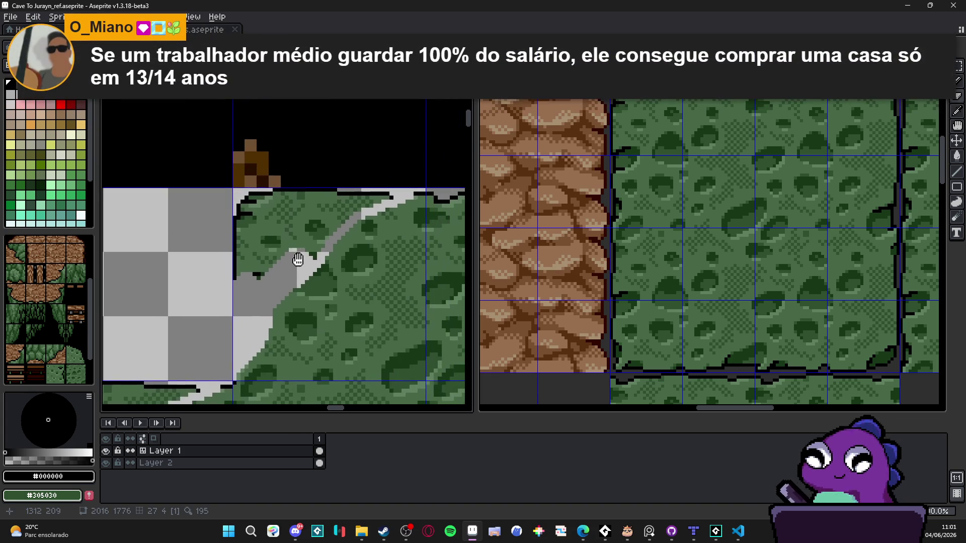
pyautogui.moveTo(315, 242)
pyautogui.mouseDown()
pyautogui.moveTo(368, 197)
pyautogui.moveTo(387, 198)
pyautogui.moveTo(349, 195)
pyautogui.moveTo(381, 207)
pyautogui.moveTo(295, 200)
pyautogui.moveTo(222, 228)
pyautogui.moveTo(243, 209)
pyautogui.moveTo(251, 224)
pyautogui.moveTo(326, 209)
pyautogui.mouseUp()
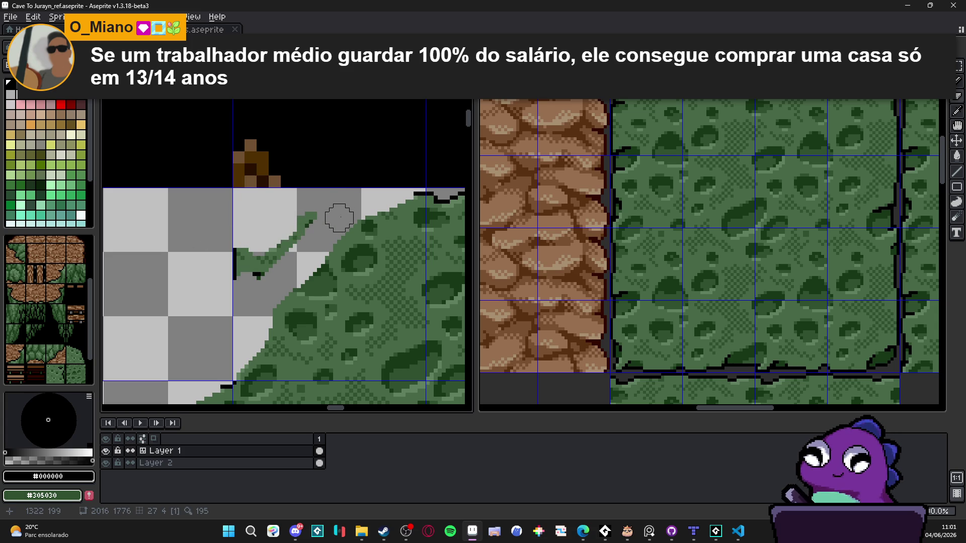
pyautogui.moveTo(319, 218)
pyautogui.mouseDown()
pyautogui.moveTo(252, 261)
pyautogui.moveTo(226, 259)
pyautogui.mouseUp()
pyautogui.scroll(-2, 319, 222)
pyautogui.scroll(3, 388, 209)
# Add a black outline pixel at the grass edge and select the slope area.
pyautogui.press('b')
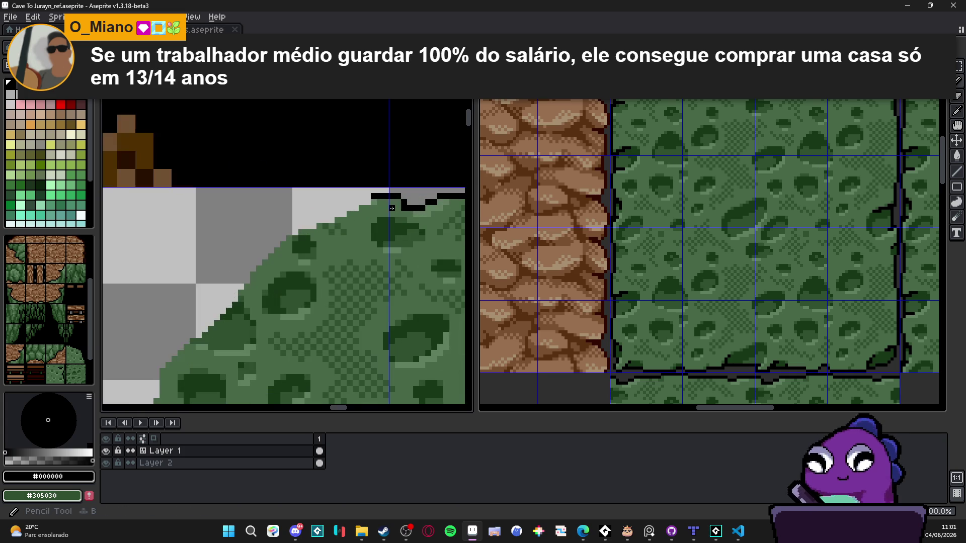
pyautogui.click(363, 203)
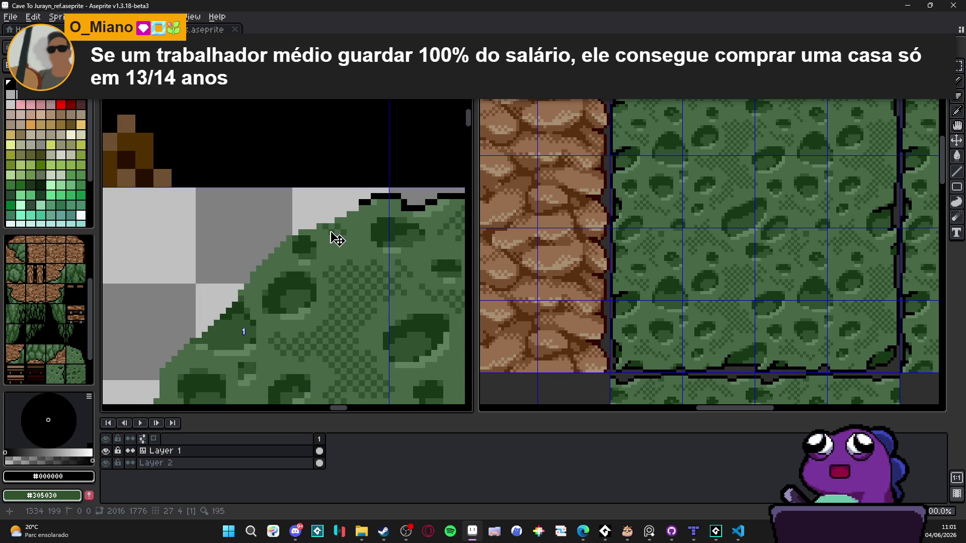
pyautogui.scroll(-2, 337, 239)
pyautogui.moveTo(412, 178)
pyautogui.mouseDown()
pyautogui.moveTo(233, 351)
pyautogui.moveTo(235, 361)
pyautogui.mouseUp()
# Apply a black Outline effect to the selected slope and deselect.
pyautogui.hotkey('shift', 'o')
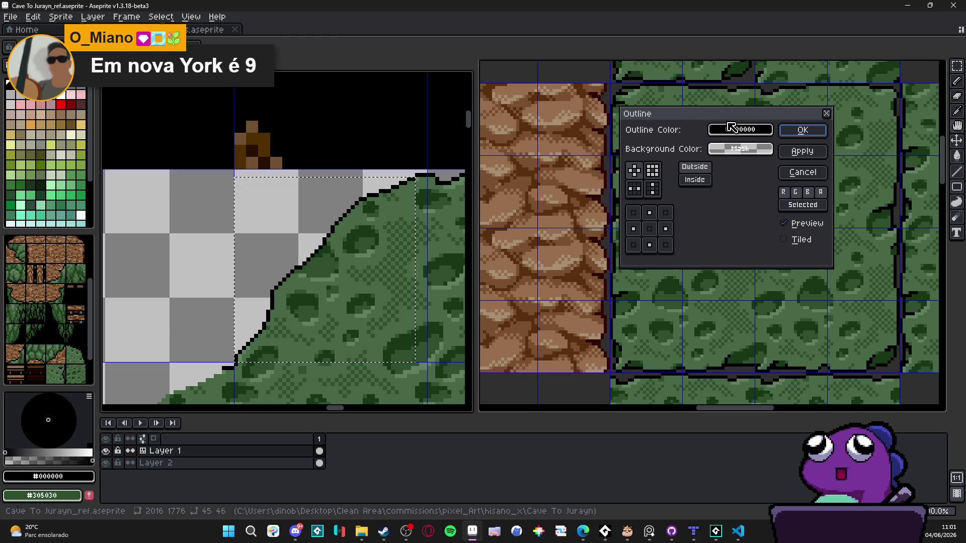
pyautogui.click(802, 130)
pyautogui.scroll(-2, 311, 230)
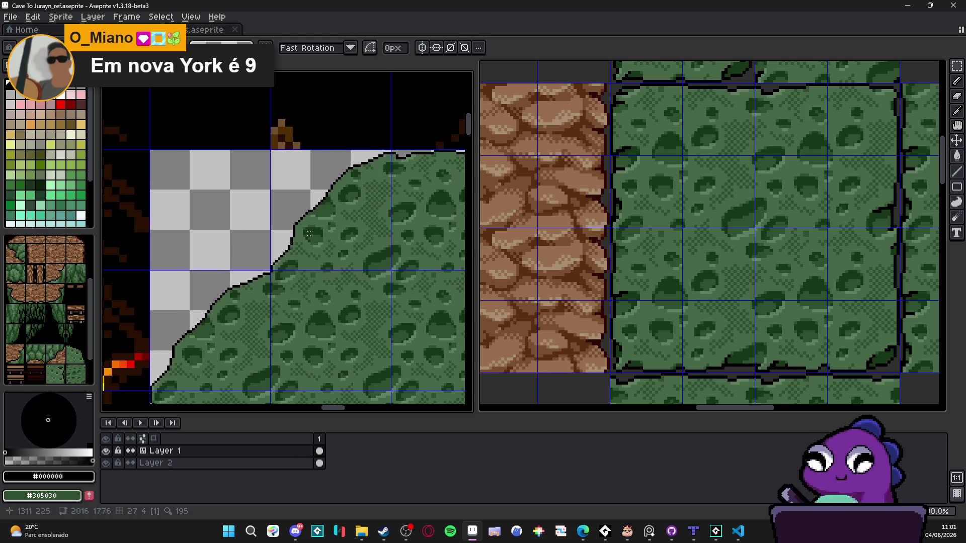
pyautogui.hotkey('ctrl', 'd')
pyautogui.scroll(3, 356, 200)
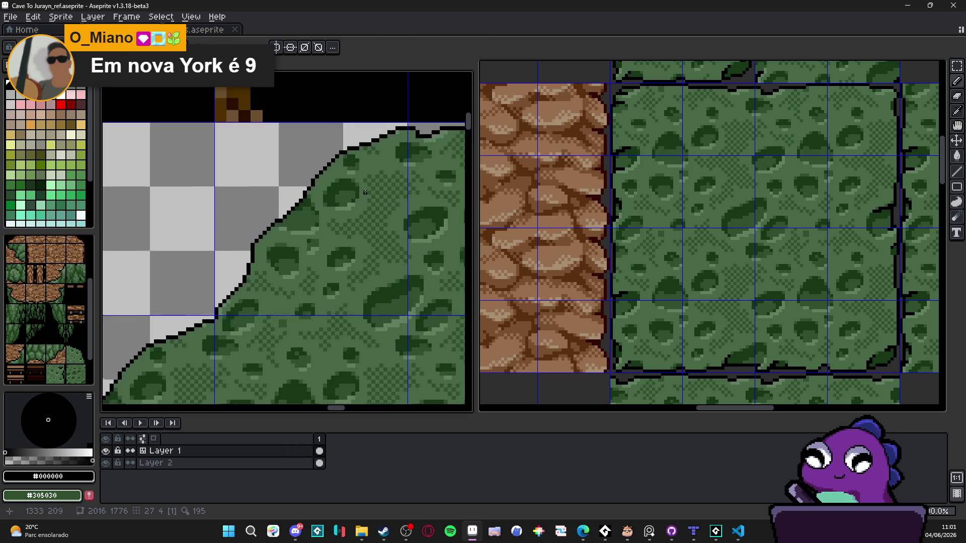
# Hand-draw extra black outline pixels along and below the slope edge, filling fork gaps.
pyautogui.moveTo(290, 203); pyautogui.dragTo(314, 248)
pyautogui.click(316, 258)
pyautogui.click(303, 246)
pyautogui.click(207, 283)
pyautogui.click(243, 295)
pyautogui.click(255, 295)
pyautogui.click(231, 284)
pyautogui.scroll(-2, 259, 294)
pyautogui.scroll(2, 248, 257)
pyautogui.click(261, 258)
pyautogui.click(254, 265)
pyautogui.click(221, 297)
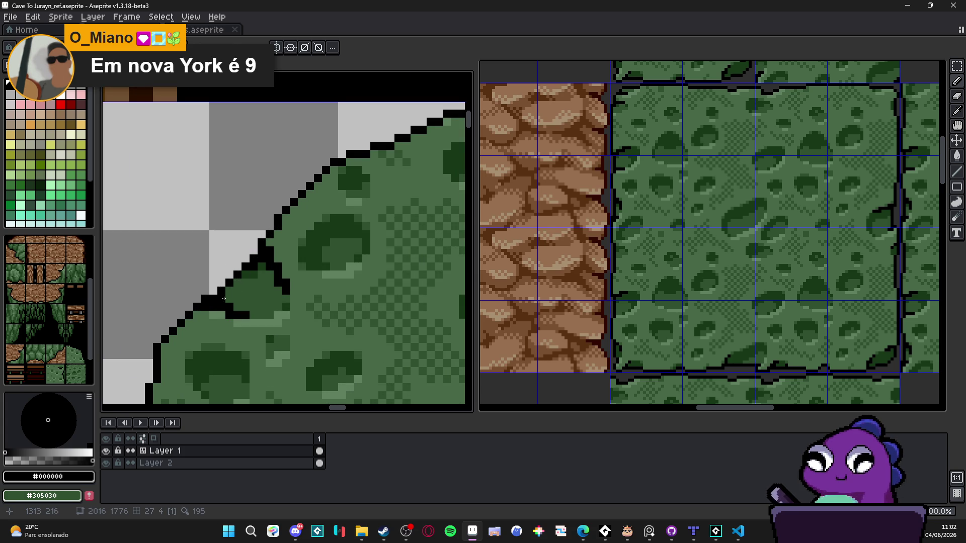
pyautogui.scroll(-3, 236, 305)
pyautogui.scroll(2, 240, 310)
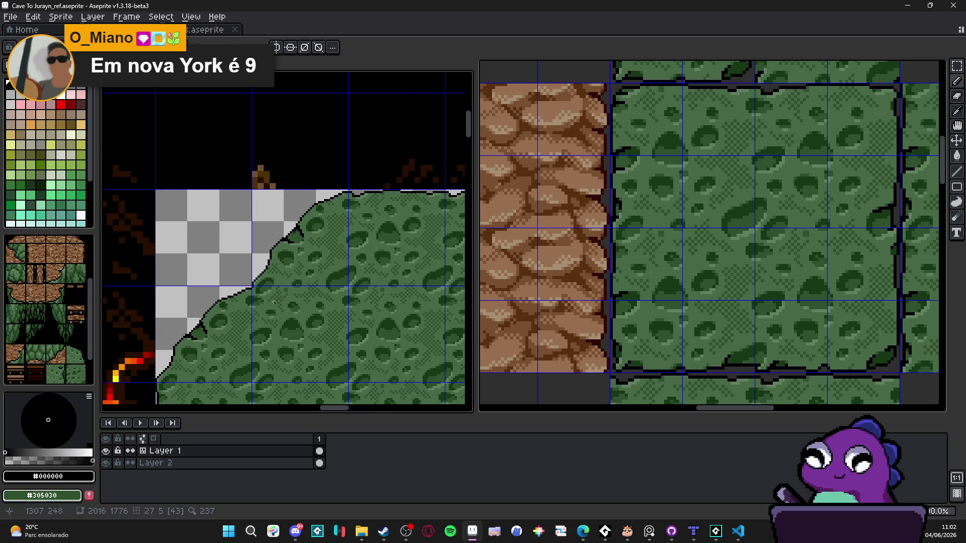
# Zoom in on the platform's top-left curved slope to inspect the tile grid and indices.
pyautogui.scroll(-5, 258, 271)
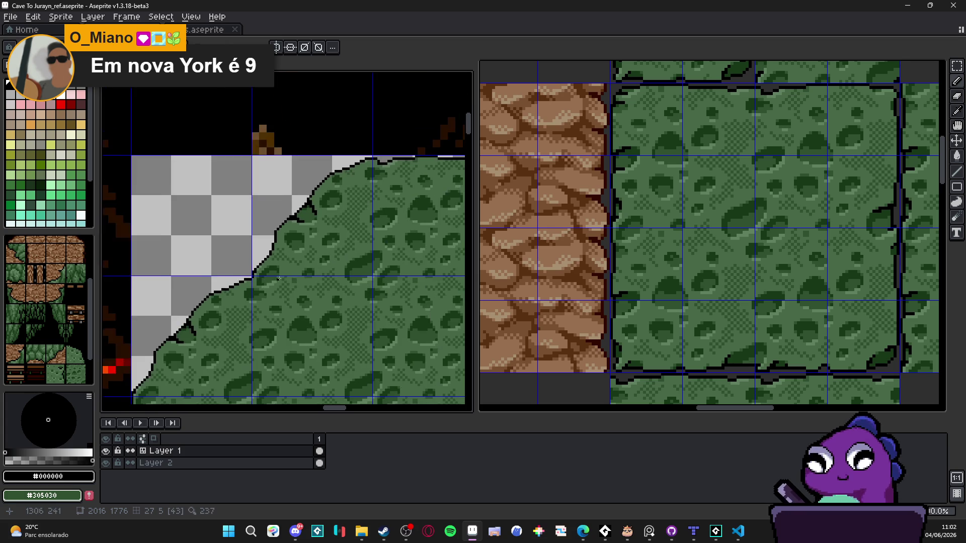
pyautogui.scroll(-1, 328, 262)
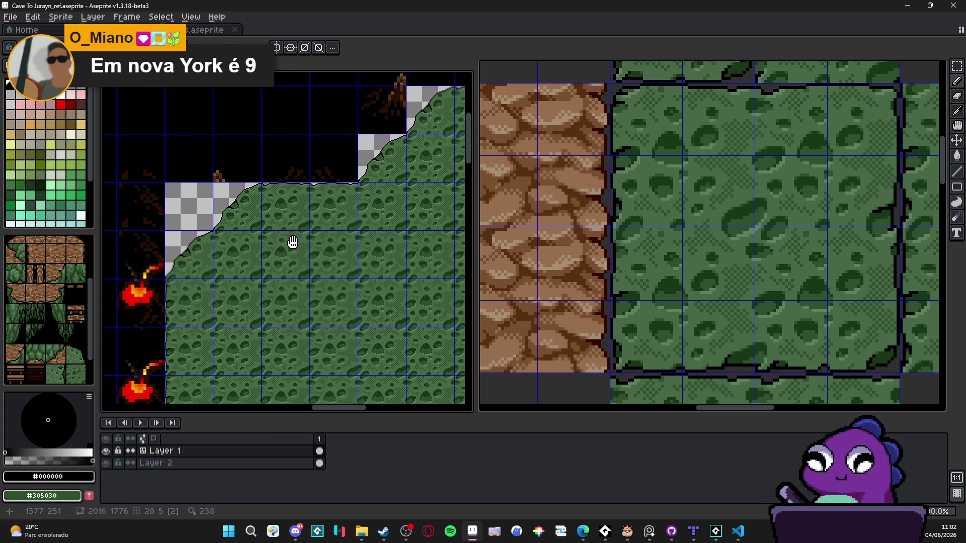
pyautogui.scroll(-1, 276, 239)
pyautogui.moveTo(228, 309); pyautogui.dragTo(258, 277)
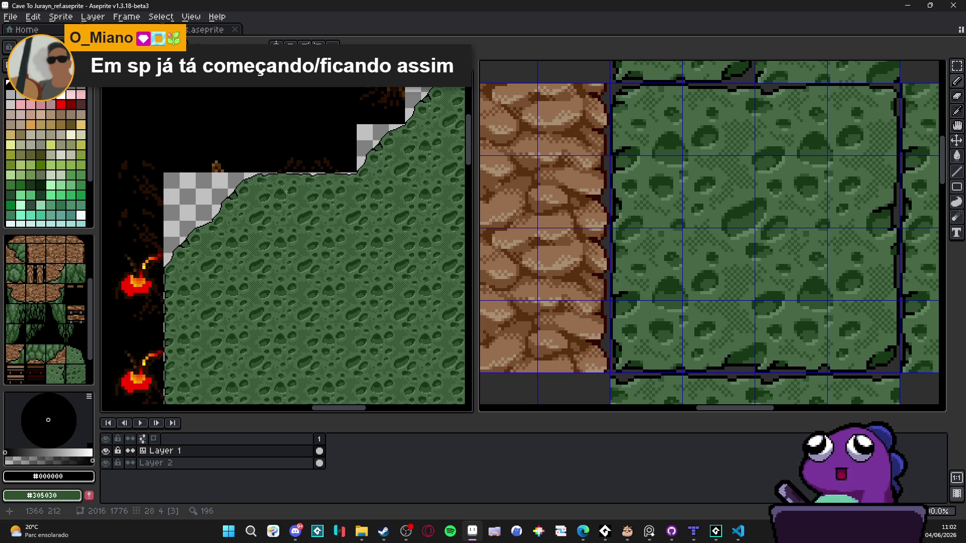
pyautogui.hscroll(3, 276, 210)
pyautogui.scroll(2, 276, 210)
pyautogui.scroll(2, 312, 210)
pyautogui.scroll(-2, 312, 209)
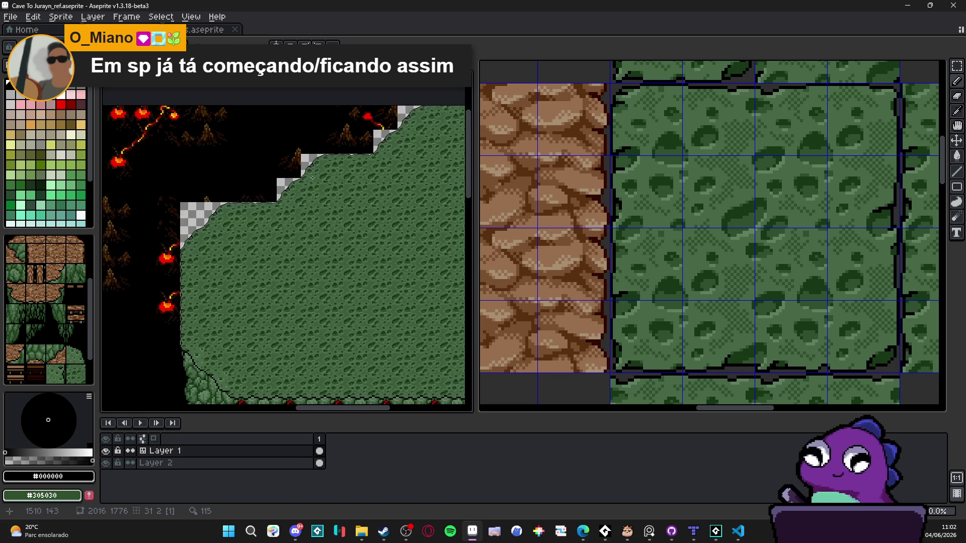
pyautogui.scroll(3, 352, 176)
pyautogui.scroll(-3, 368, 164)
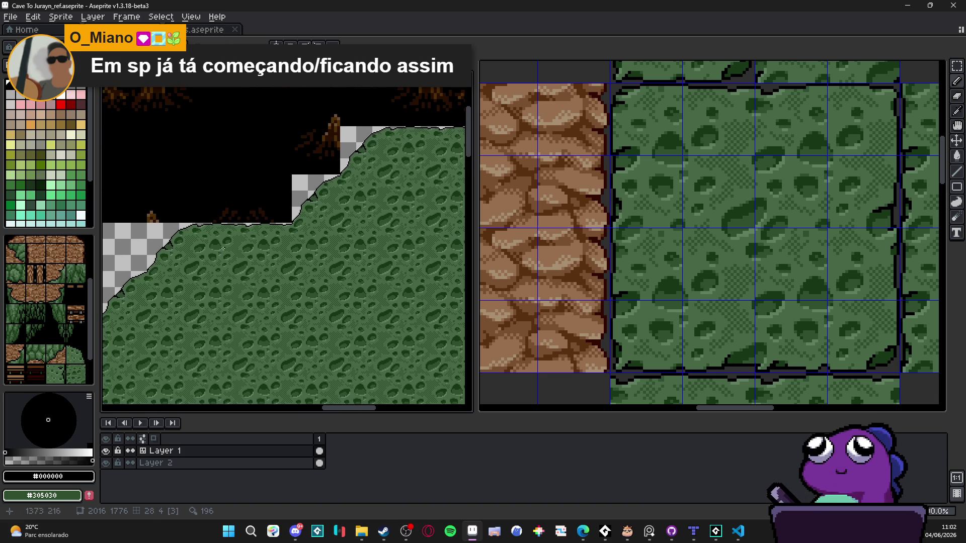
pyautogui.scroll(2, 206, 246)
pyautogui.scroll(-2, 221, 247)
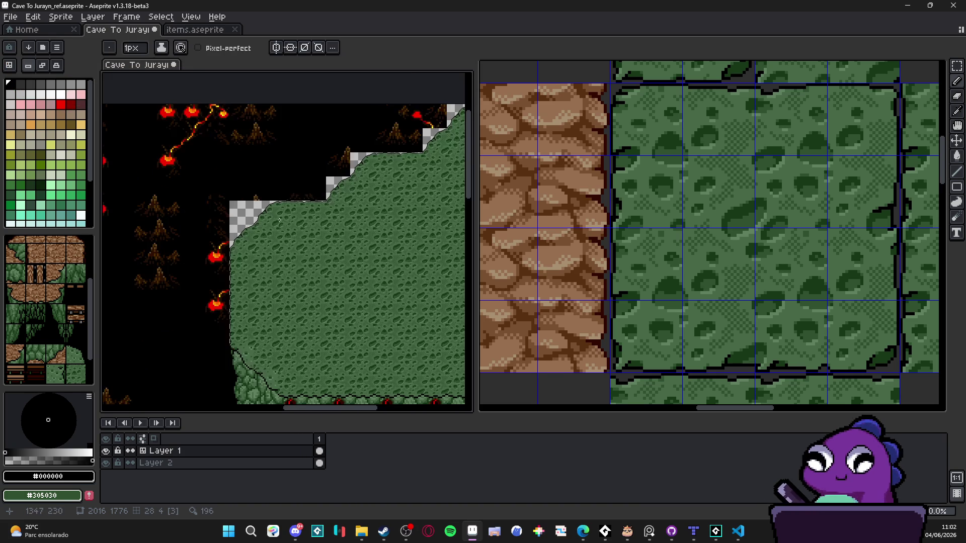
pyautogui.scroll(2, 236, 249)
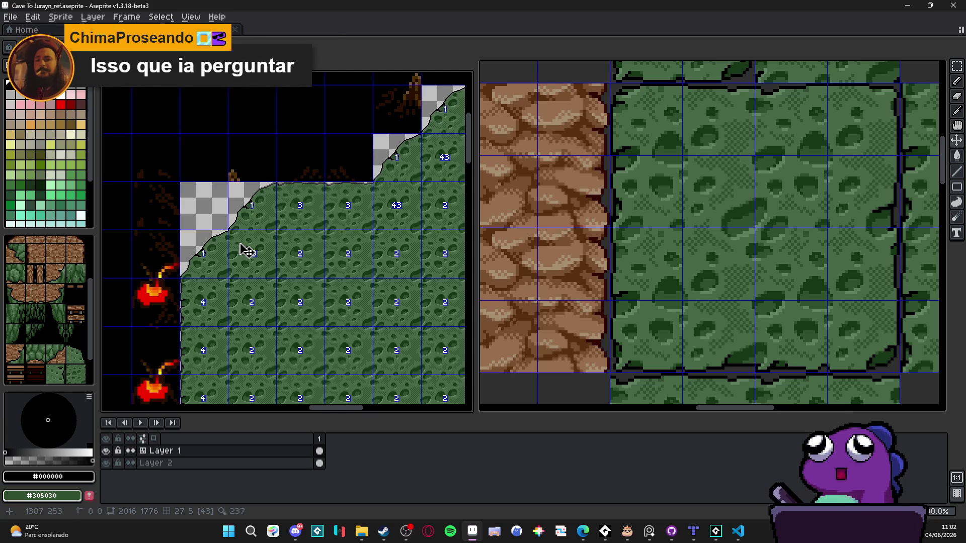
# Marquee one curved slope tile on the reference map and copy it.
pyautogui.press('m')
pyautogui.click(255, 206)
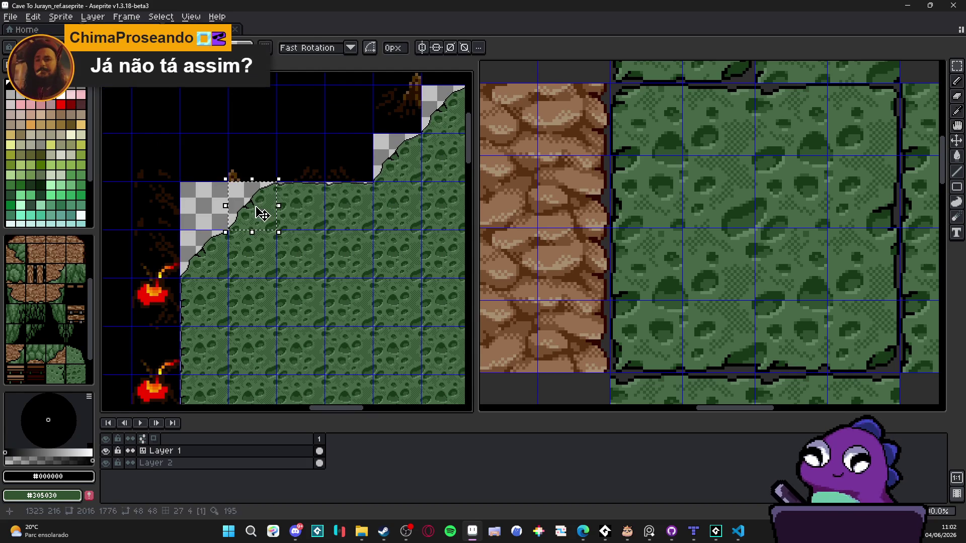
pyautogui.hotkey('ctrl', 'alt', 'c')
pyautogui.click(918, 293)
pyautogui.click(245, 218)
pyautogui.moveTo(248, 215); pyautogui.dragTo(227, 183)
pyautogui.hotkey('ctrl', 'c')
# Paste the slope tile into the 48px tileset over the top-left green tile and commit it.
pyautogui.click(653, 135)
pyautogui.hotkey('ctrl', 'v')
pyautogui.moveTo(722, 345)
pyautogui.mouseDown()
pyautogui.moveTo(638, 112)
pyautogui.moveTo(696, 125)
pyautogui.mouseUp()
pyautogui.scroll(-1, 696, 126)
pyautogui.moveTo(685, 160); pyautogui.dragTo(578, 260)
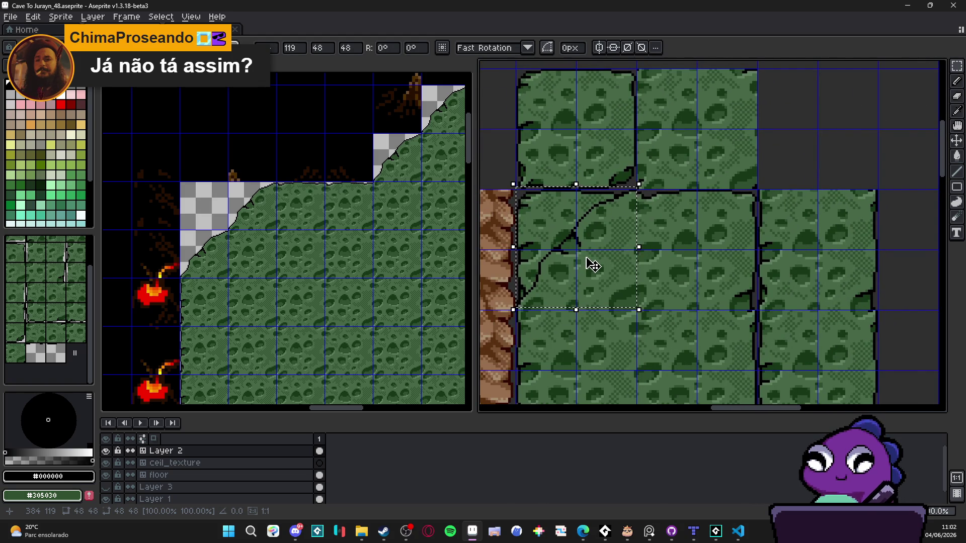
pyautogui.press('Return')
pyautogui.scroll(-1, 594, 219)
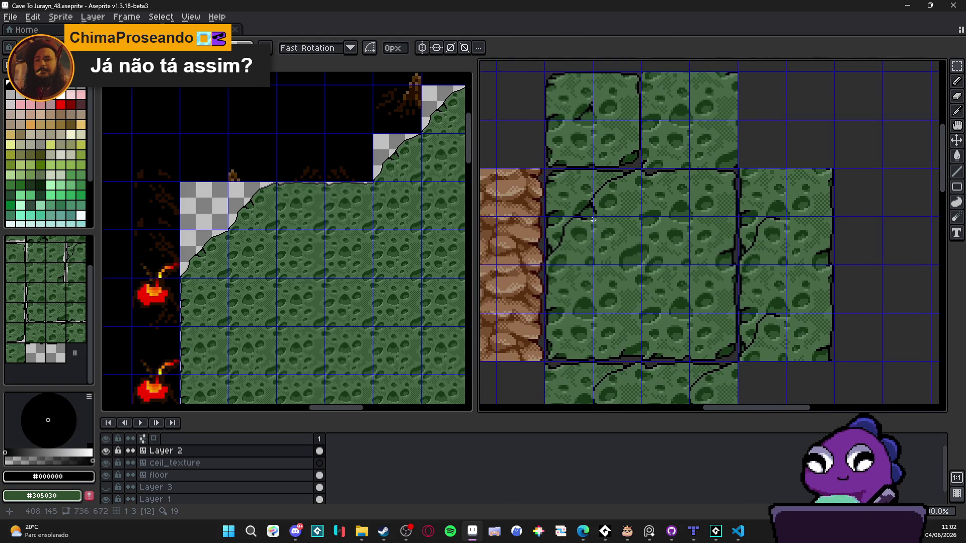
# Shift the 2x2 block of green tiles into its new position in the tileset.
pyautogui.press('v')
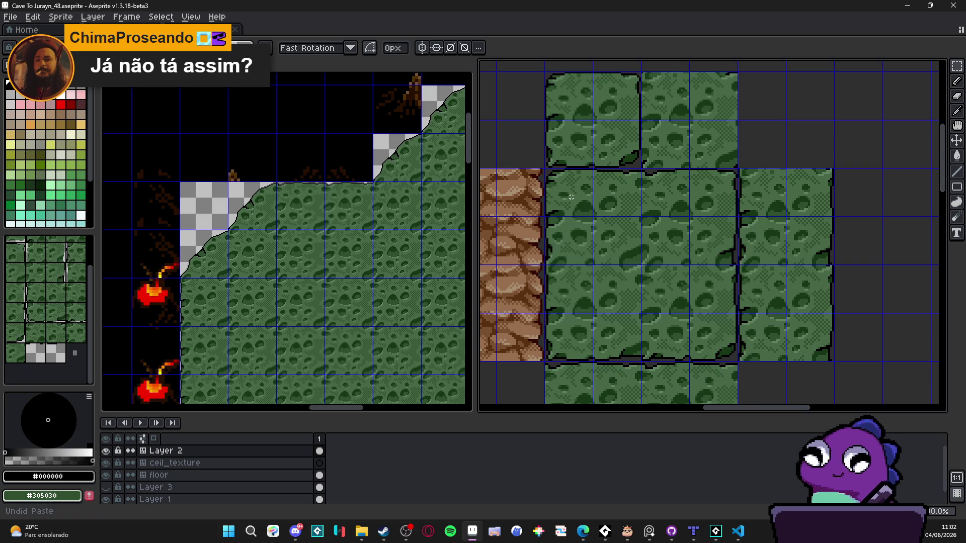
pyautogui.moveTo(573, 201)
pyautogui.mouseDown()
pyautogui.moveTo(629, 244)
pyautogui.moveTo(647, 277)
pyautogui.moveTo(602, 213)
pyautogui.moveTo(606, 219)
pyautogui.mouseUp()
pyautogui.press('Return')
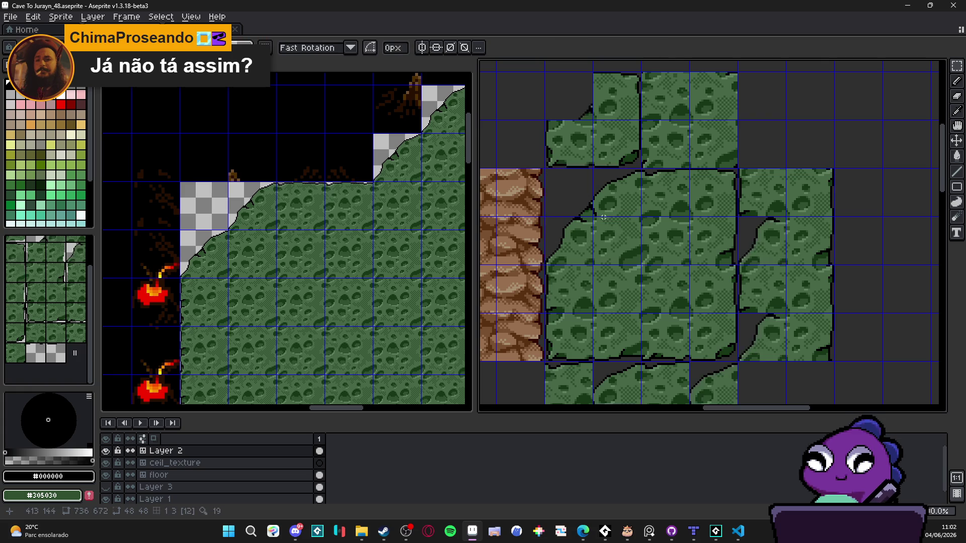
pyautogui.scroll(-1, 613, 219)
pyautogui.scroll(-3, 613, 219)
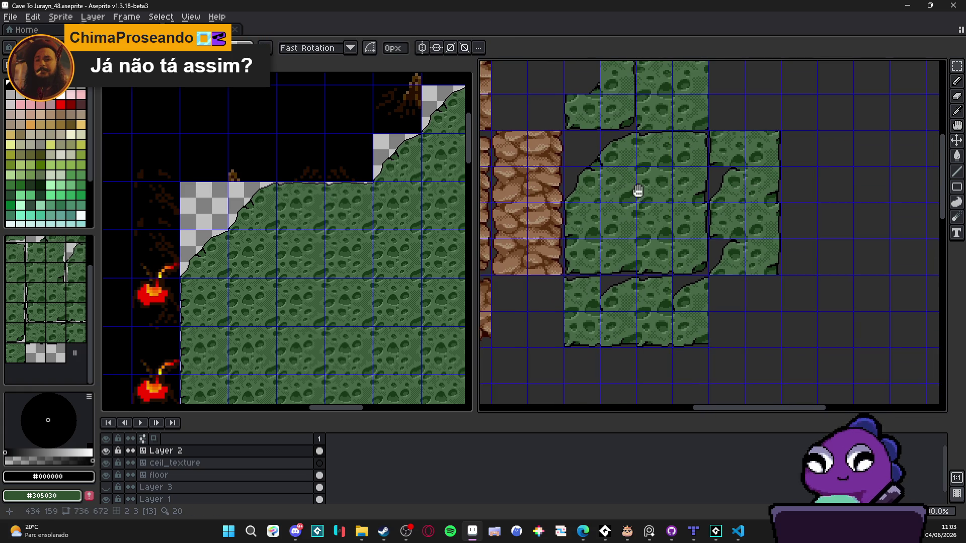
pyautogui.moveTo(646, 187); pyautogui.dragTo(628, 200)
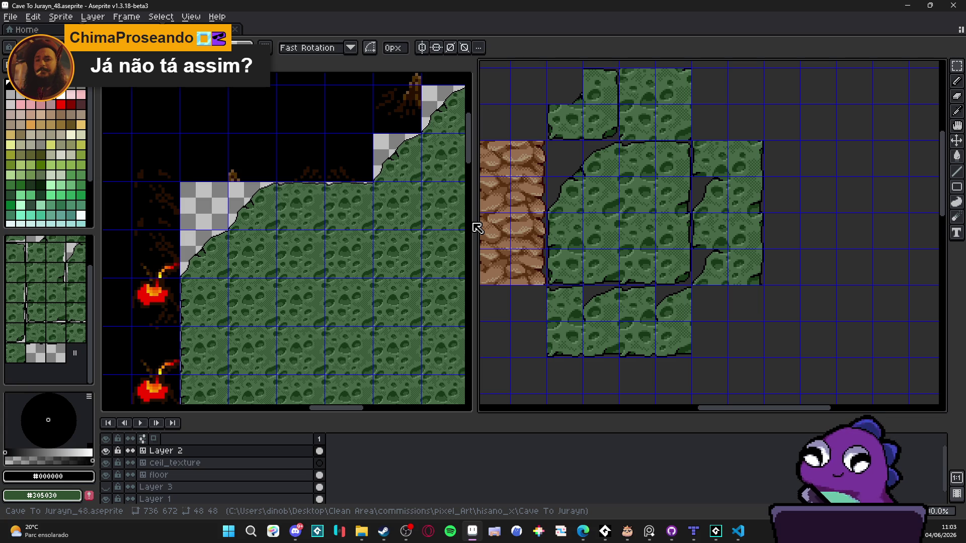
pyautogui.hotkey('ctrl', 'Tab')
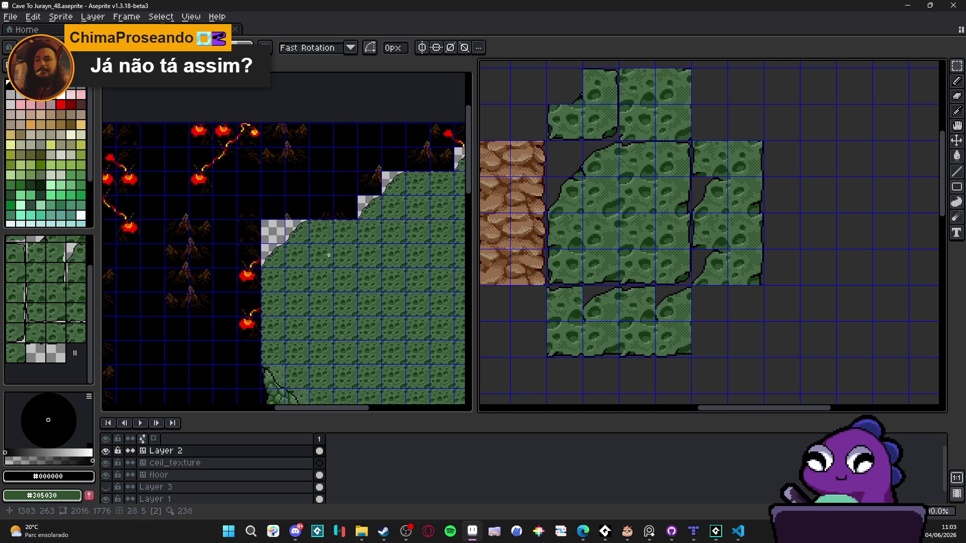
pyautogui.moveTo(299, 177); pyautogui.dragTo(281, 185)
pyautogui.hotkey('ctrl', "'")
pyautogui.scroll(2, 282, 186)
pyautogui.scroll(-3, 282, 186)
pyautogui.scroll(3, 284, 188)
pyautogui.scroll(-1, 269, 206)
pyautogui.scroll(1, 261, 215)
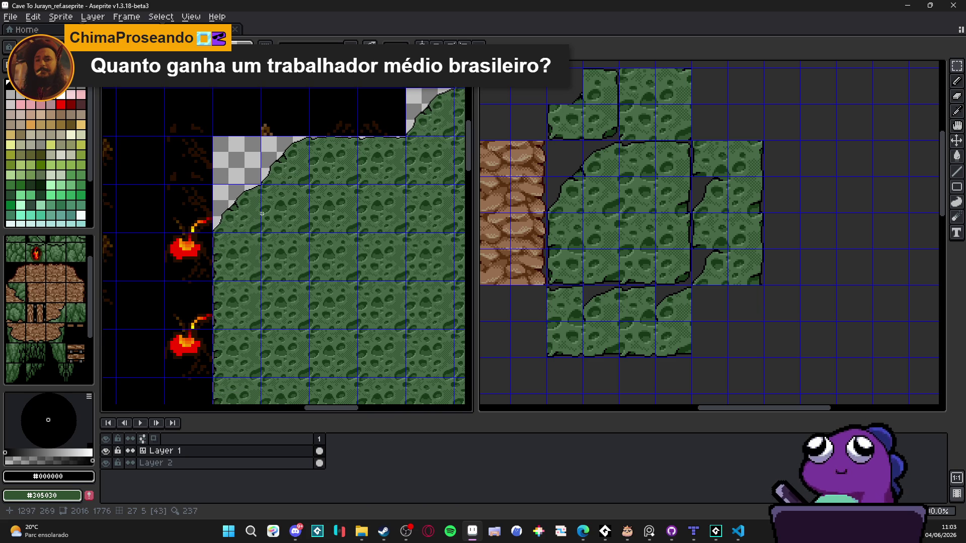
pyautogui.scroll(-2, 255, 235)
pyautogui.scroll(1, 269, 274)
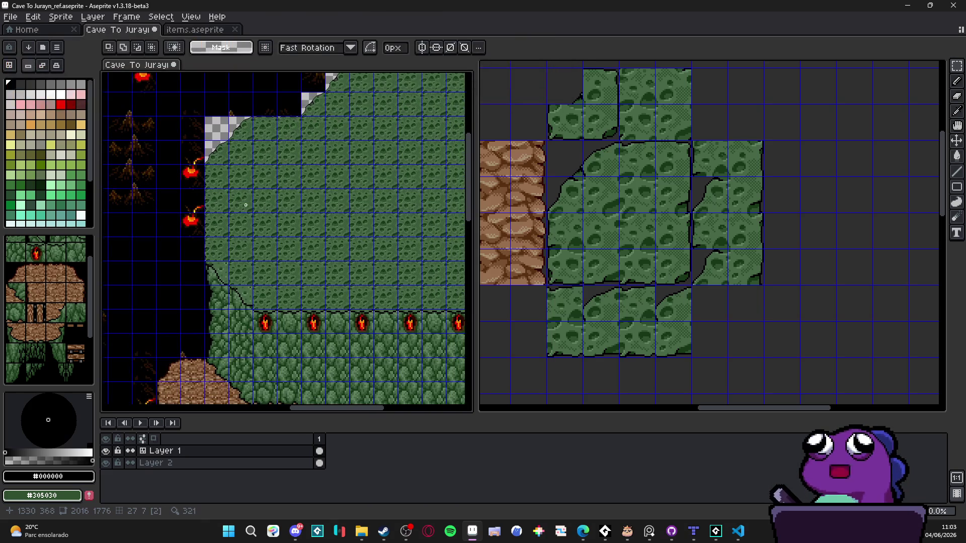
pyautogui.scroll(2, 301, 201)
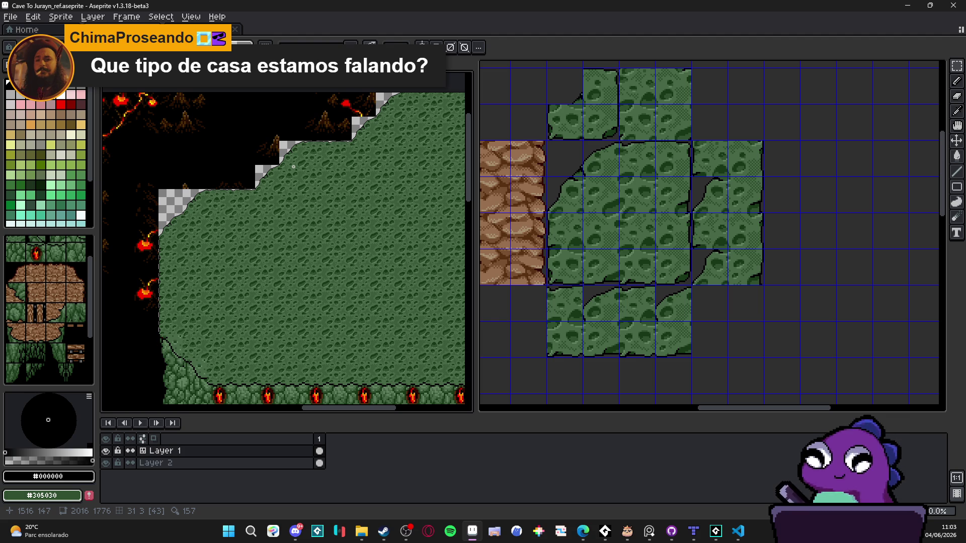
pyautogui.scroll(2, 293, 167)
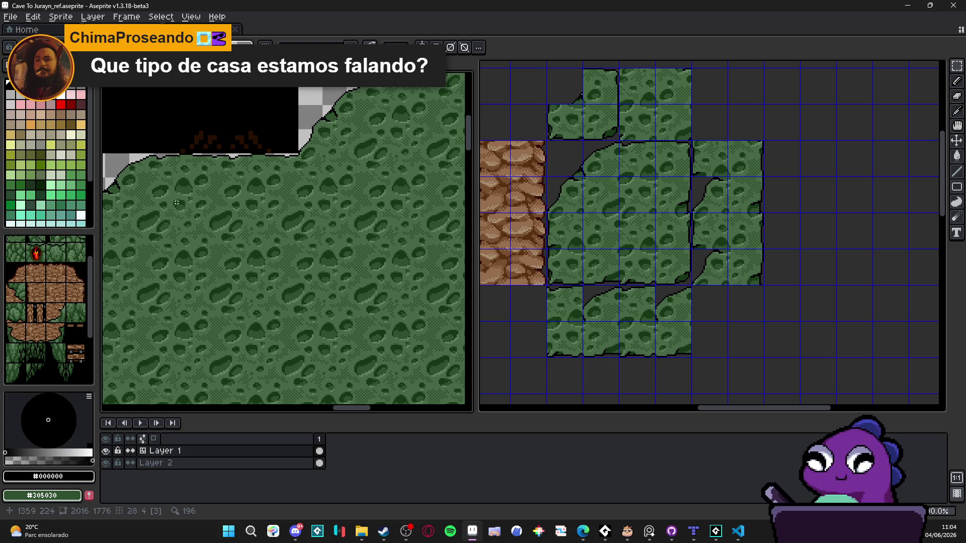
pyautogui.scroll(-3, 223, 224)
pyautogui.scroll(1, 223, 224)
pyautogui.scroll(-1, 227, 248)
pyautogui.scroll(3, 227, 249)
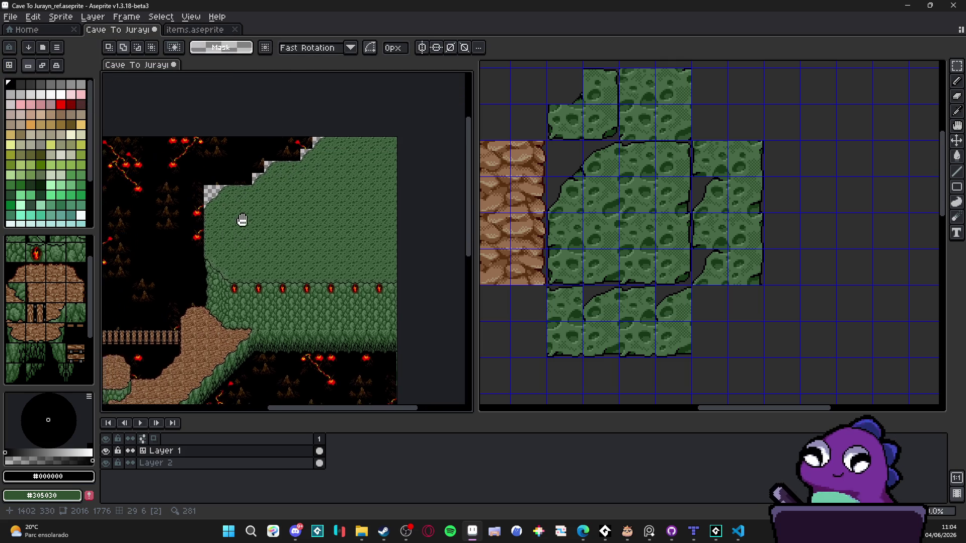
pyautogui.scroll(1, 221, 197)
pyautogui.scroll(-1, 225, 205)
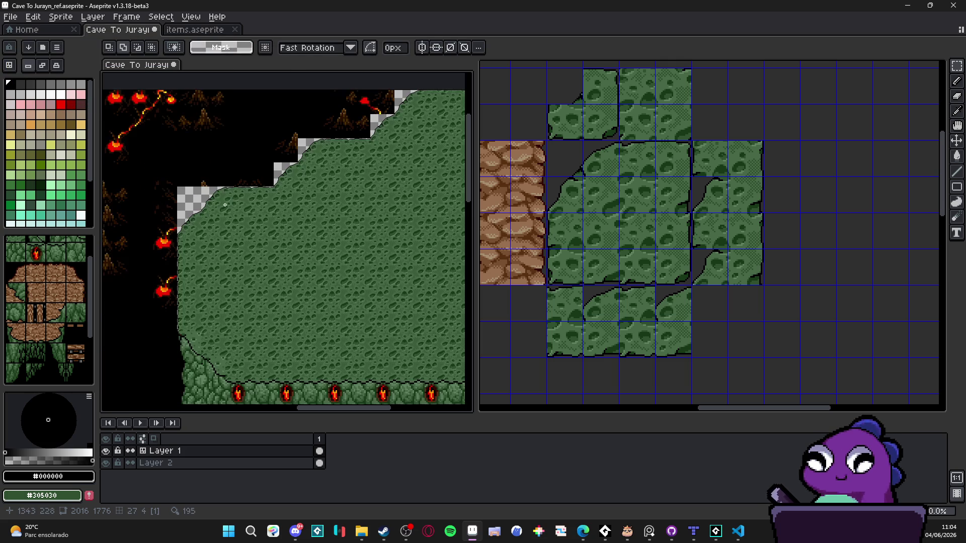
pyautogui.scroll(-2, 225, 204)
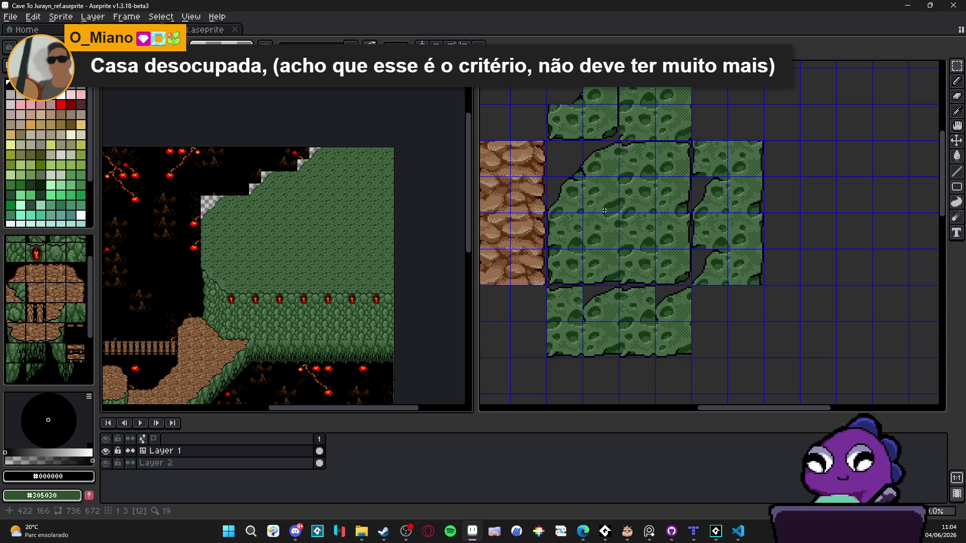
pyautogui.hotkey('ctrl', 'Tab')
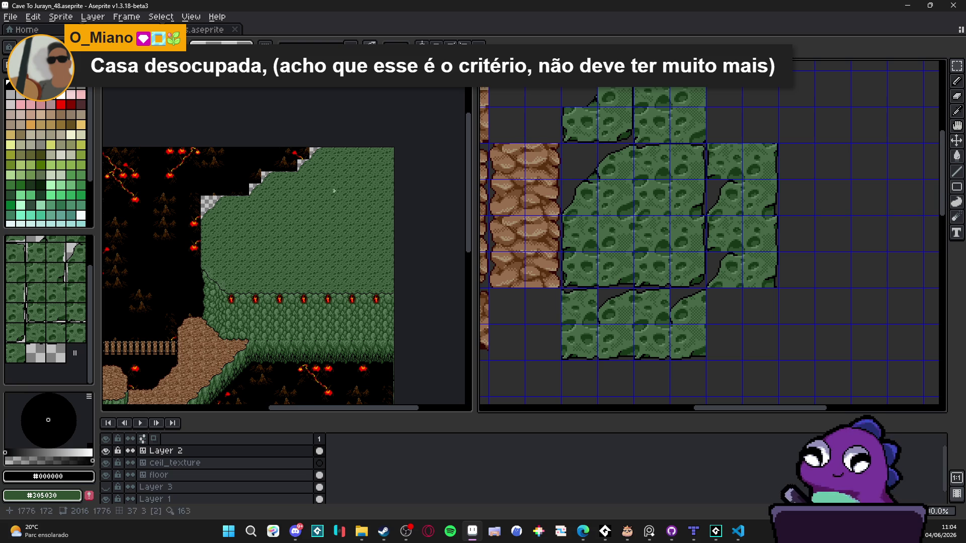
# Bring the Cave To Jurayn_ref map to the front and turn on its tile grid.
pyautogui.scroll(2, 227, 212)
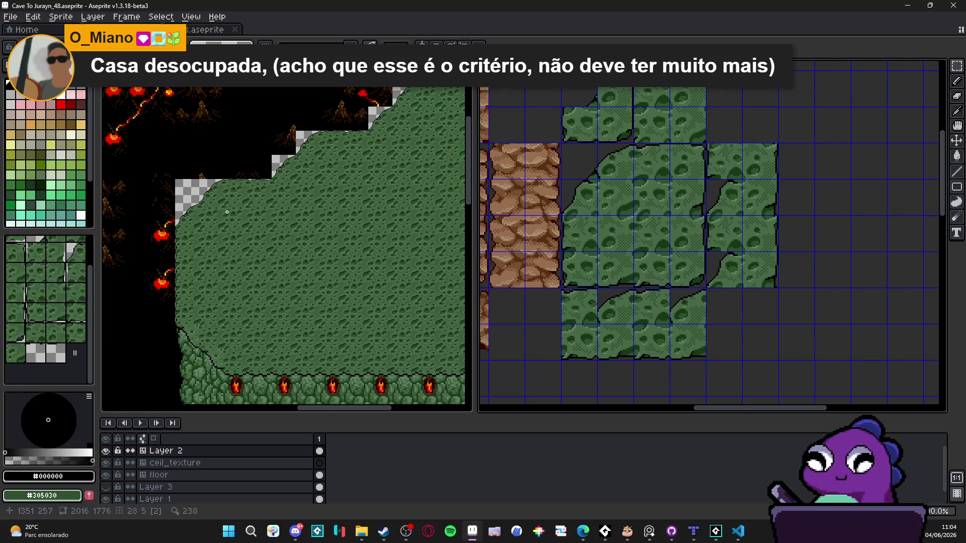
pyautogui.scroll(-2, 227, 212)
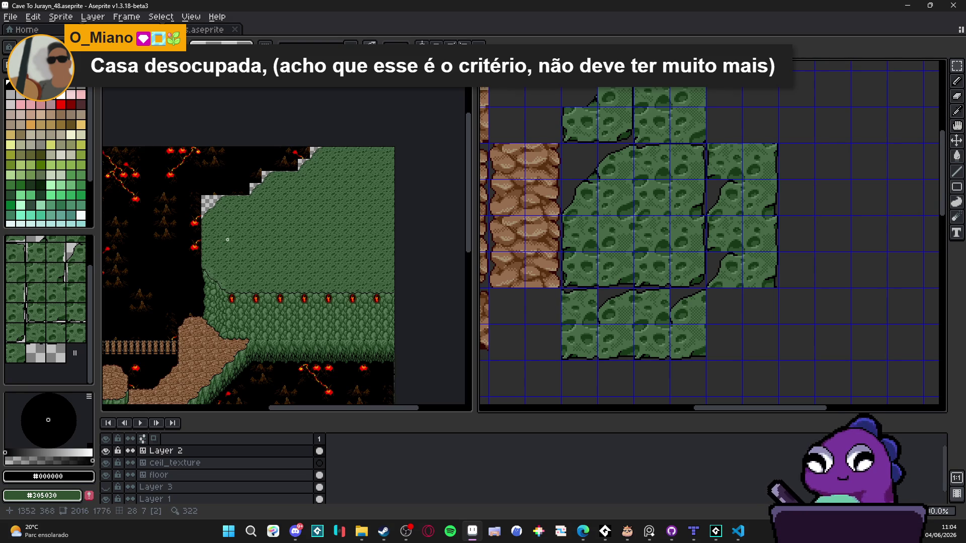
pyautogui.scroll(1, 210, 220)
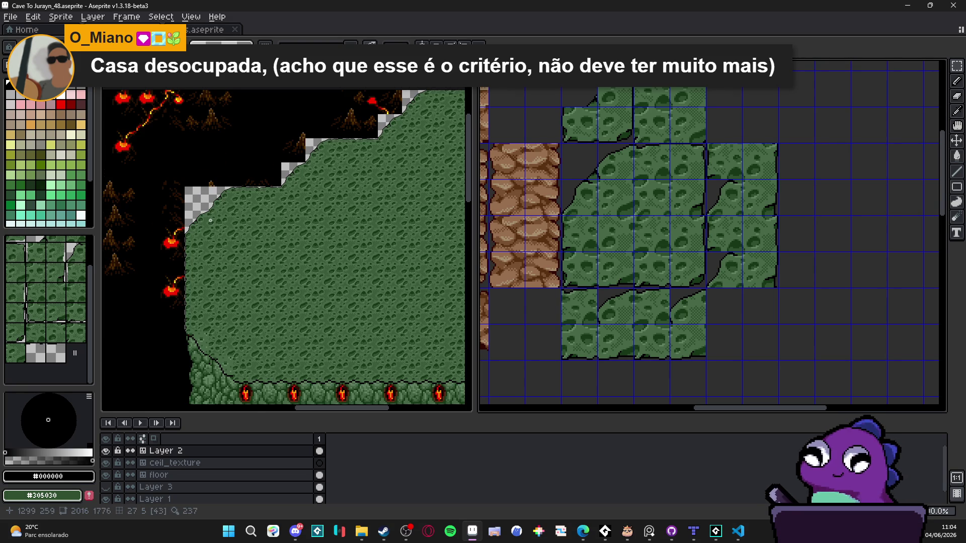
pyautogui.hotkey('ctrl', 'Tab')
pyautogui.scroll(1, 259, 216)
pyautogui.scroll(1, 259, 217)
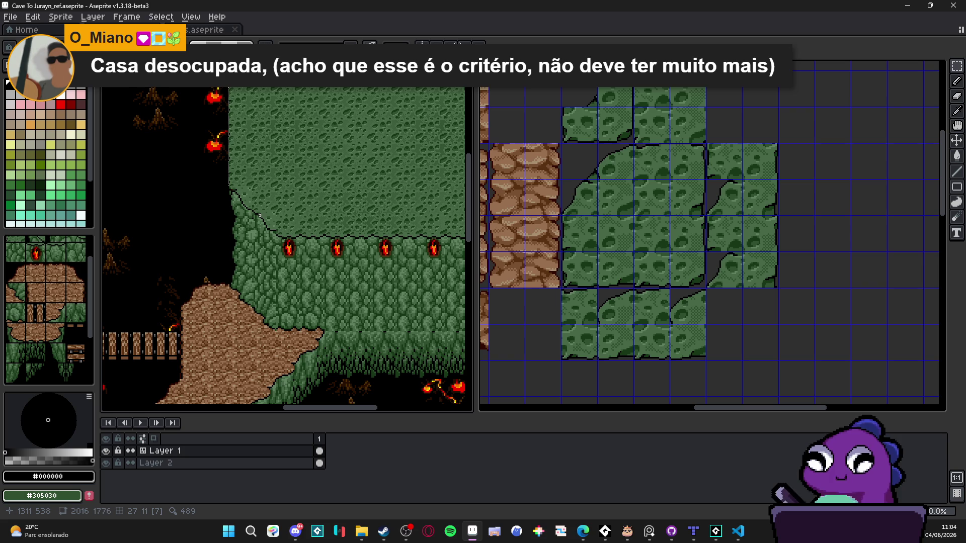
pyautogui.hotkey('ctrl', "'")
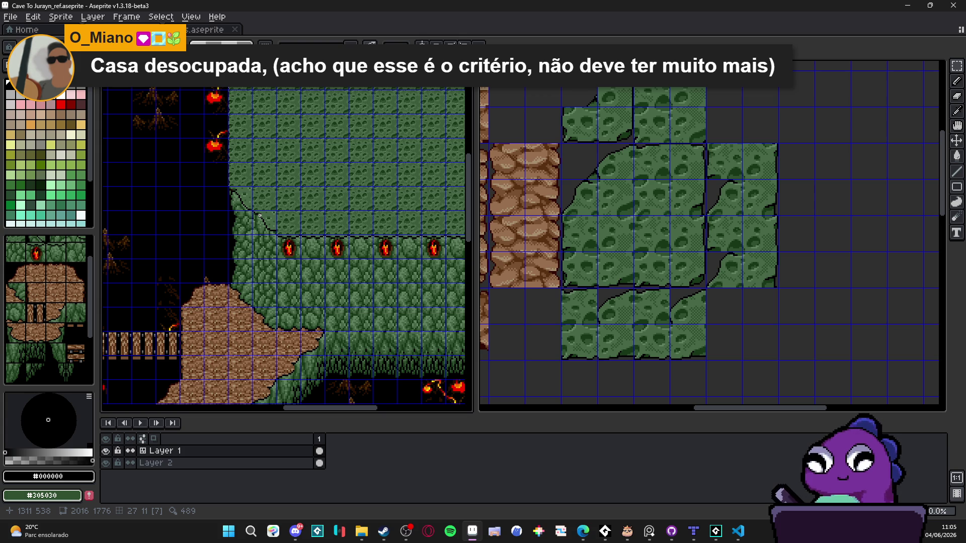
# Zoom the canvas out, then move focus to the taskbar outside Aseprite.
pyautogui.scroll(-3, 216, 324)
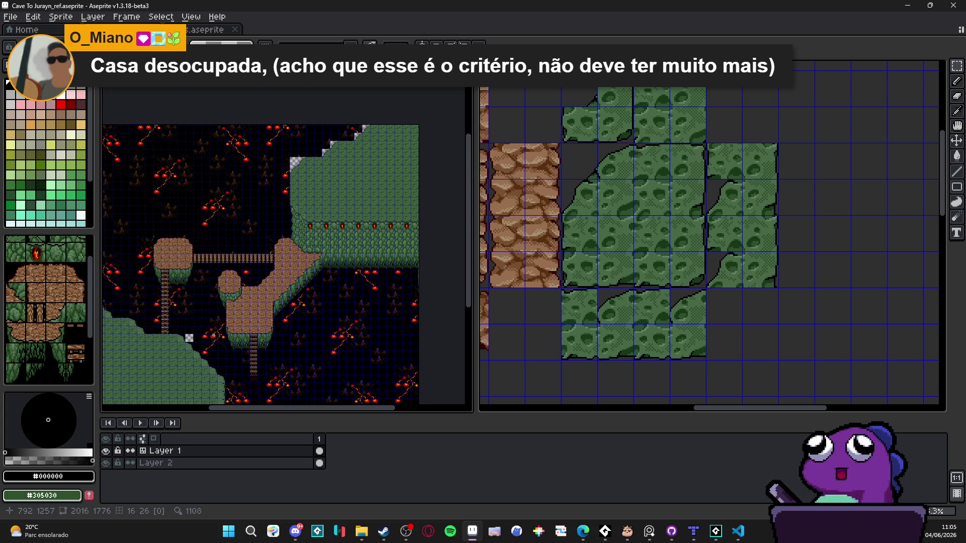
pyautogui.scroll(2, 216, 323)
pyautogui.scroll(1, 262, 313)
pyautogui.scroll(-2, 262, 314)
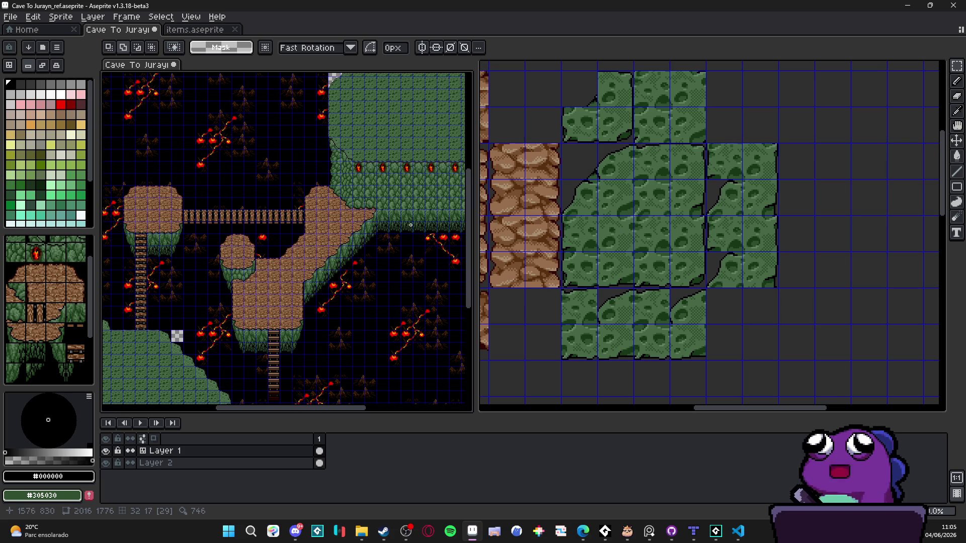
pyautogui.scroll(-1, 582, 189)
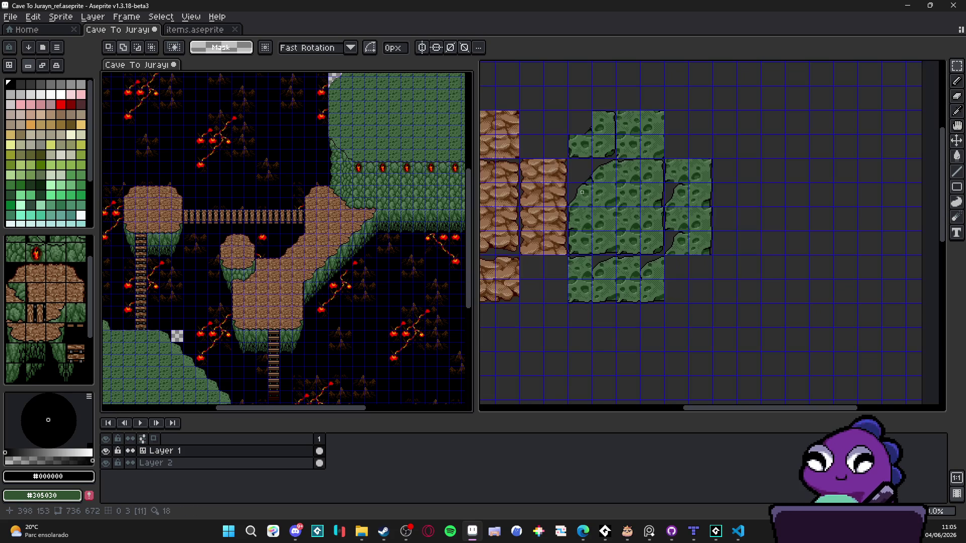
pyautogui.click(297, 532)
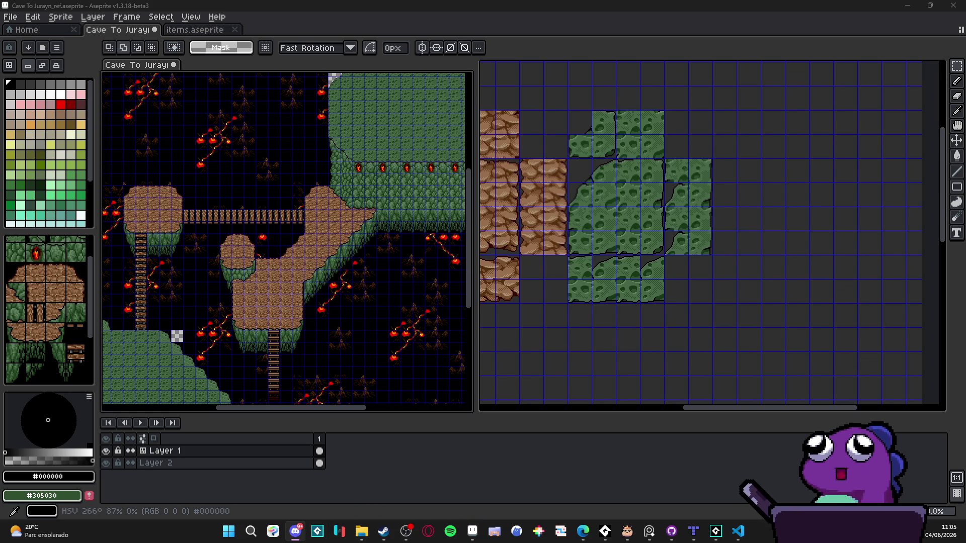
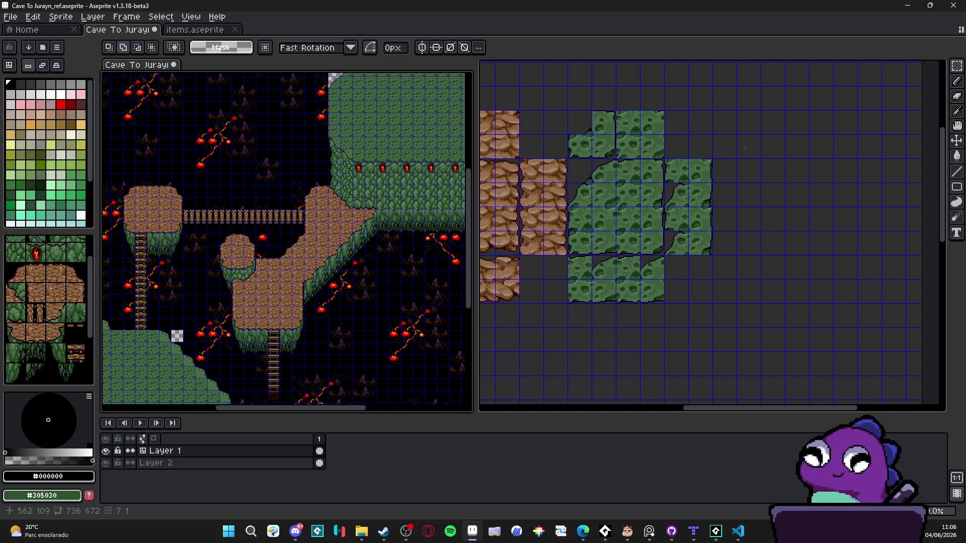
# Undo the Clear to restore the green sheet tiles as full squares, then zoom the sheet out.
pyautogui.moveTo(595, 240); pyautogui.dragTo(632, 249)
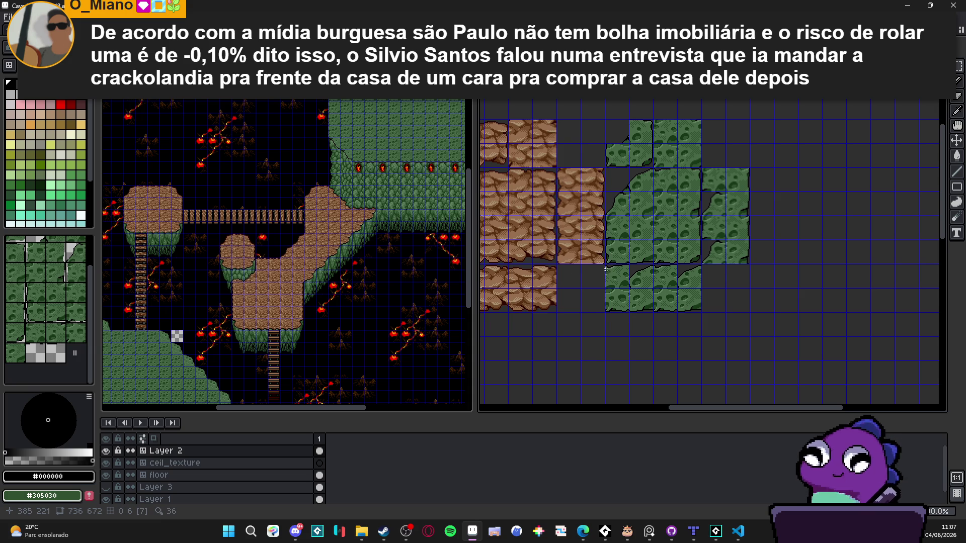
pyautogui.scroll(1, 606, 268)
pyautogui.scroll(-1, 611, 272)
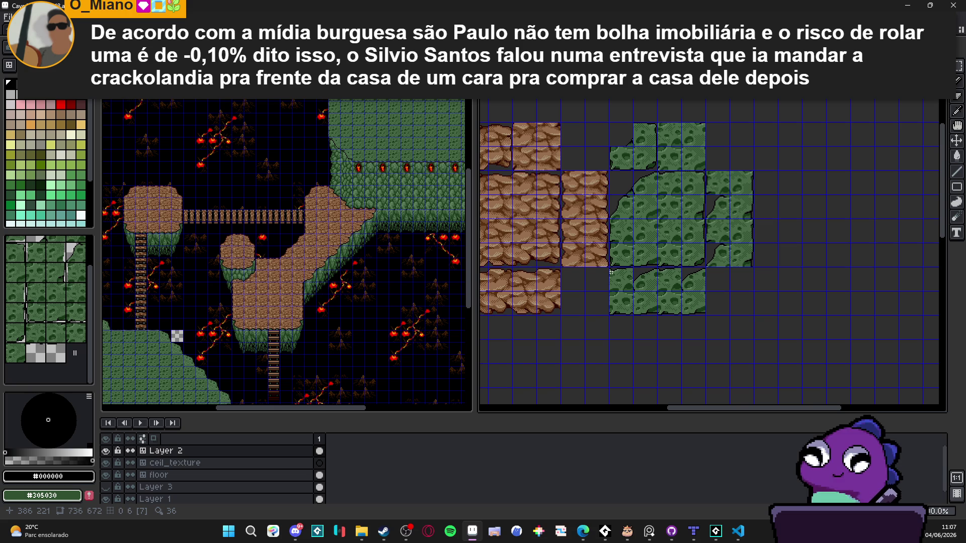
pyautogui.hotkey('ctrl', 'z')
pyautogui.hotkey('ctrl', 'z')
pyautogui.hotkey('ctrl', 'z')
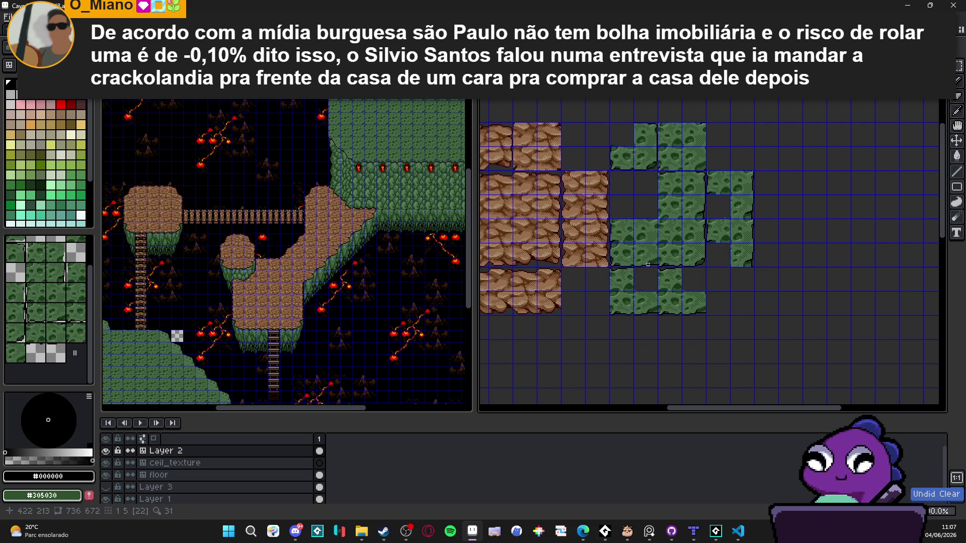
pyautogui.scroll(-1, 629, 256)
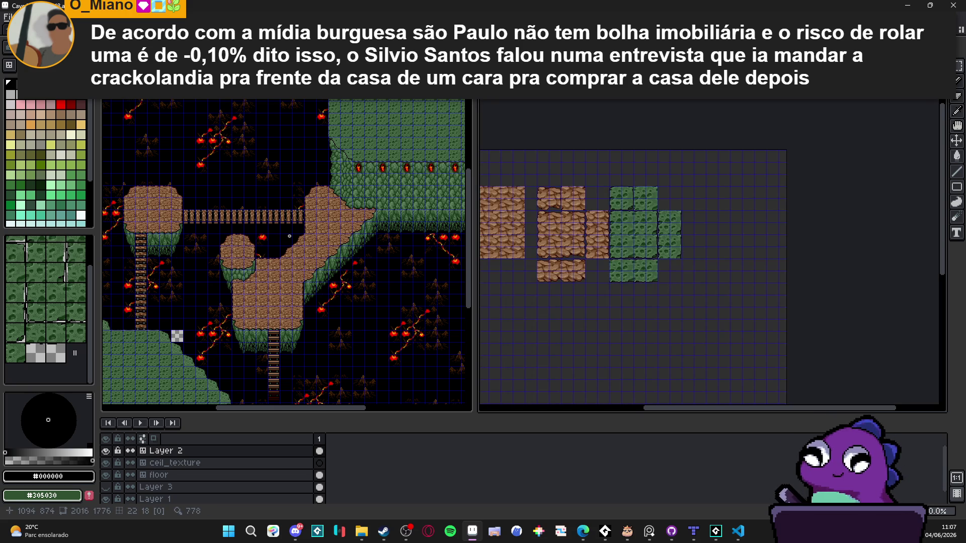
# Hide the map's tile grid and center the view on the left brown platform.
pyautogui.scroll(-1, 289, 236)
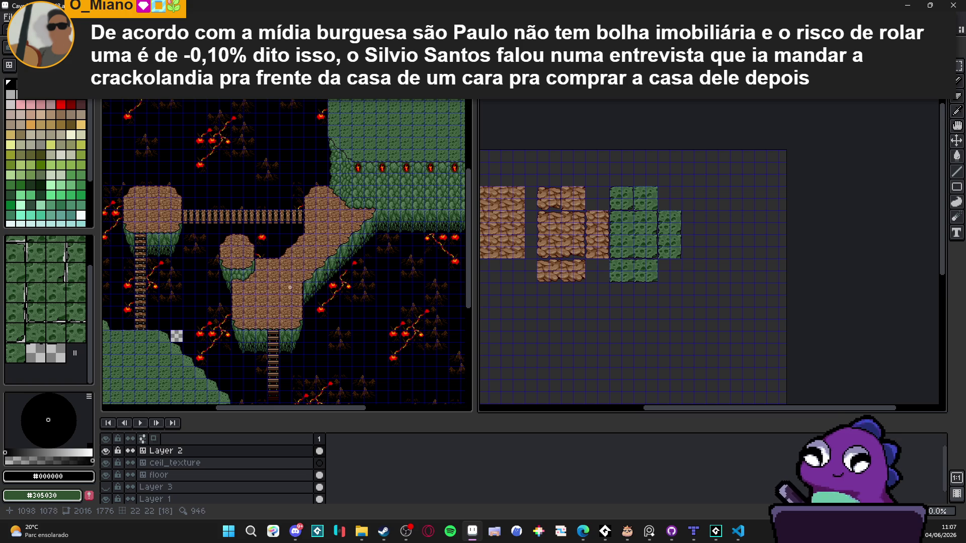
pyautogui.moveTo(223, 262); pyautogui.dragTo(280, 265)
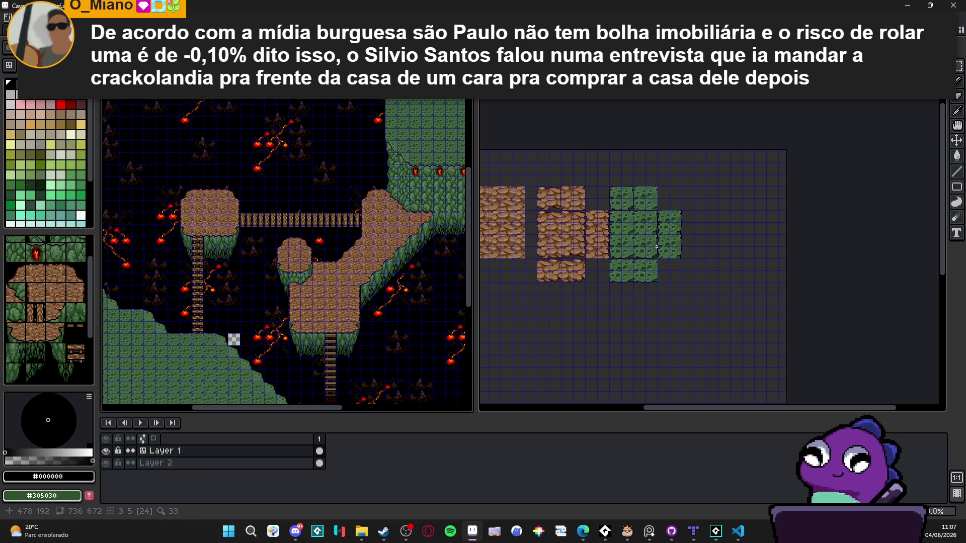
pyautogui.scroll(5, 309, 260)
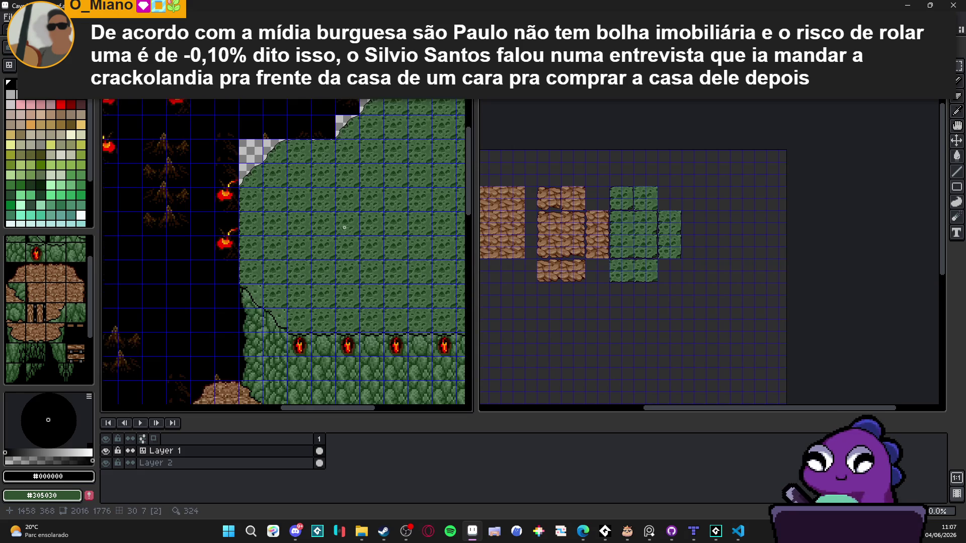
pyautogui.hotkey('ctrl', "'")
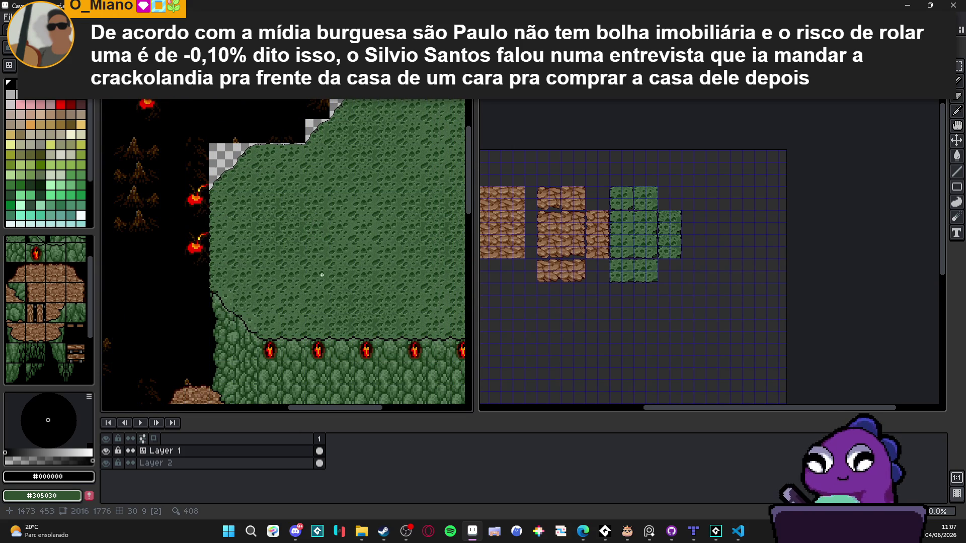
pyautogui.moveTo(322, 274); pyautogui.dragTo(305, 223)
pyautogui.scroll(2, 240, 276)
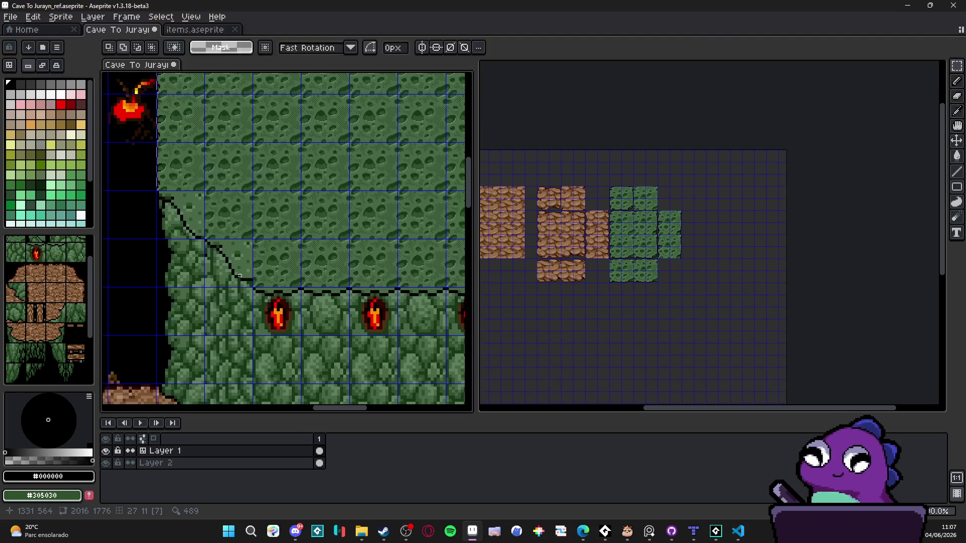
pyautogui.moveTo(219, 221); pyautogui.dragTo(261, 253)
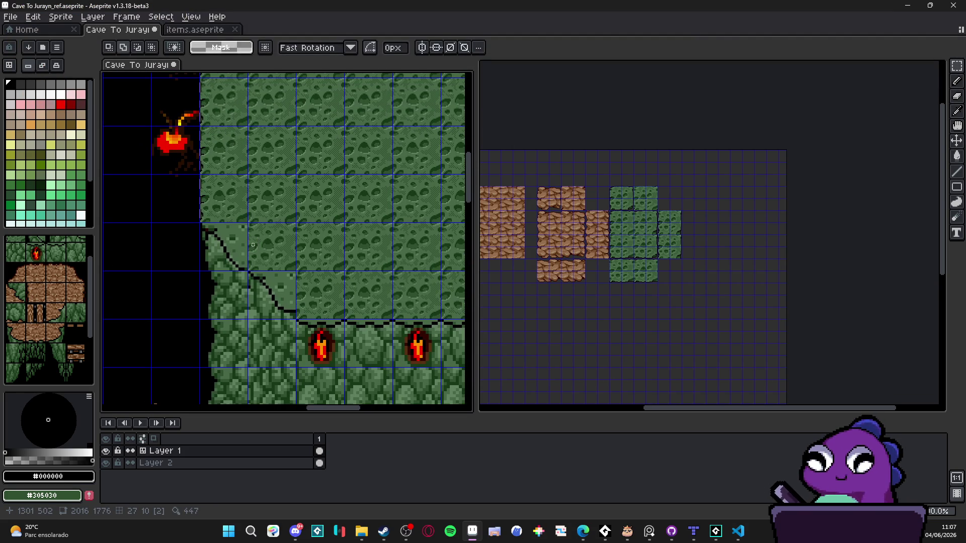
pyautogui.scroll(3, 634, 252)
# Activate the tile sheet with the move tool and zoom to its brown cobble tiles.
pyautogui.press('v')
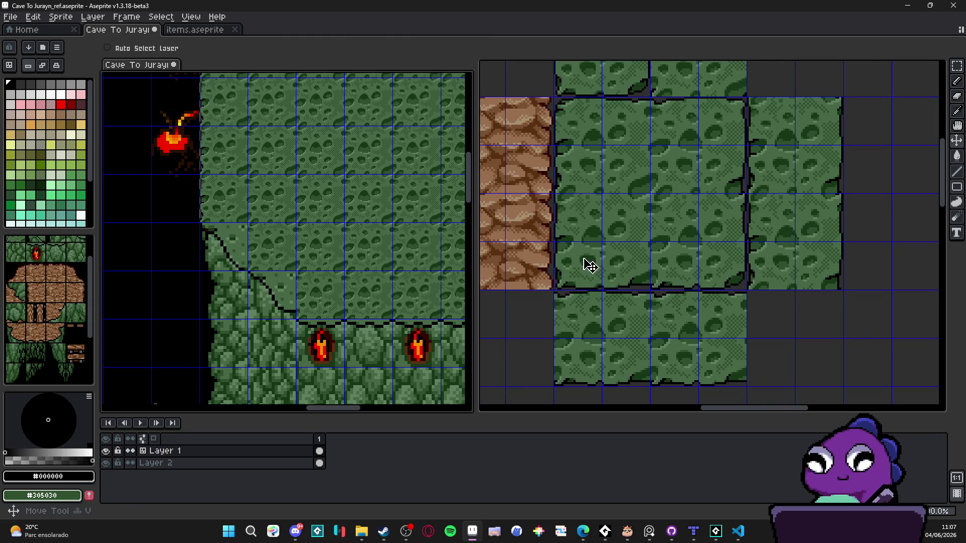
pyautogui.click(586, 263)
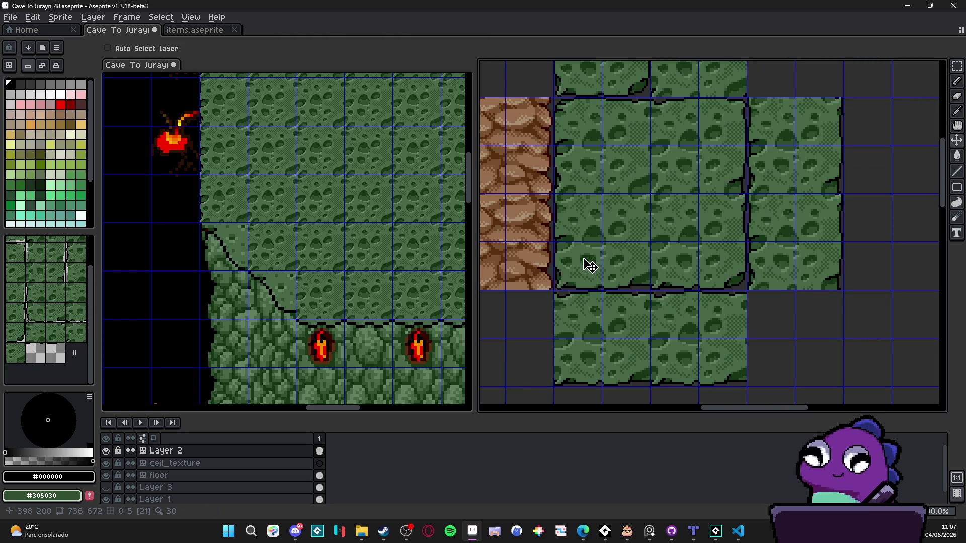
pyautogui.scroll(-3, 298, 273)
pyautogui.scroll(3, 318, 303)
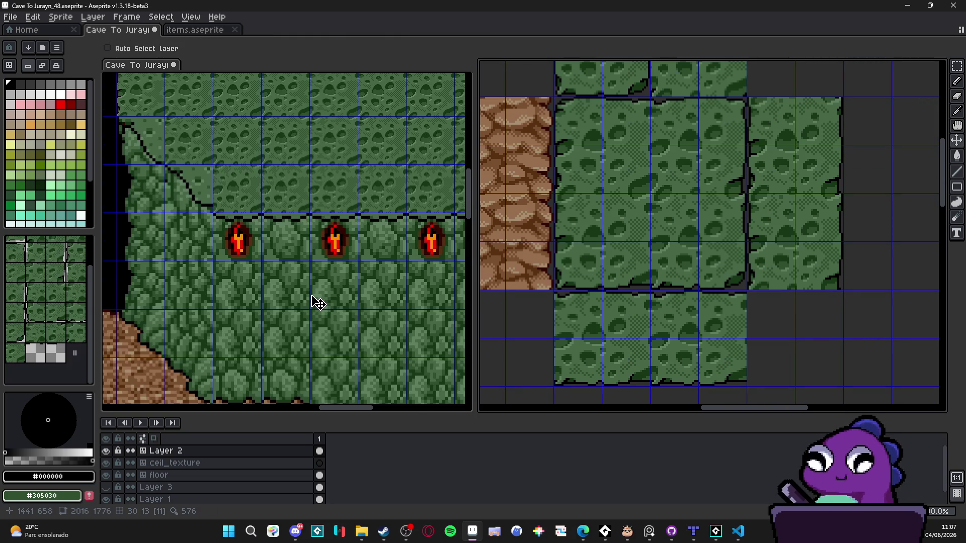
pyautogui.scroll(-2, 318, 303)
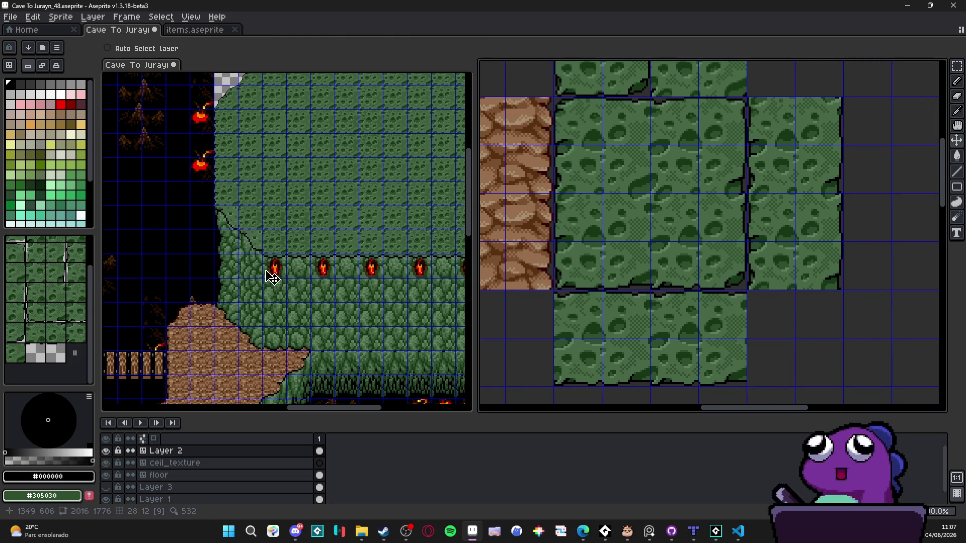
pyautogui.scroll(1, 327, 321)
pyautogui.scroll(-2, 326, 321)
pyautogui.scroll(1, 323, 322)
# Swap documents so the reference map is on the left and Cave To Jurayn_48 on the right.
pyautogui.hotkey('ctrl', 'Tab')
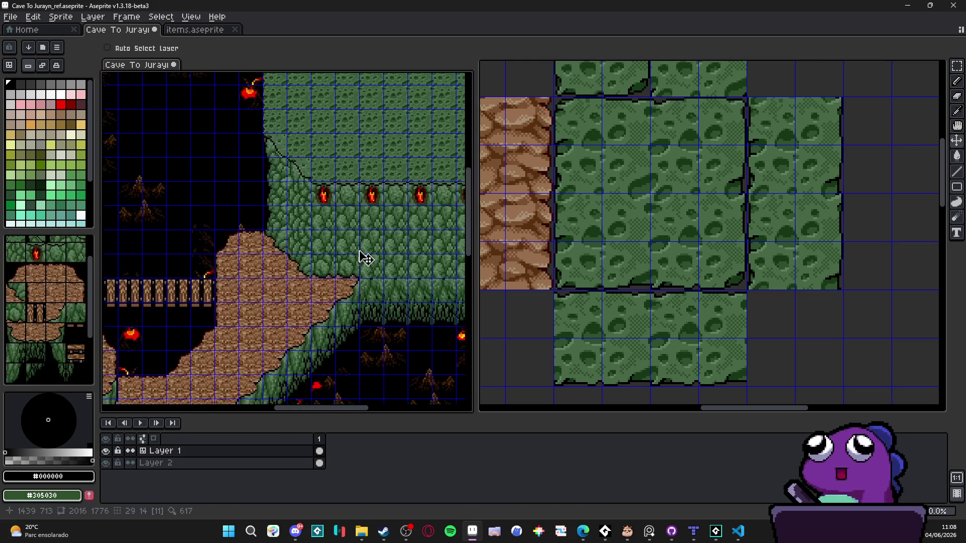
pyautogui.scroll(-1, 362, 254)
pyautogui.hotkey('ctrl', 'Tab')
pyautogui.hscroll(-1, 726, 280)
pyautogui.scroll(-1, 608, 327)
pyautogui.scroll(1, 572, 306)
pyautogui.scroll(5, 172, 280)
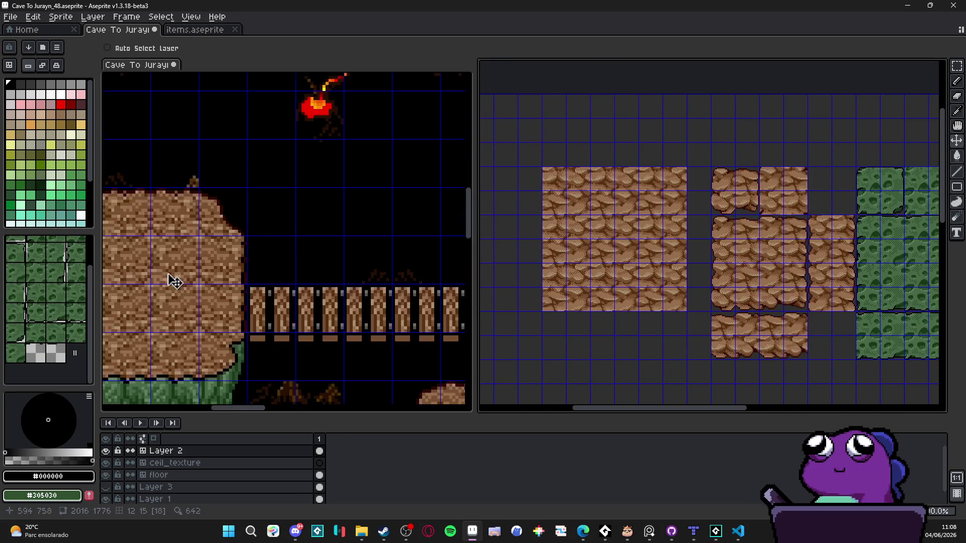
# Make the reference map active and hide its tile numbers.
pyautogui.click(360, 249)
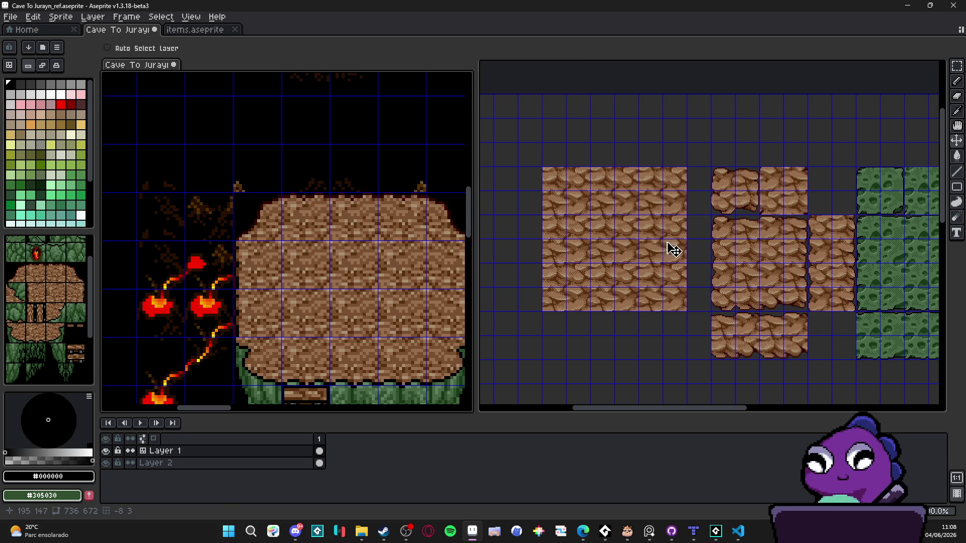
pyautogui.hscroll(1, 397, 275)
pyautogui.click(727, 247)
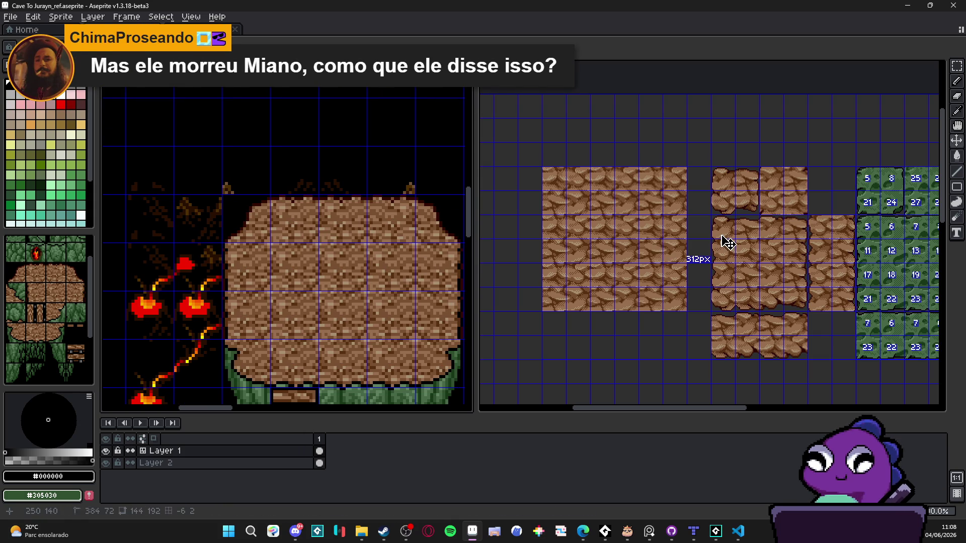
pyautogui.click(721, 234)
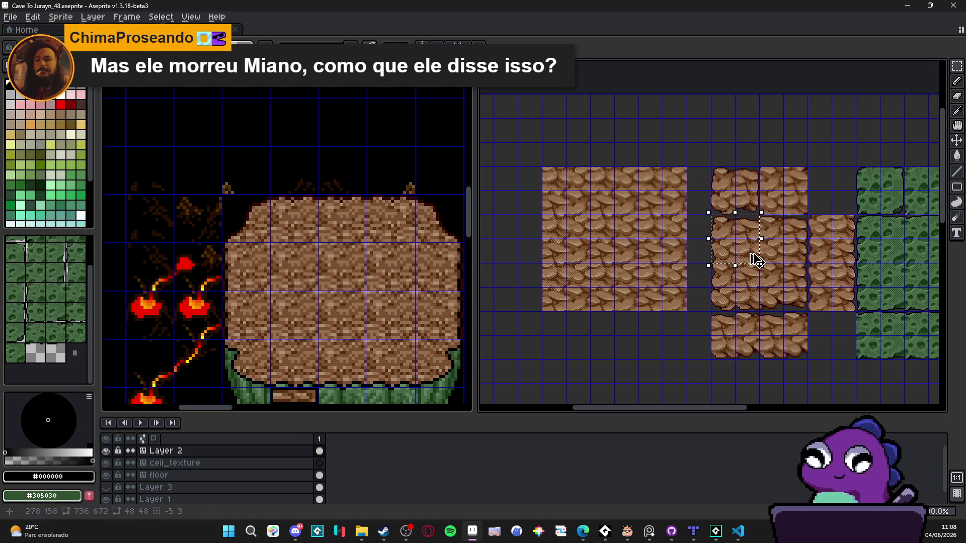
pyautogui.click(265, 234)
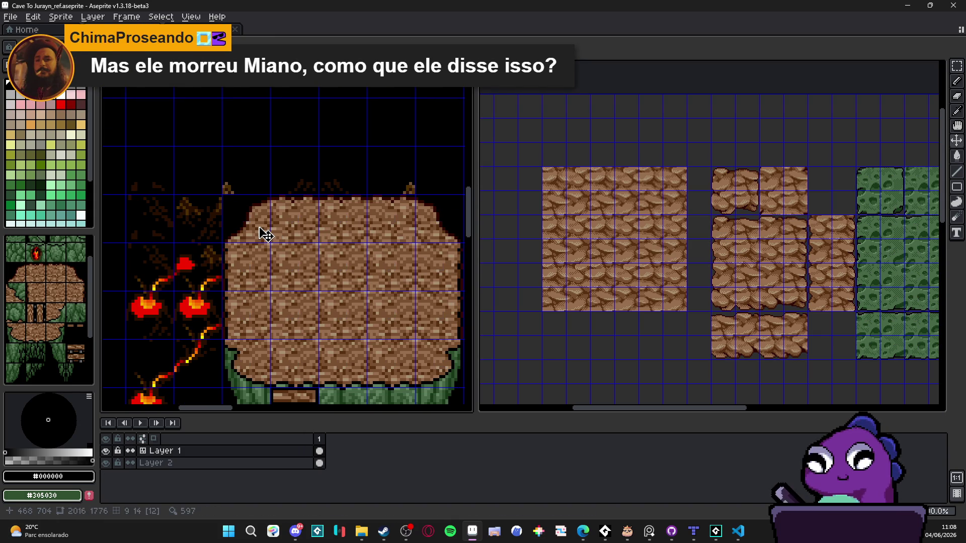
pyautogui.press('Tab')
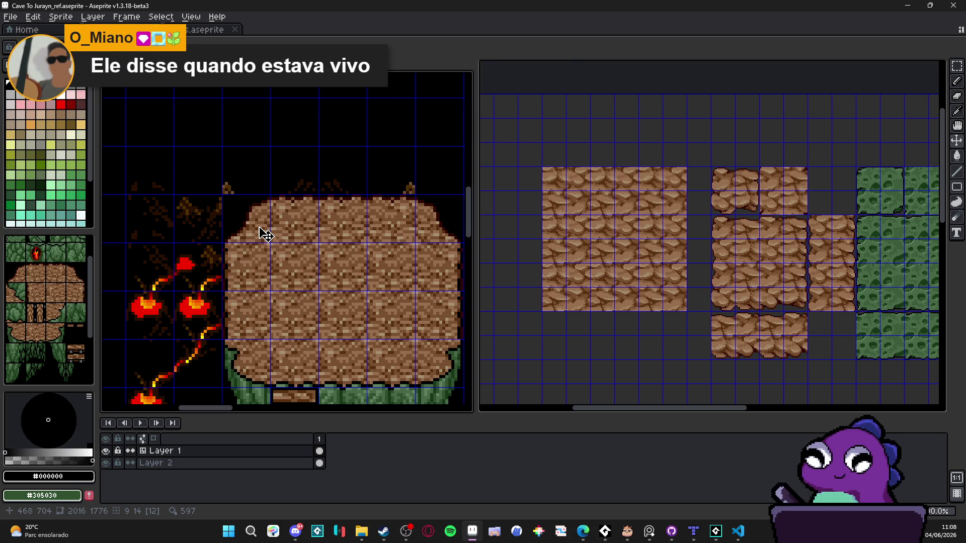
# Zoom to the platform's corner tile, check Layer 2's tiles, and select the sheet's floor layer.
pyautogui.scroll(2, 262, 234)
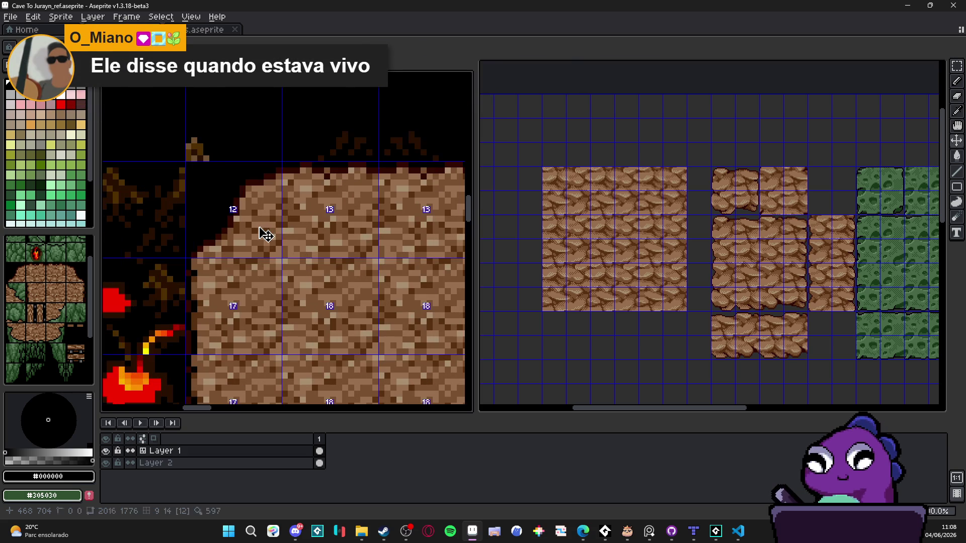
pyautogui.press('m')
pyautogui.moveTo(233, 187); pyautogui.dragTo(334, 288)
pyautogui.hotkey('ctrl', 'd')
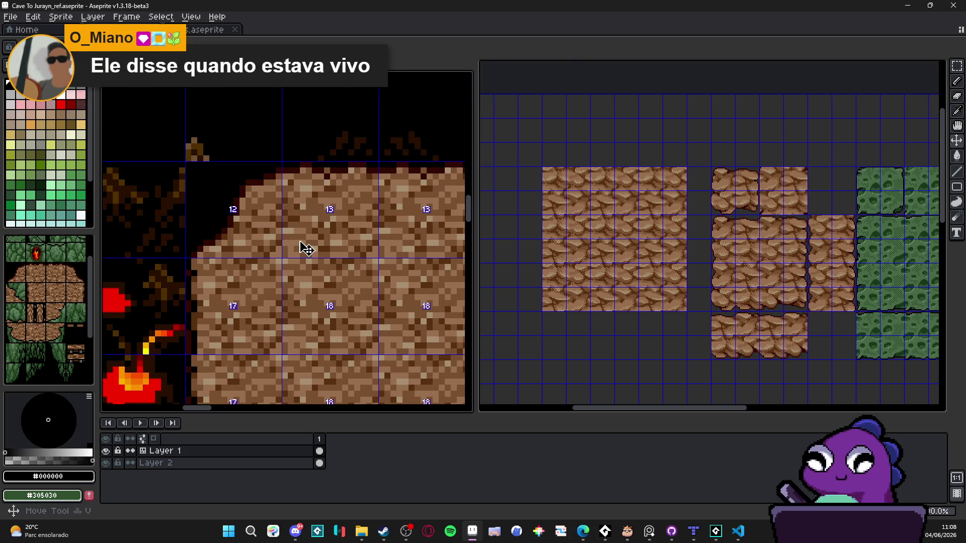
pyautogui.click(112, 462)
pyautogui.click(112, 461)
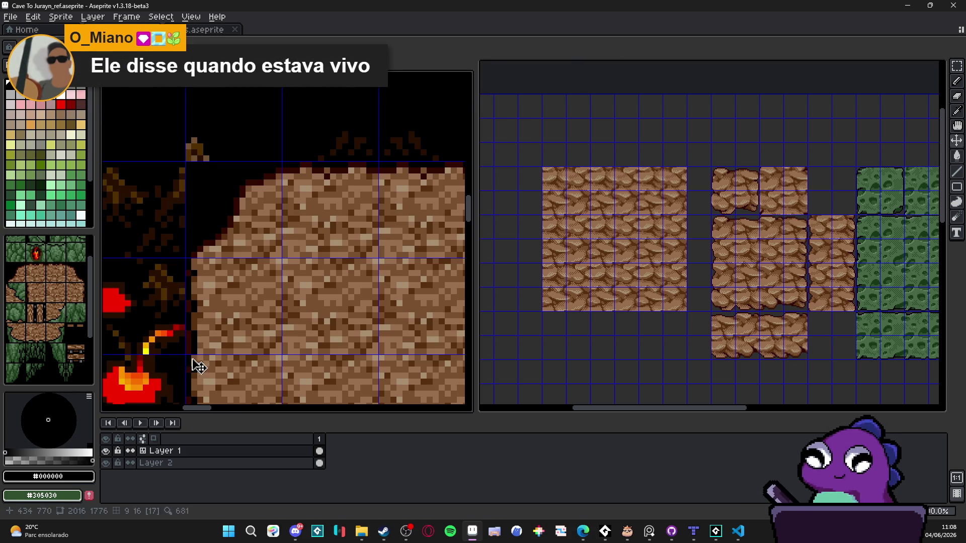
pyautogui.click(723, 240)
pyautogui.click(722, 237)
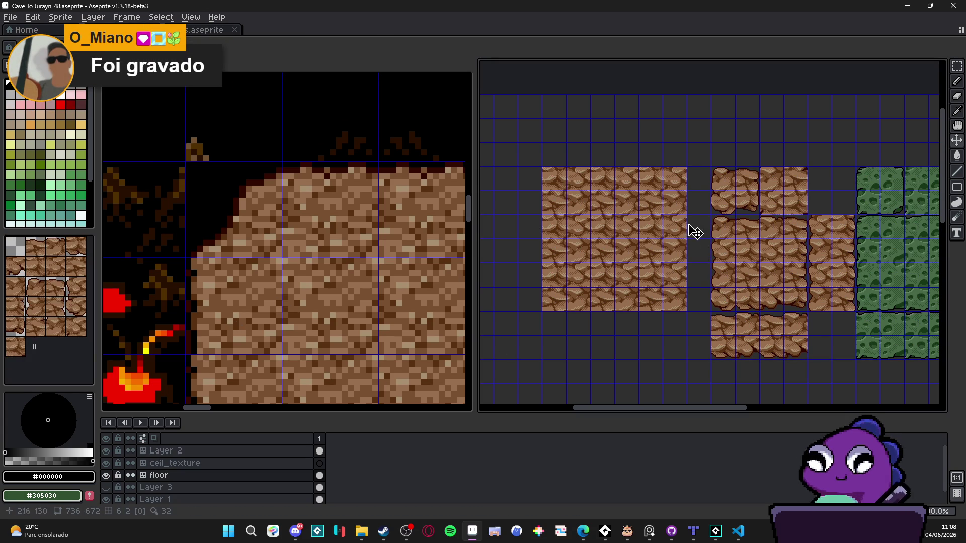
# Copy a 2x2 block of cobble tiles and paste it onto the platform's top-left corner.
pyautogui.moveTo(714, 217); pyautogui.dragTo(756, 262)
pyautogui.hotkey('ctrl', 'c')
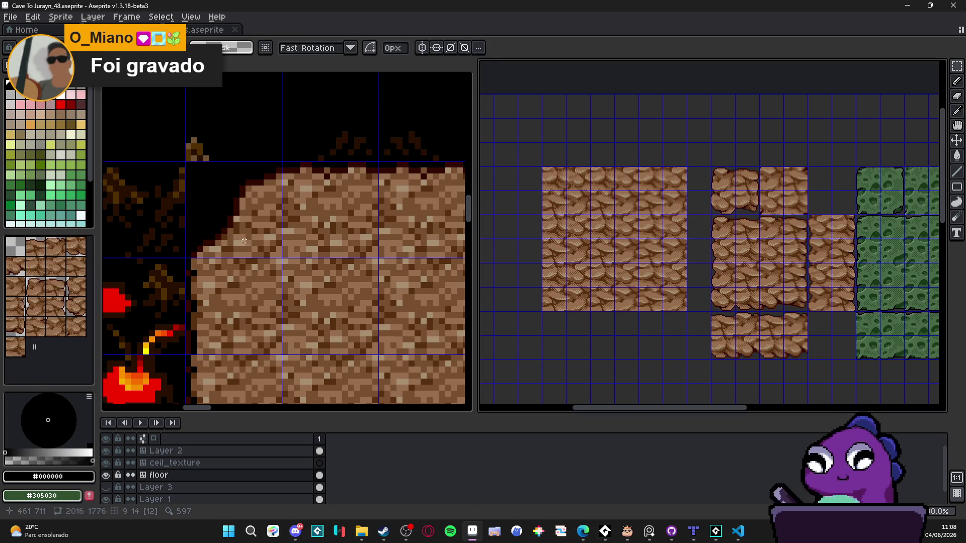
pyautogui.click(252, 247)
pyautogui.hotkey('ctrl', 'v')
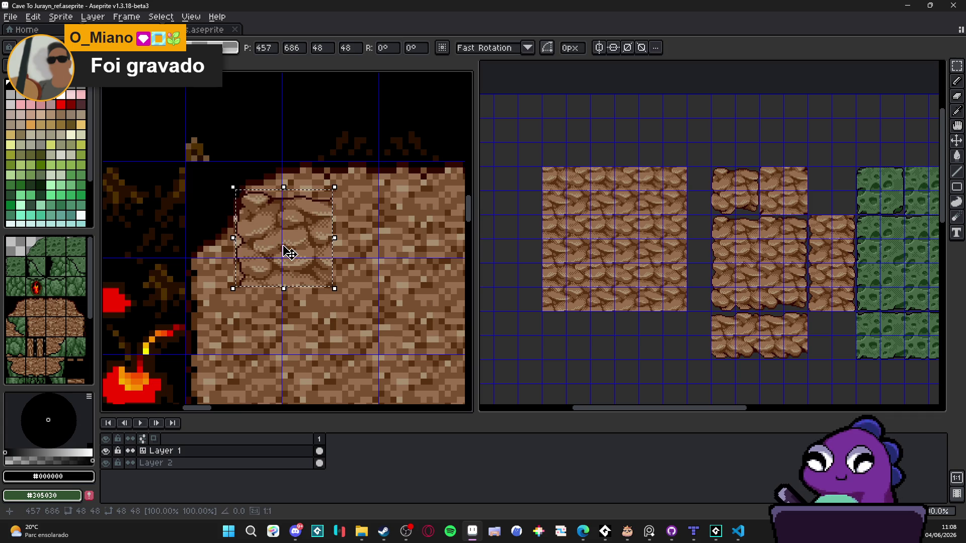
pyautogui.moveTo(288, 252)
pyautogui.mouseDown()
pyautogui.moveTo(226, 211)
pyautogui.moveTo(240, 223)
pyautogui.mouseUp()
pyautogui.press('Return')
pyautogui.scroll(-3, 265, 238)
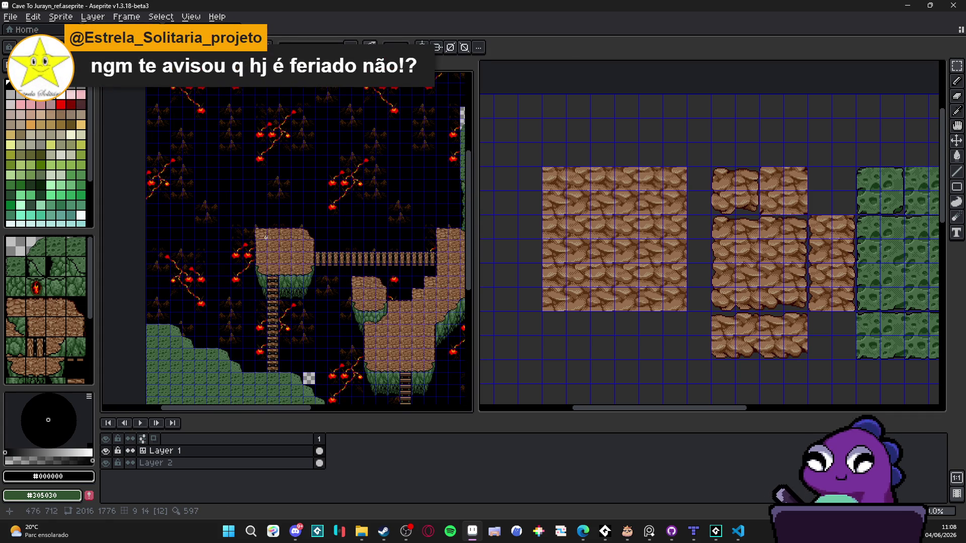
pyautogui.scroll(5, 356, 260)
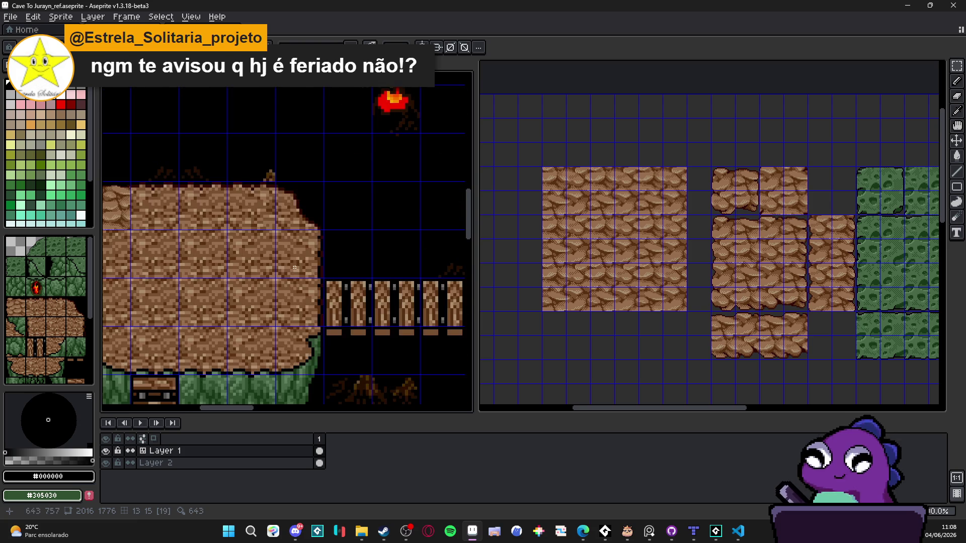
# Try pasting a single cobble tile onto the platform, then discard it.
pyautogui.moveTo(255, 258); pyautogui.dragTo(357, 243)
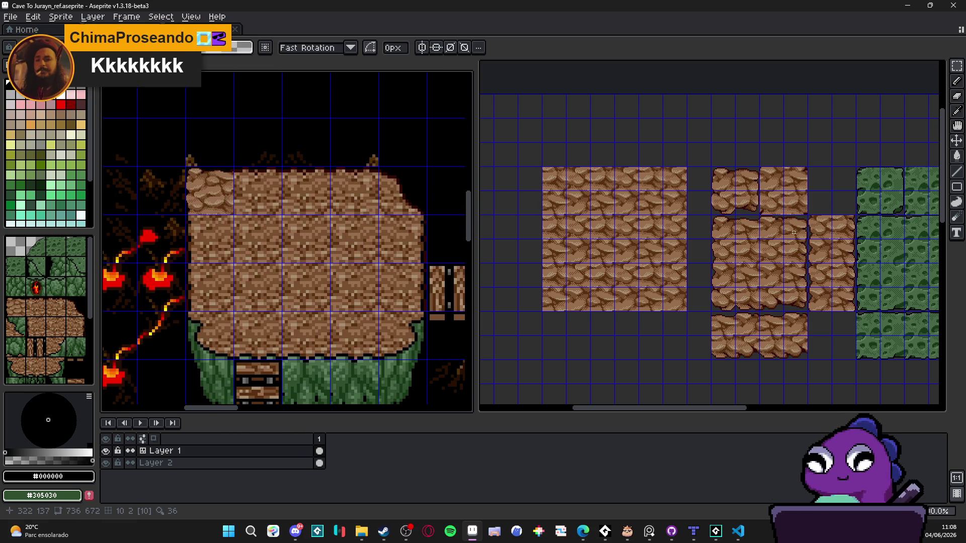
pyautogui.click(795, 232)
pyautogui.hotkey('ctrl', 'c')
pyautogui.click(394, 209)
pyautogui.hotkey('ctrl', 'v')
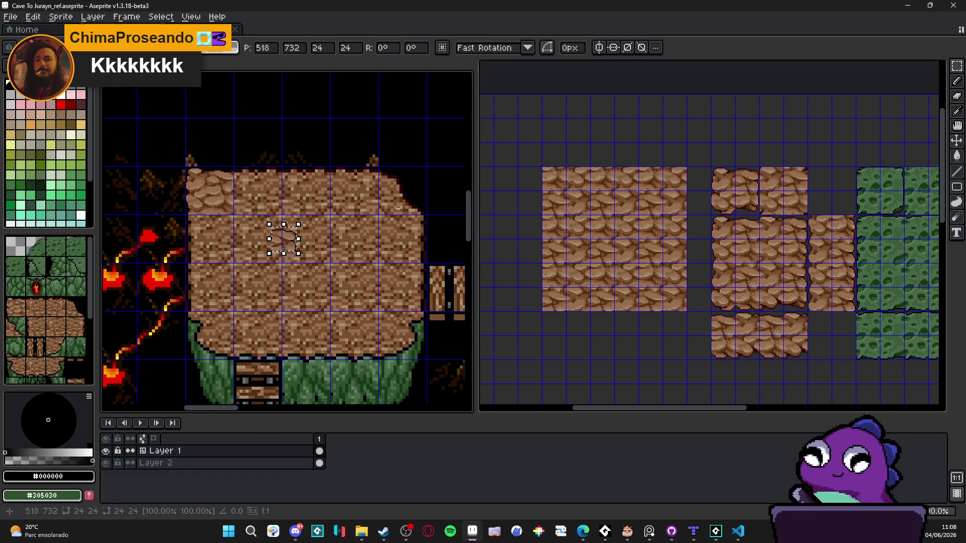
pyautogui.moveTo(397, 214); pyautogui.dragTo(289, 239)
pyautogui.scroll(1, 319, 243)
pyautogui.press('Escape')
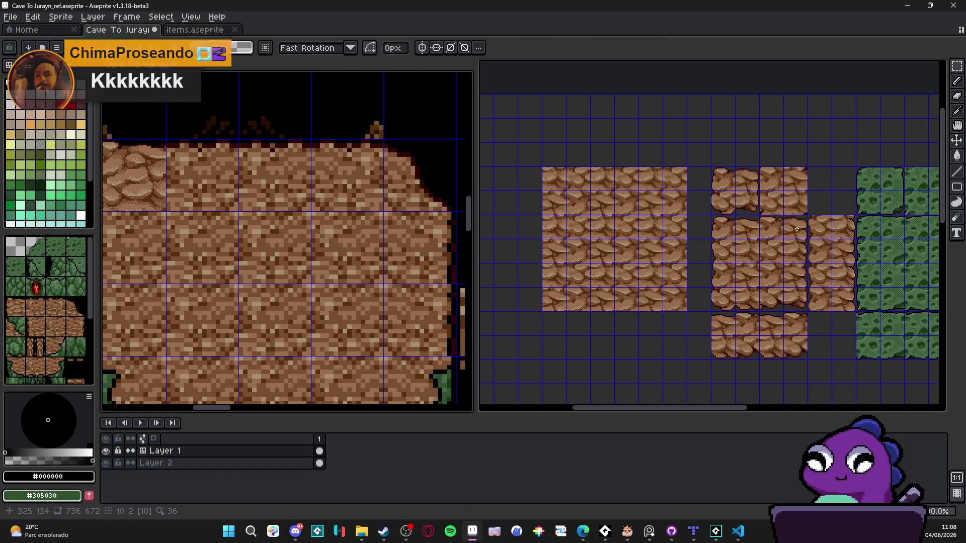
# Paste a cobble tile block onto the platform's top-right tile.
pyautogui.click(797, 230)
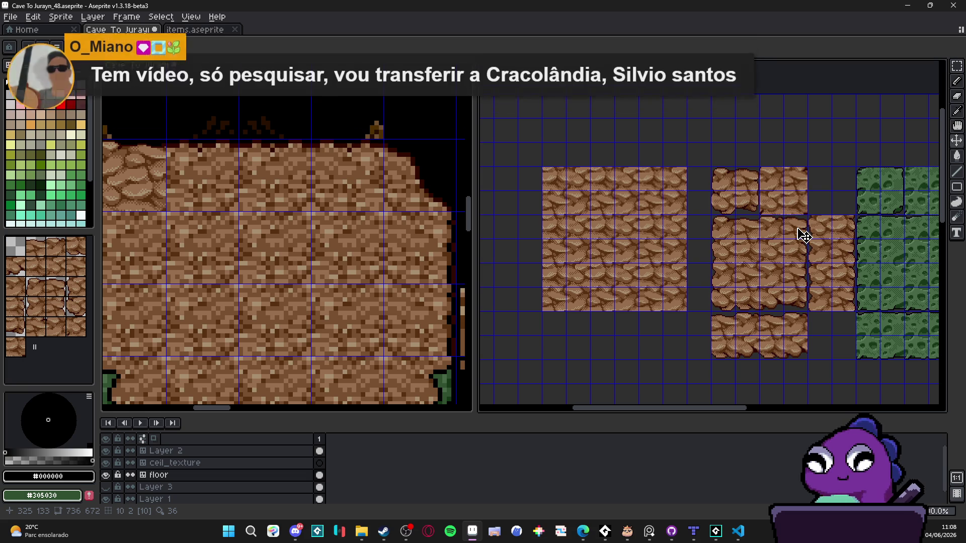
pyautogui.moveTo(800, 224); pyautogui.dragTo(761, 262)
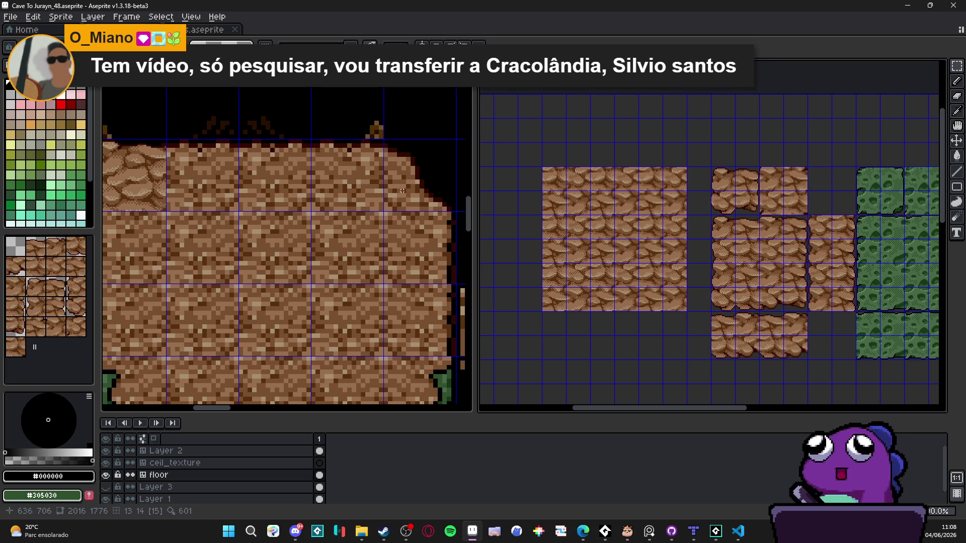
pyautogui.click(401, 192)
pyautogui.hotkey('ctrl', 'v')
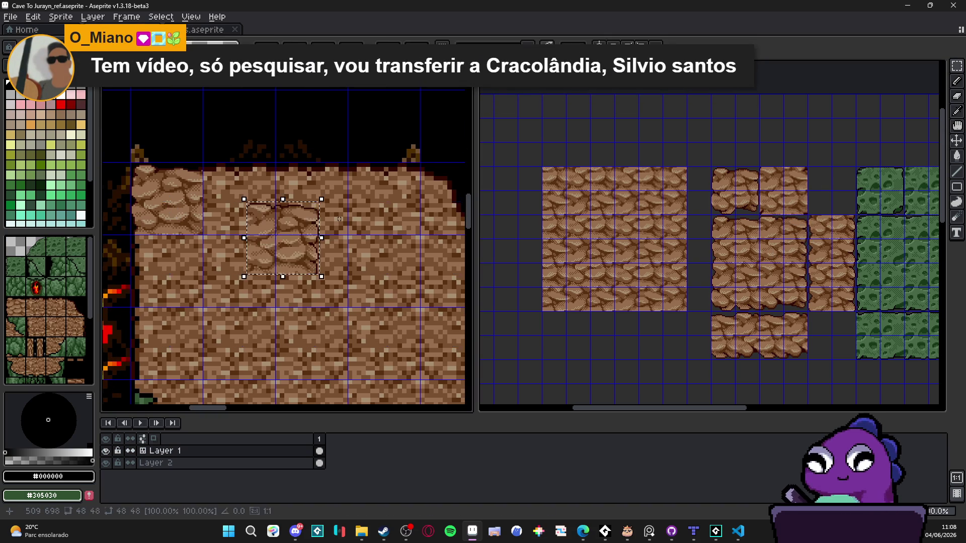
pyautogui.moveTo(282, 236)
pyautogui.mouseDown()
pyautogui.moveTo(349, 243)
pyautogui.moveTo(457, 215)
pyautogui.moveTo(342, 290)
pyautogui.mouseUp()
pyautogui.scroll(2, 334, 295)
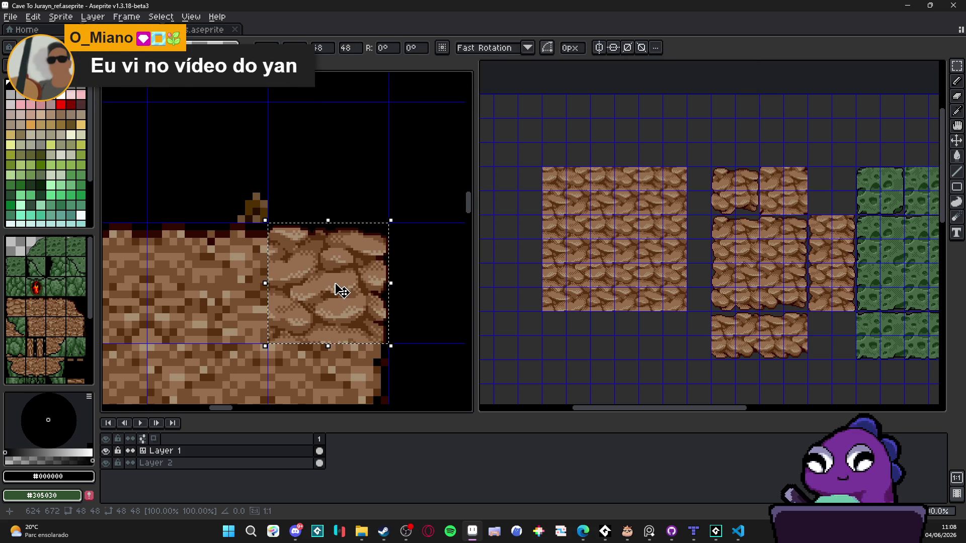
pyautogui.scroll(-5, 341, 291)
pyautogui.moveTo(360, 209)
pyautogui.mouseDown()
pyautogui.moveTo(284, 200)
pyautogui.moveTo(384, 254)
pyautogui.mouseUp()
pyautogui.scroll(2, 292, 256)
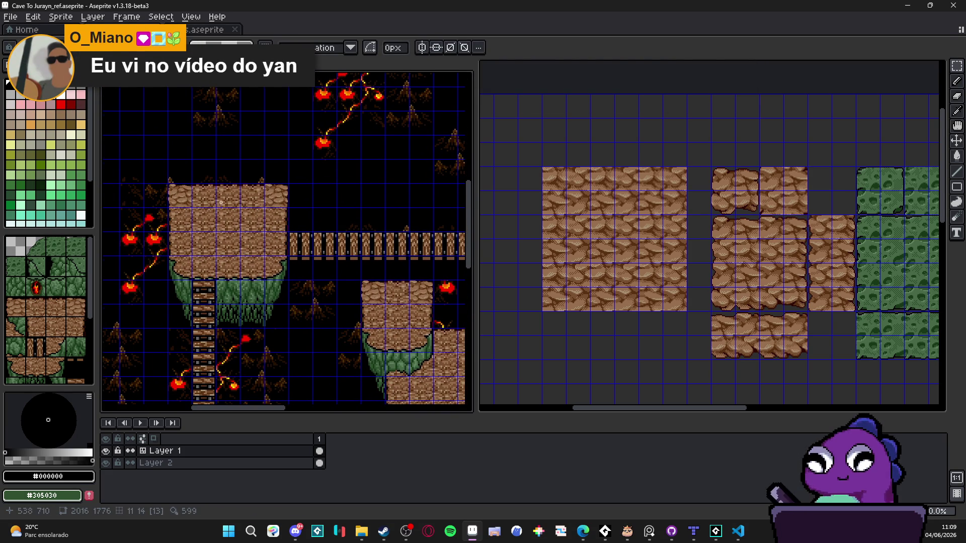
pyautogui.scroll(3, 221, 203)
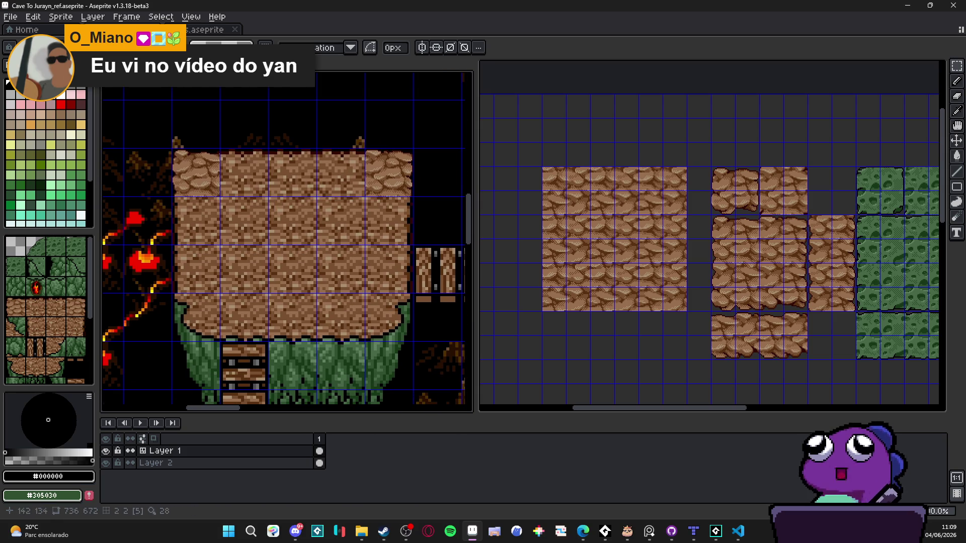
pyautogui.scroll(1, 719, 252)
# Copy a cobble tile from the tile sheet's lower-left area, with its tile numbers shown.
pyautogui.click(719, 252)
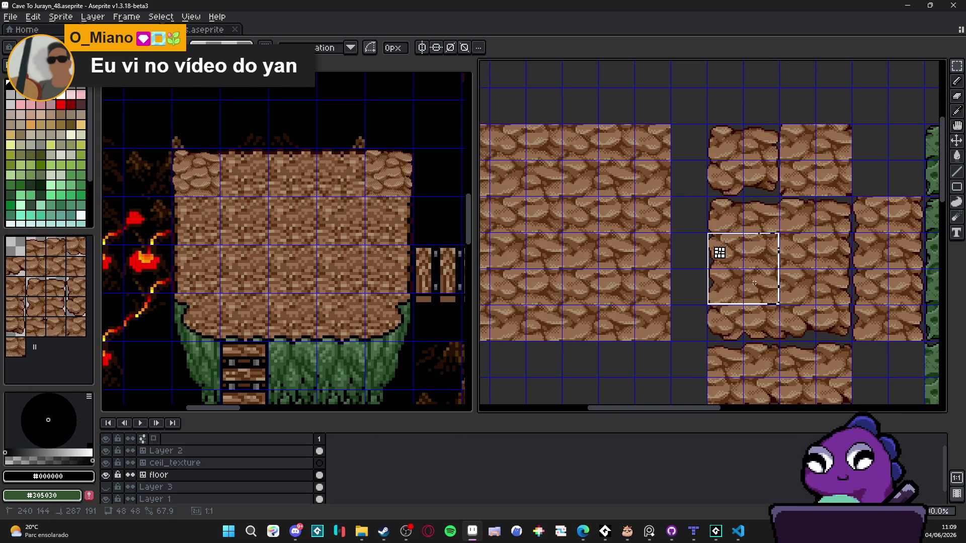
pyautogui.click(719, 252)
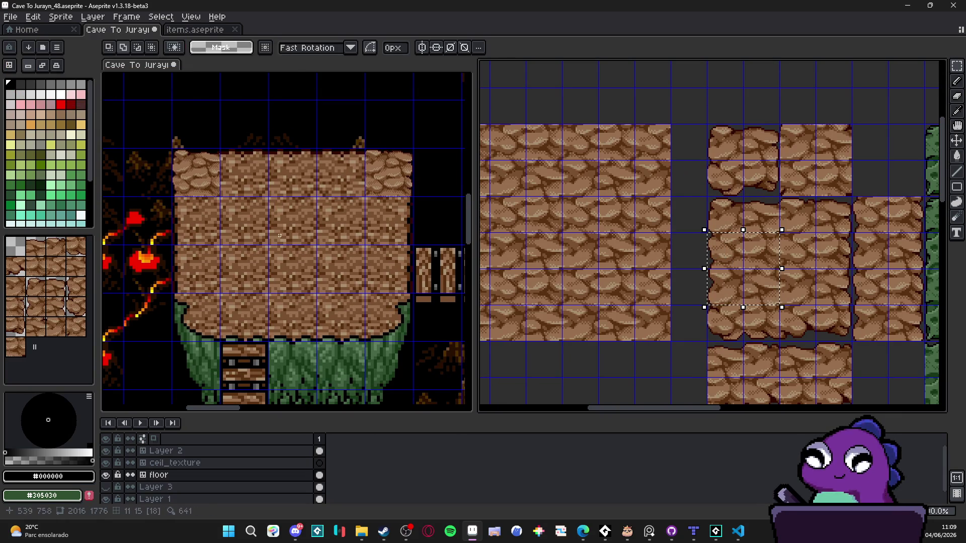
pyautogui.click(187, 184)
pyautogui.click(728, 332)
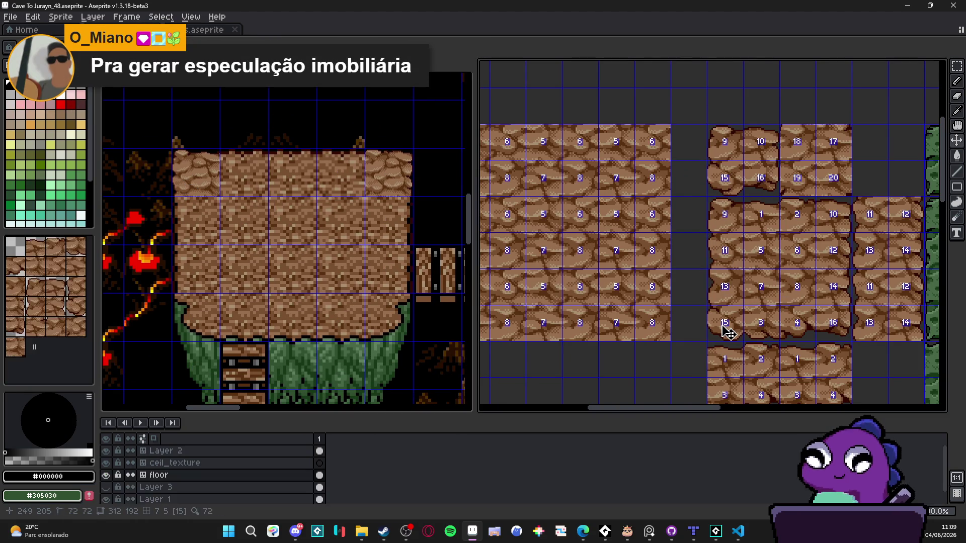
pyautogui.moveTo(728, 332)
pyautogui.mouseDown()
pyautogui.moveTo(770, 286)
pyautogui.moveTo(766, 275)
pyautogui.mouseUp()
pyautogui.hotkey('ctrl', 'c')
# Paste that cobble tile onto the platform's bottom-left corner and commit it.
pyautogui.click(206, 176)
pyautogui.hotkey('ctrl', 'v')
pyautogui.scroll(3, 292, 259)
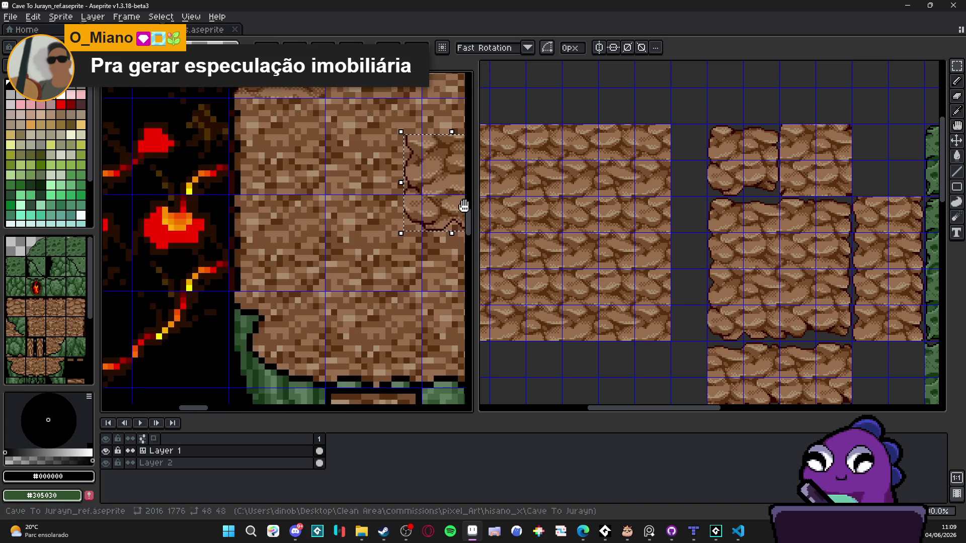
pyautogui.moveTo(453, 215)
pyautogui.mouseDown()
pyautogui.moveTo(259, 382)
pyautogui.moveTo(277, 366)
pyautogui.mouseUp()
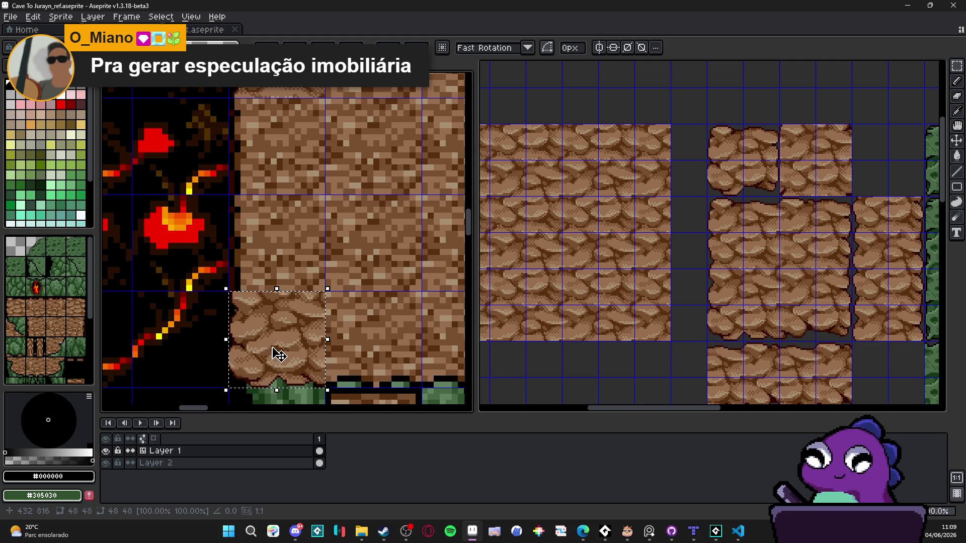
pyautogui.scroll(-4, 276, 352)
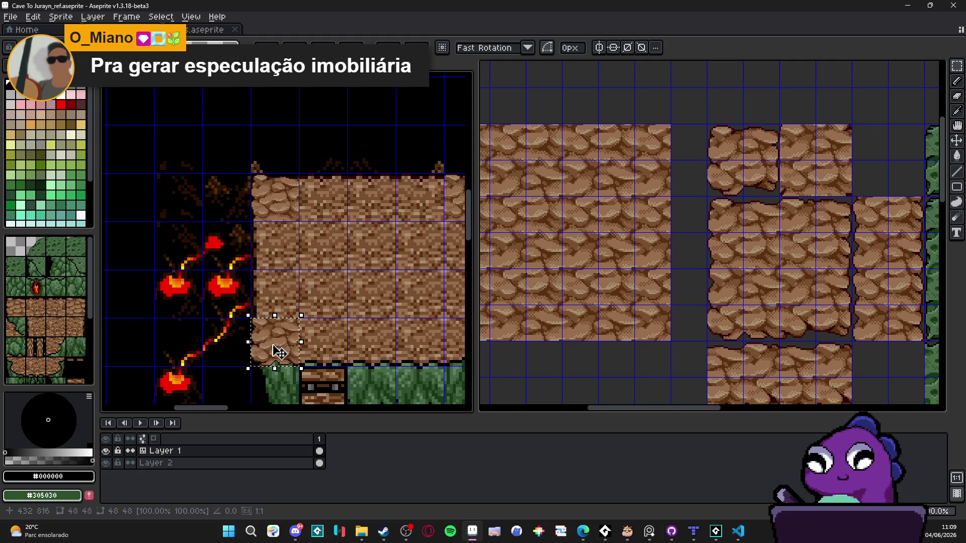
pyautogui.scroll(2, 275, 352)
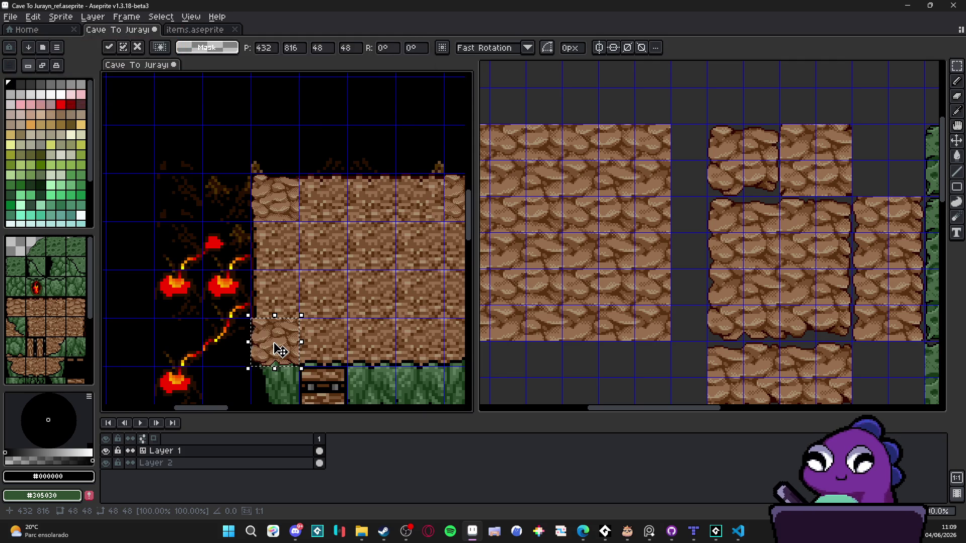
pyautogui.scroll(-2, 277, 351)
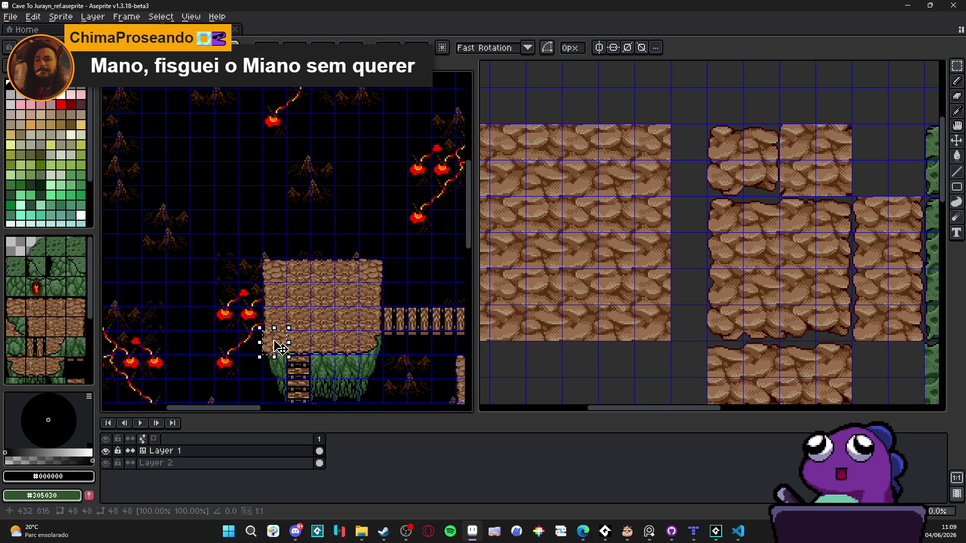
pyautogui.scroll(2, 280, 347)
pyautogui.press('Return')
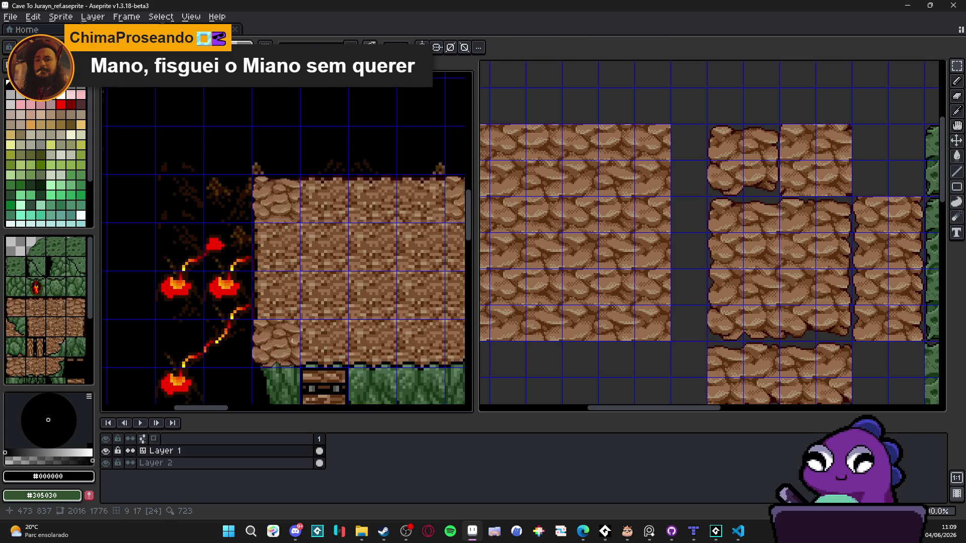
# Pan the tile sheet to bring more cobble tiles into view.
pyautogui.scroll(-2, 425, 355)
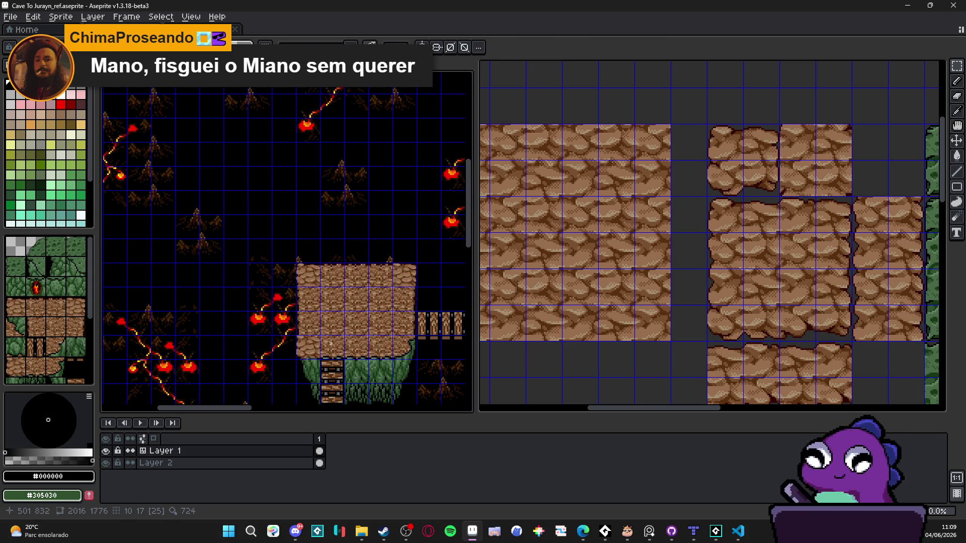
pyautogui.scroll(2, 324, 345)
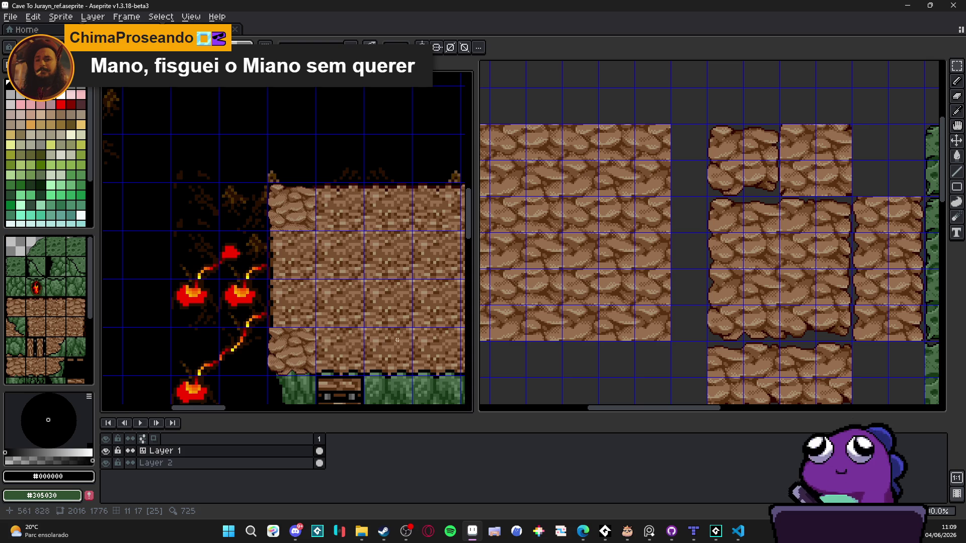
pyautogui.hscroll(2, 380, 341)
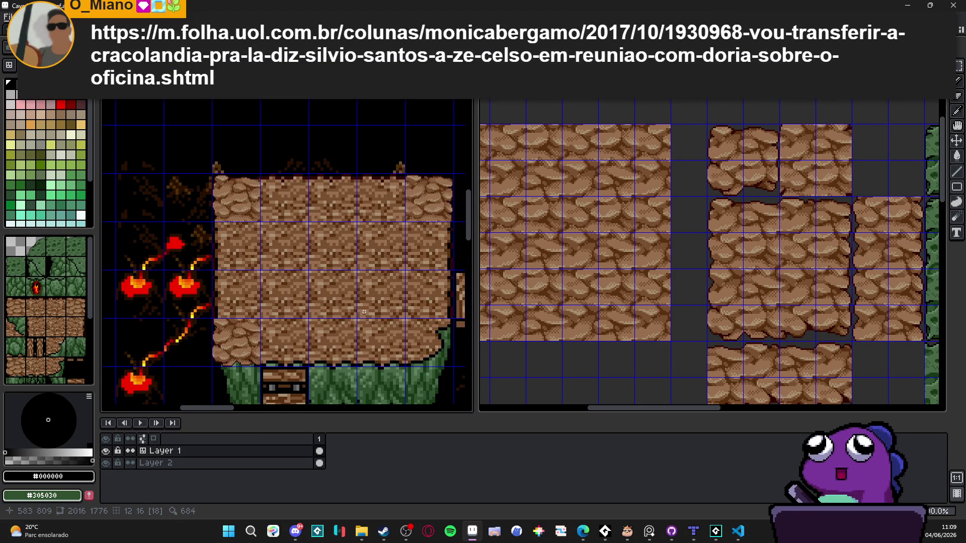
pyautogui.scroll(-2, 375, 318)
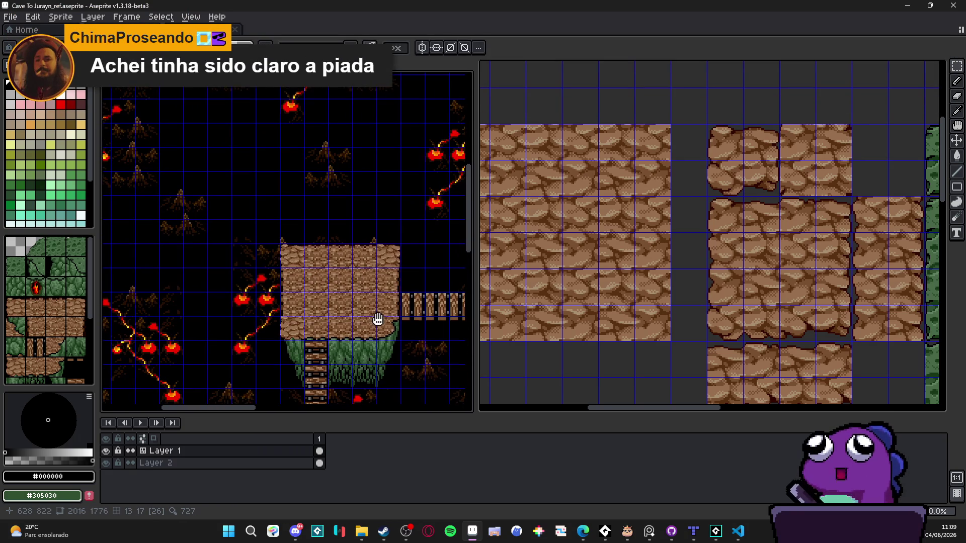
pyautogui.moveTo(761, 362); pyautogui.dragTo(623, 312)
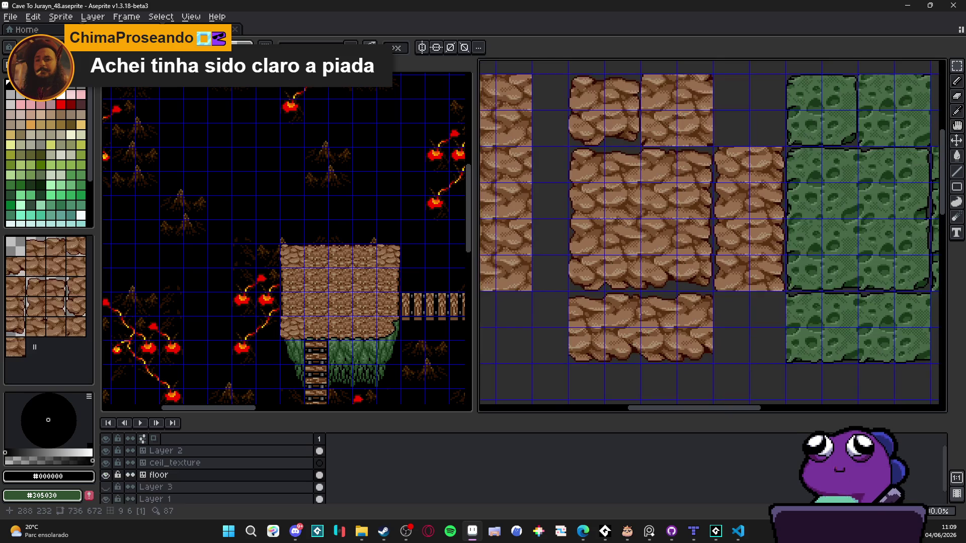
# Copy a cobble tile from the sheet and place it on the platform's bottom-right corner.
pyautogui.moveTo(642, 220); pyautogui.dragTo(698, 278)
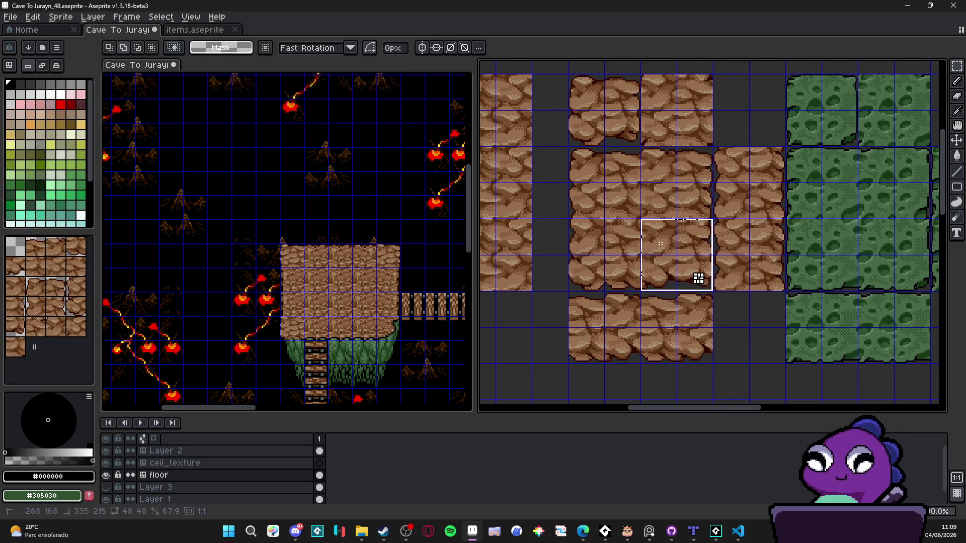
pyautogui.click(698, 278)
pyautogui.scroll(3, 408, 327)
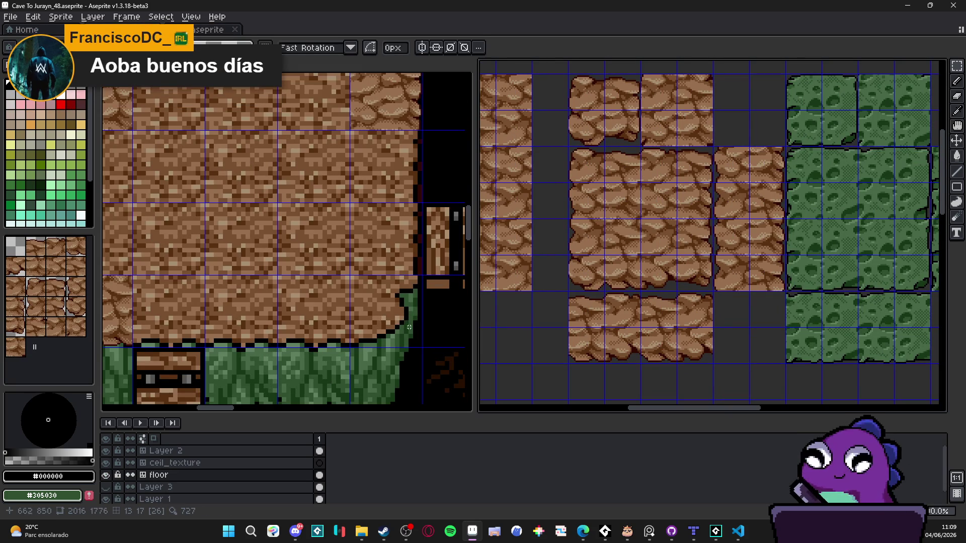
pyautogui.click(406, 328)
pyautogui.scroll(1, 395, 322)
pyautogui.moveTo(394, 322); pyautogui.dragTo(410, 323)
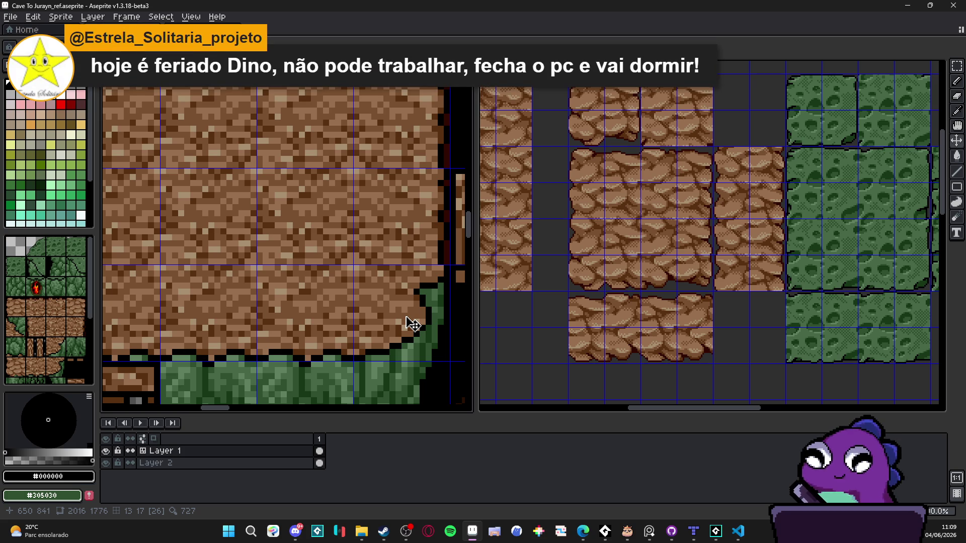
pyautogui.scroll(1, 412, 324)
pyautogui.hotkey('ctrl', 'v')
pyautogui.moveTo(319, 274)
pyautogui.mouseDown()
pyautogui.moveTo(431, 357)
pyautogui.moveTo(439, 348)
pyautogui.mouseUp()
pyautogui.press('Return')
pyautogui.scroll(-3, 433, 341)
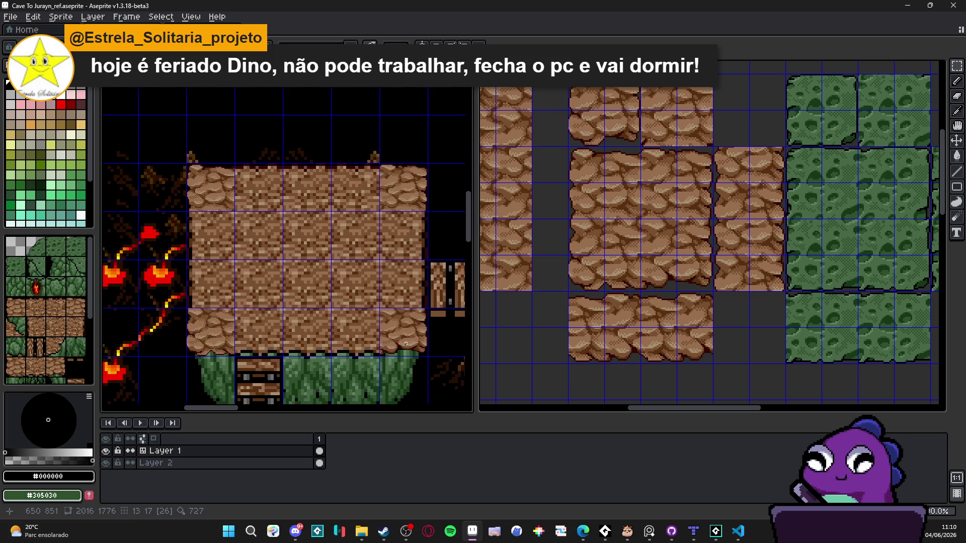
pyautogui.scroll(-3, 336, 327)
pyautogui.scroll(2, 302, 295)
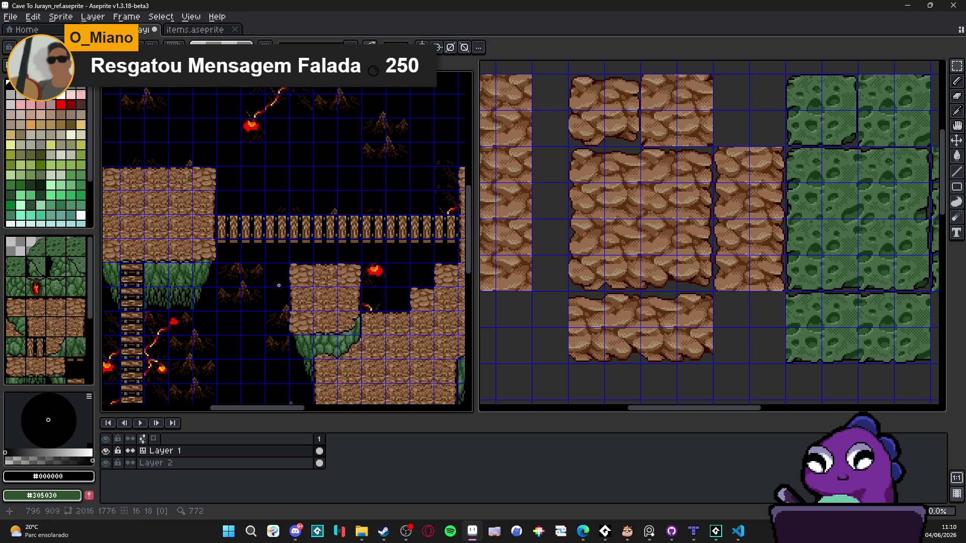
# Pan and zoom across the cave map to inspect the cobbled platform, then activate Cave To Jurayn_48.
pyautogui.moveTo(276, 282); pyautogui.dragTo(344, 309)
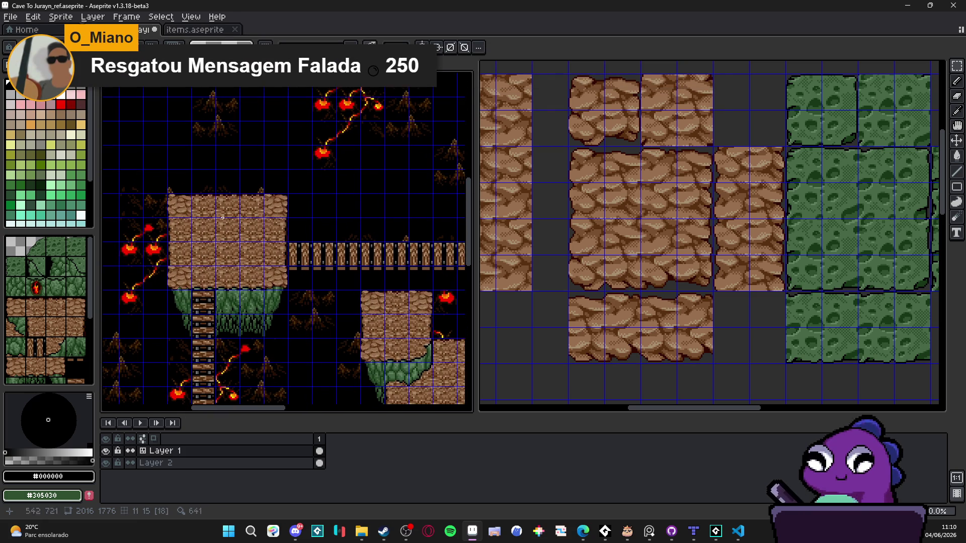
pyautogui.scroll(2, 171, 194)
pyautogui.scroll(-1, 173, 198)
pyautogui.scroll(-1, 181, 209)
pyautogui.scroll(2, 189, 218)
pyautogui.scroll(-5, 305, 335)
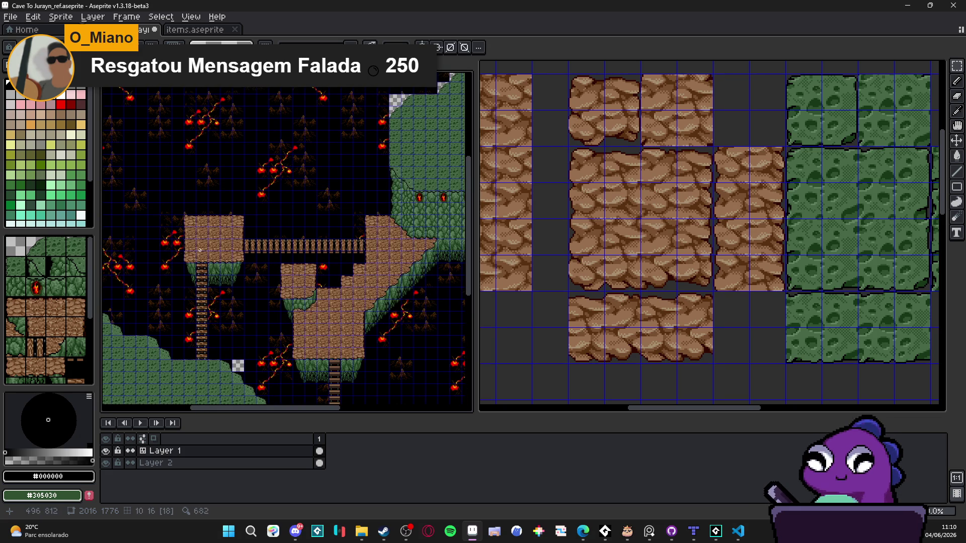
pyautogui.scroll(3, 208, 250)
pyautogui.scroll(-1, 222, 259)
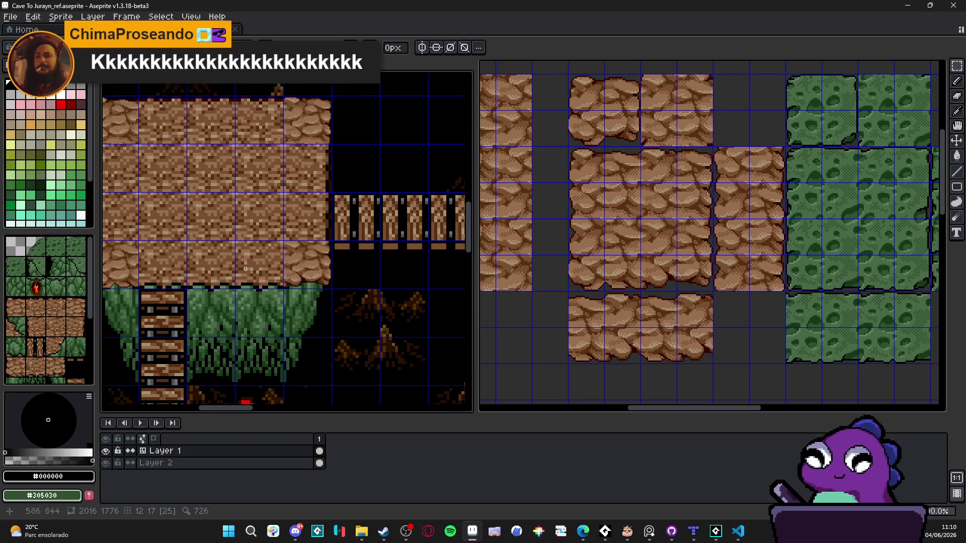
pyautogui.scroll(-1, 229, 264)
pyautogui.moveTo(229, 264); pyautogui.dragTo(244, 269)
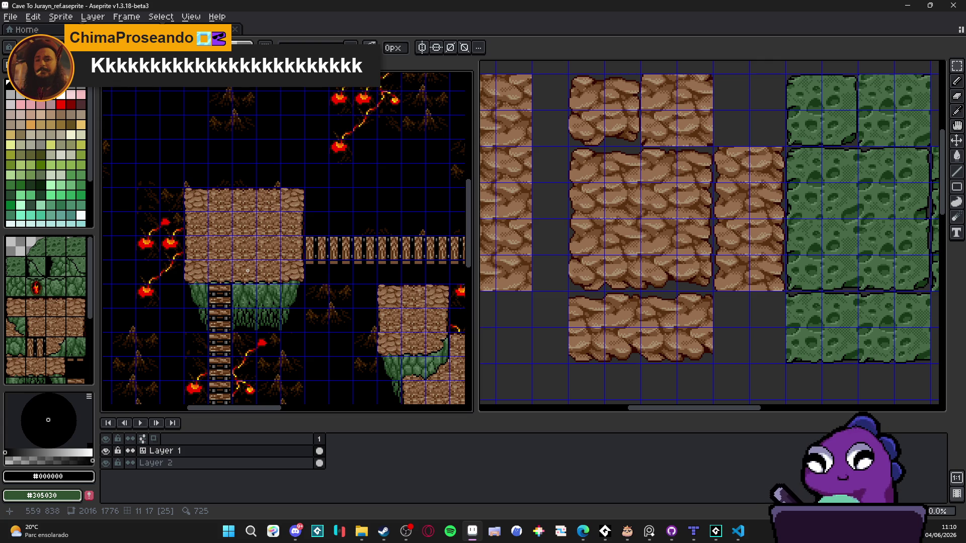
pyautogui.moveTo(245, 267); pyautogui.dragTo(247, 266)
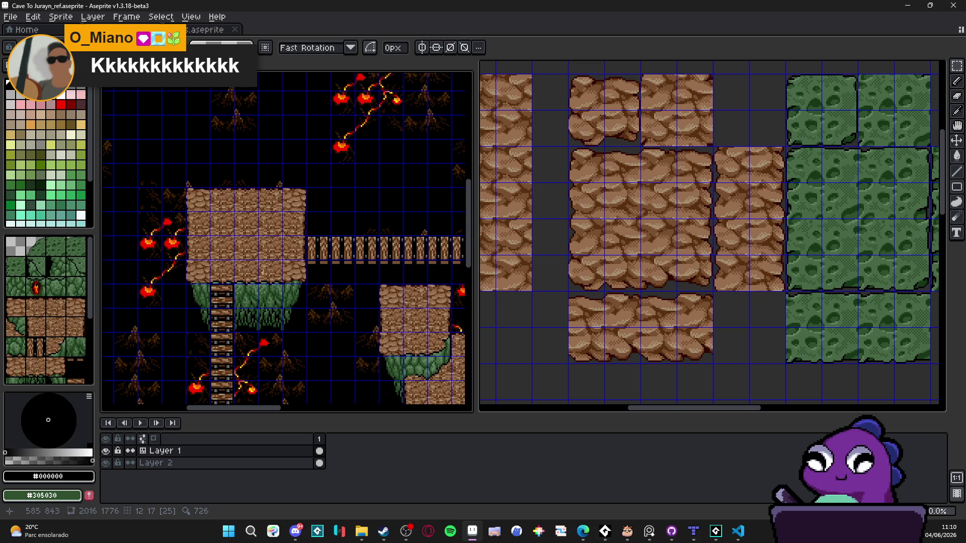
pyautogui.click(624, 274)
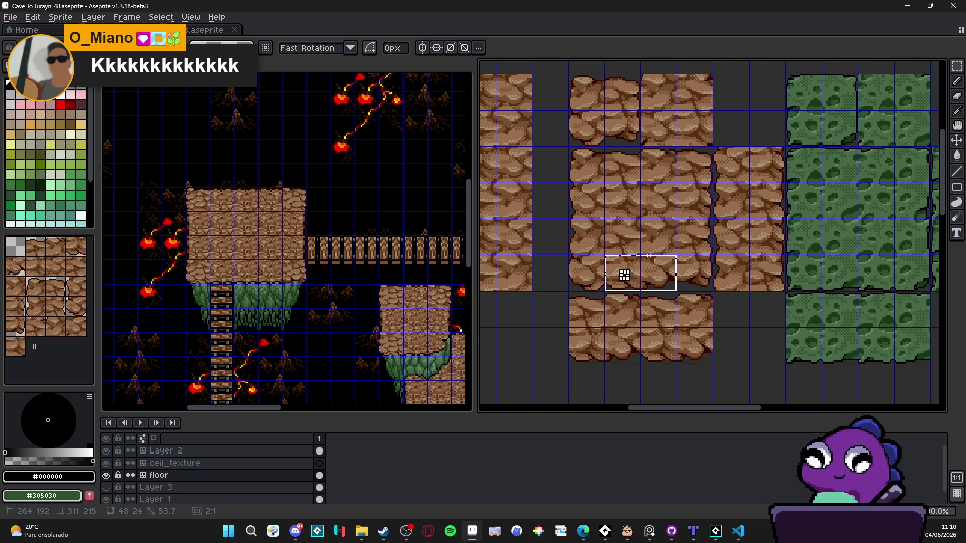
pyautogui.scroll(3, 188, 269)
pyautogui.click(188, 269)
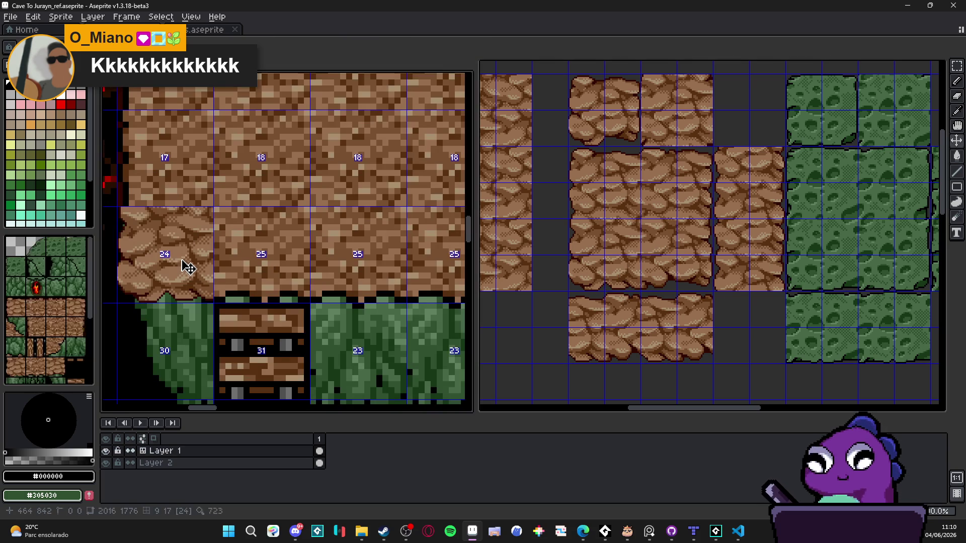
pyautogui.scroll(2, 298, 267)
pyautogui.hotkey('ctrl', 'v')
pyautogui.moveTo(302, 282); pyautogui.dragTo(263, 297)
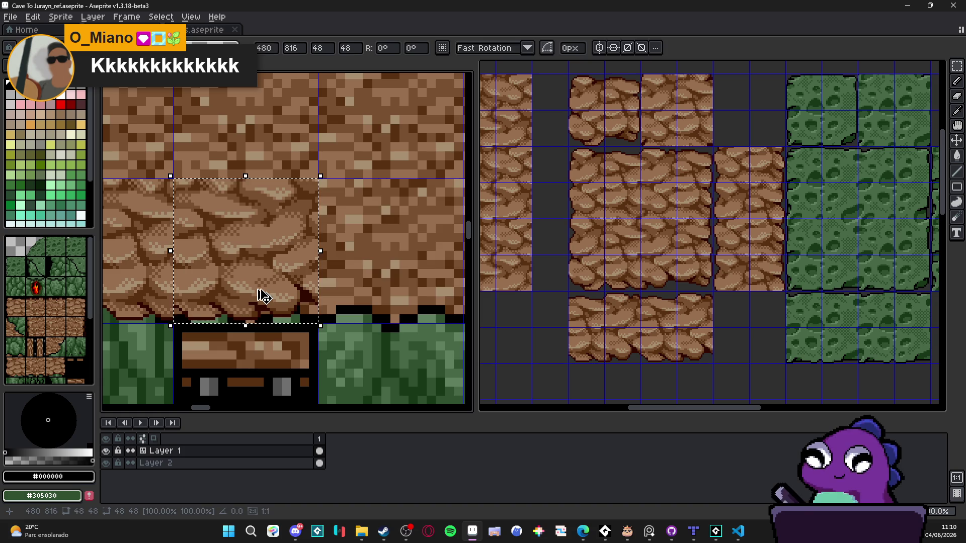
pyautogui.press('Return')
pyautogui.scroll(-4, 295, 282)
pyautogui.moveTo(349, 270); pyautogui.dragTo(343, 295)
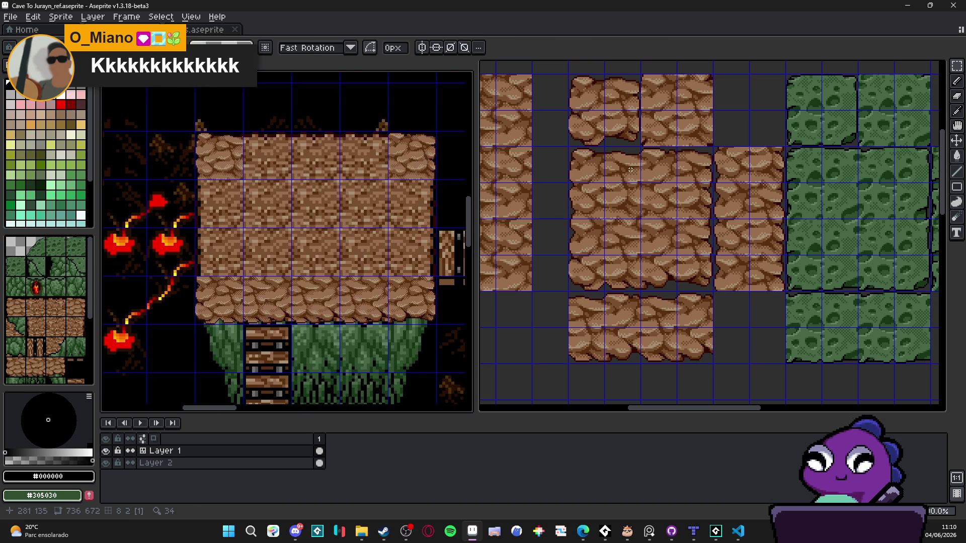
pyautogui.scroll(1, 293, 314)
pyautogui.moveTo(349, 317); pyautogui.dragTo(263, 330)
pyautogui.scroll(1, 298, 330)
pyautogui.scroll(-1, 281, 318)
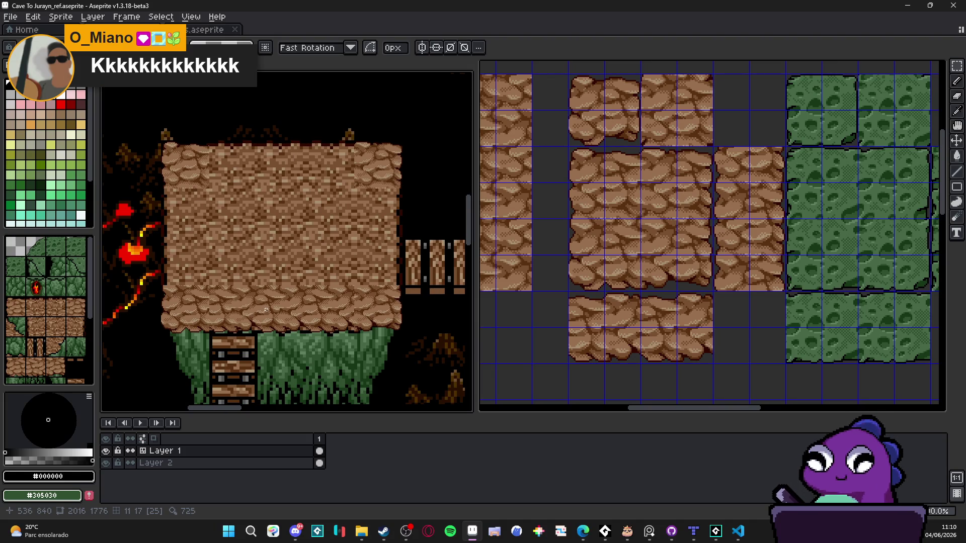
pyautogui.hotkey('ctrl', 'z')
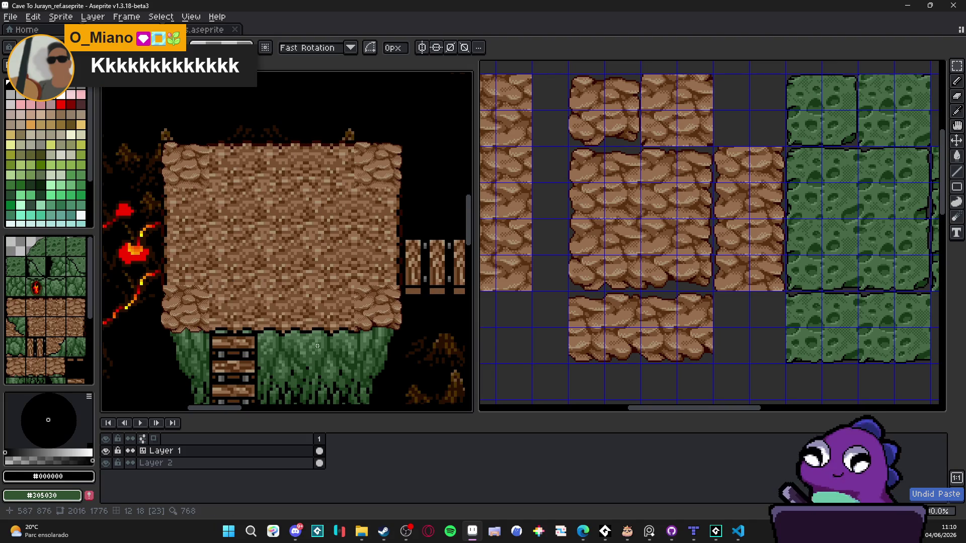
pyautogui.click(650, 169)
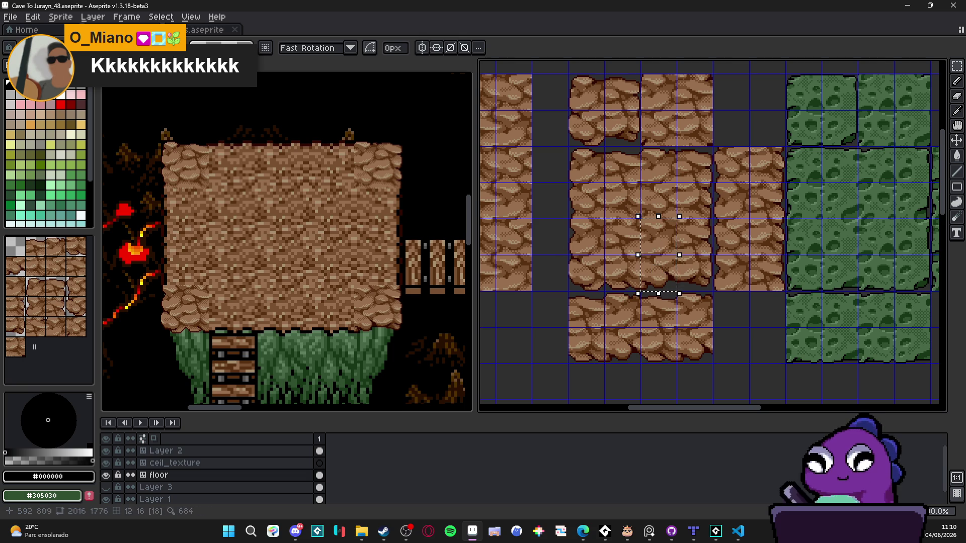
# Paste the copied rock piece onto the platform's bottom row and commit it.
pyautogui.press('ctrl')
pyautogui.click(191, 323)
pyautogui.scroll(3, 215, 323)
pyautogui.hotkey('ctrl', 'v')
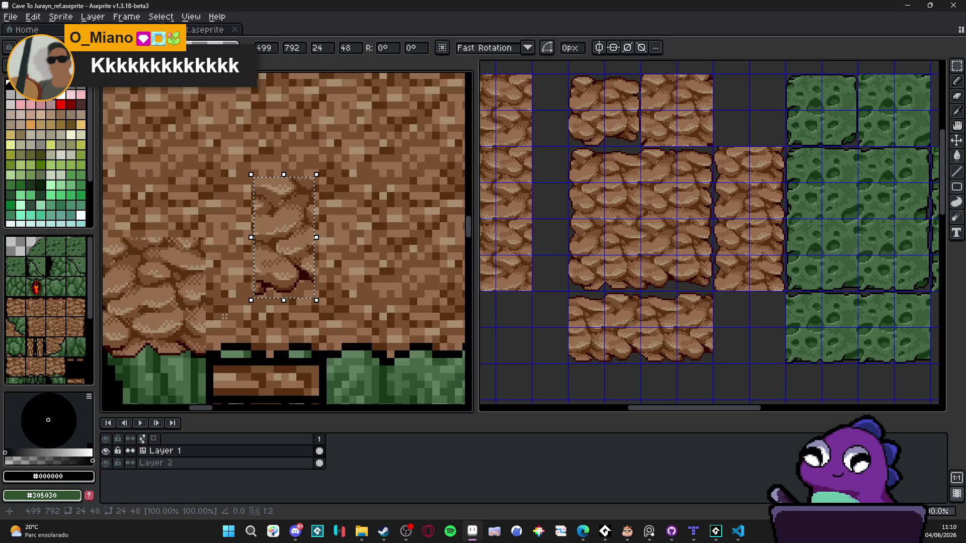
pyautogui.moveTo(293, 261)
pyautogui.mouseDown()
pyautogui.moveTo(261, 319)
pyautogui.moveTo(244, 317)
pyautogui.moveTo(267, 241)
pyautogui.moveTo(302, 263)
pyautogui.moveTo(280, 272)
pyautogui.moveTo(246, 316)
pyautogui.moveTo(244, 282)
pyautogui.mouseUp()
pyautogui.scroll(1, 246, 294)
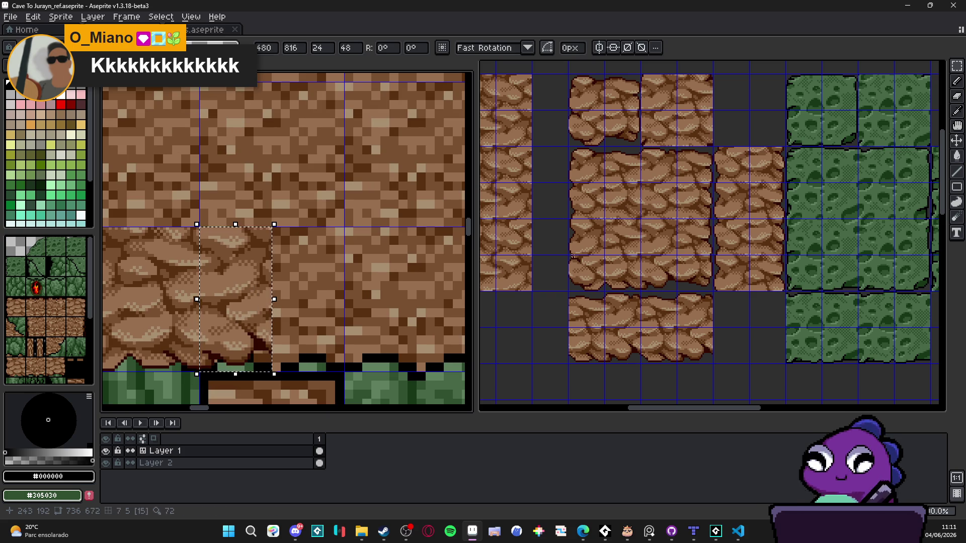
pyautogui.press('Return')
# Copy a one-by-two rock area from the _48 tileset and commit it on the bottom row.
pyautogui.click(618, 202)
pyautogui.moveTo(618, 202); pyautogui.dragTo(626, 239)
pyautogui.hotkey('ctrl', 'c')
pyautogui.click(240, 307)
pyautogui.hotkey('ctrl', 'v')
pyautogui.moveTo(313, 275); pyautogui.dragTo(331, 334)
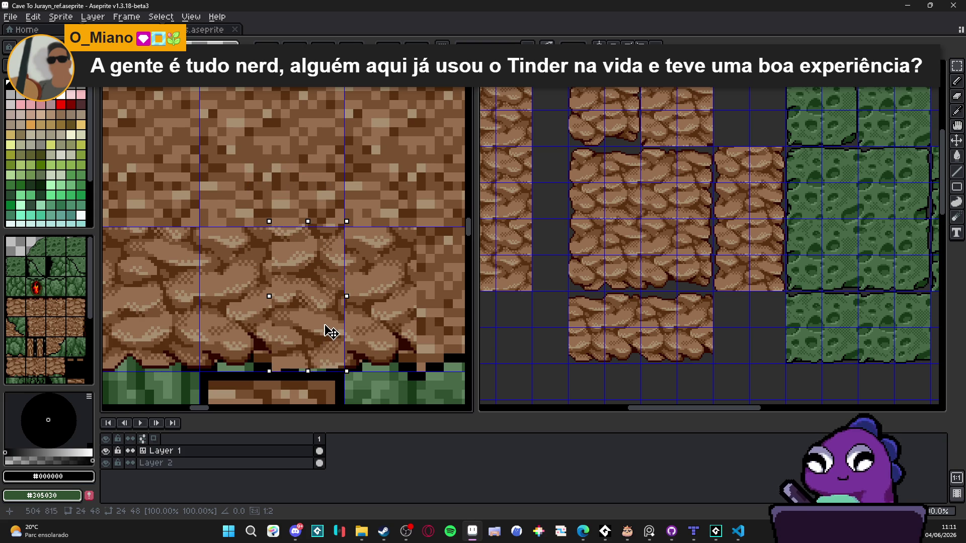
pyautogui.press('Return')
# Try two more rock tiles from _48 on the map, then discard that paste.
pyautogui.click(619, 209)
pyautogui.moveTo(619, 210); pyautogui.dragTo(624, 252)
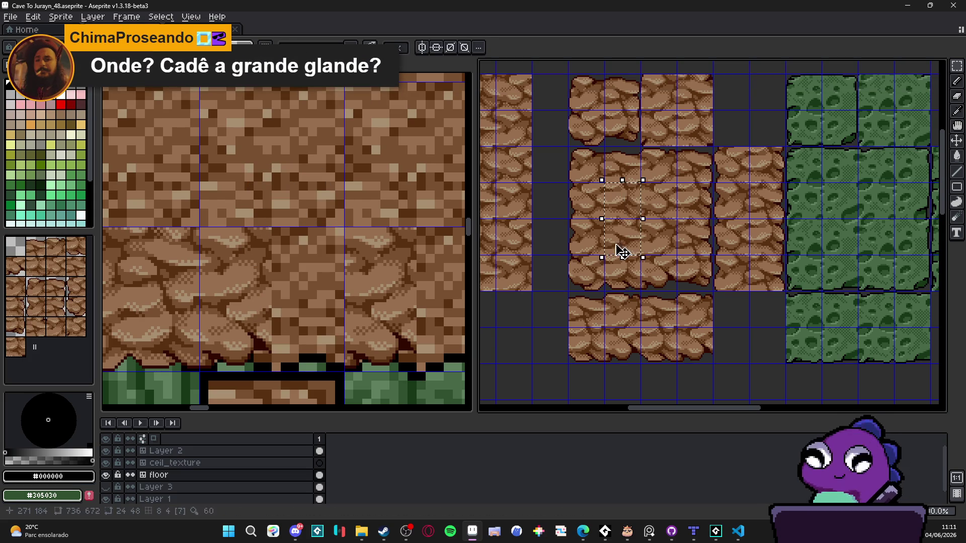
pyautogui.hotkey('ctrl', 'c')
pyautogui.click(233, 296)
pyautogui.hotkey('ctrl', 'v')
pyautogui.moveTo(285, 286); pyautogui.dragTo(310, 345)
pyautogui.press('Escape')
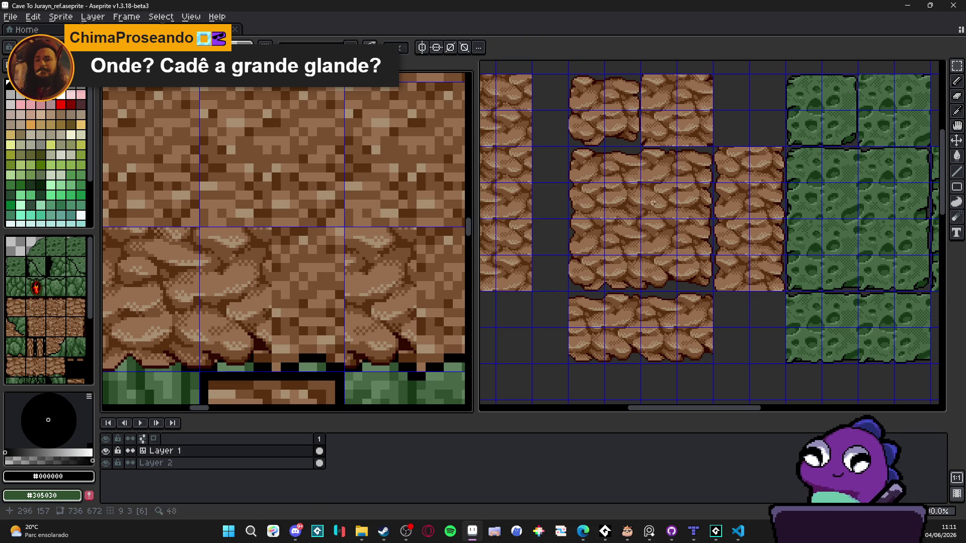
# Test another pair of rock tiles at a different grid position and discard them too.
pyautogui.moveTo(654, 236); pyautogui.dragTo(653, 200)
pyautogui.hotkey('ctrl', 'c')
pyautogui.click(237, 300)
pyautogui.hotkey('ctrl', 'v')
pyautogui.moveTo(313, 295)
pyautogui.mouseDown()
pyautogui.moveTo(317, 339)
pyautogui.moveTo(328, 337)
pyautogui.moveTo(317, 323)
pyautogui.mouseUp()
pyautogui.press('Escape')
# Shift the pasted rocks into place on the bottom row and commit them.
pyautogui.click(653, 279)
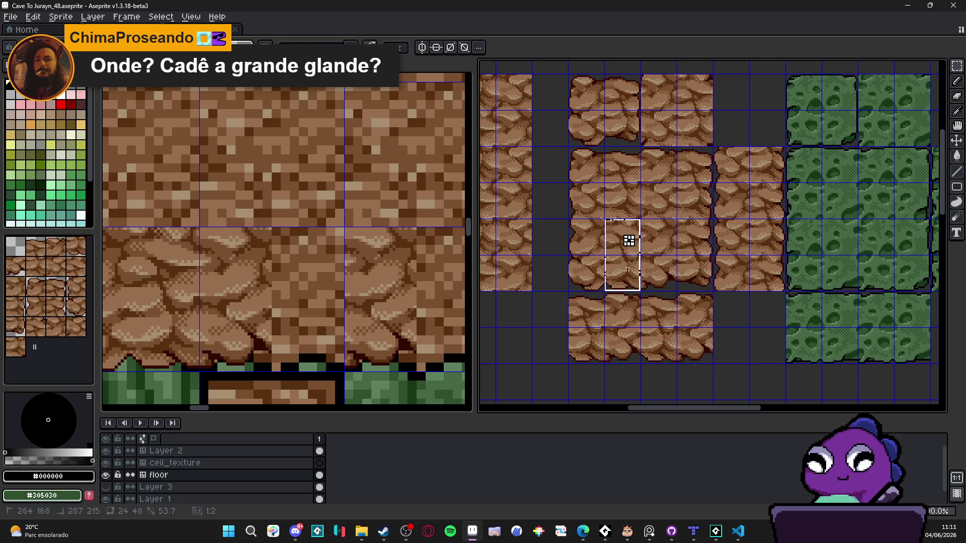
pyautogui.click(236, 330)
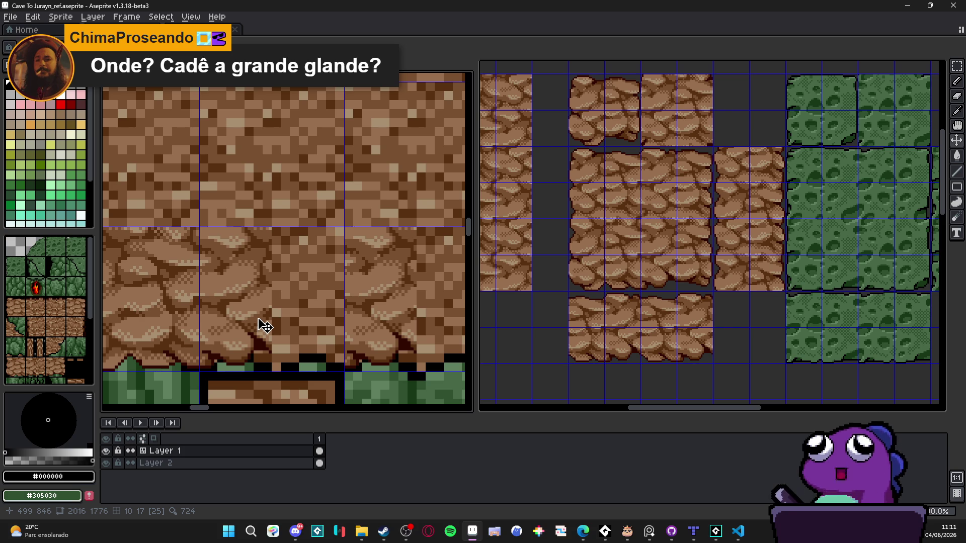
pyautogui.scroll(1, 275, 326)
pyautogui.moveTo(287, 341); pyautogui.dragTo(320, 355)
pyautogui.press('Return')
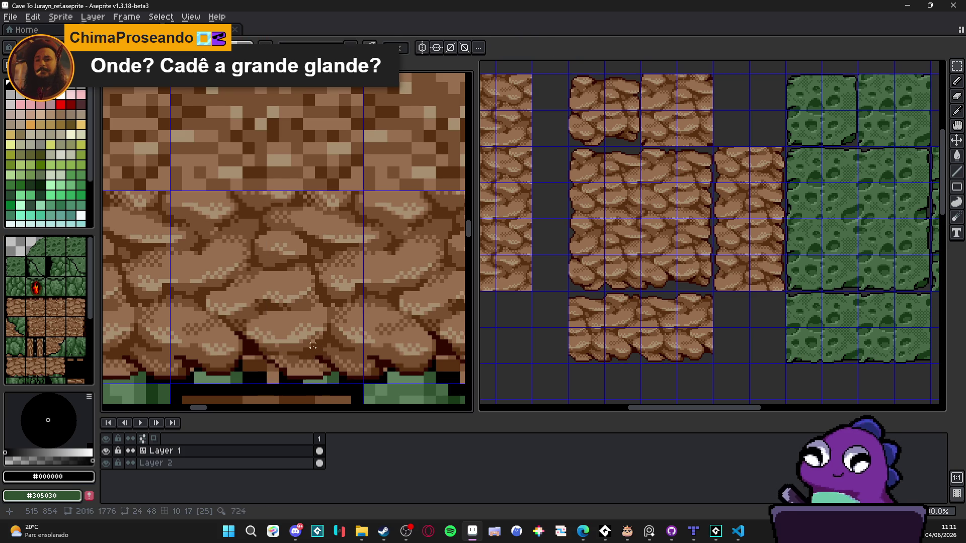
pyautogui.scroll(-3, 319, 355)
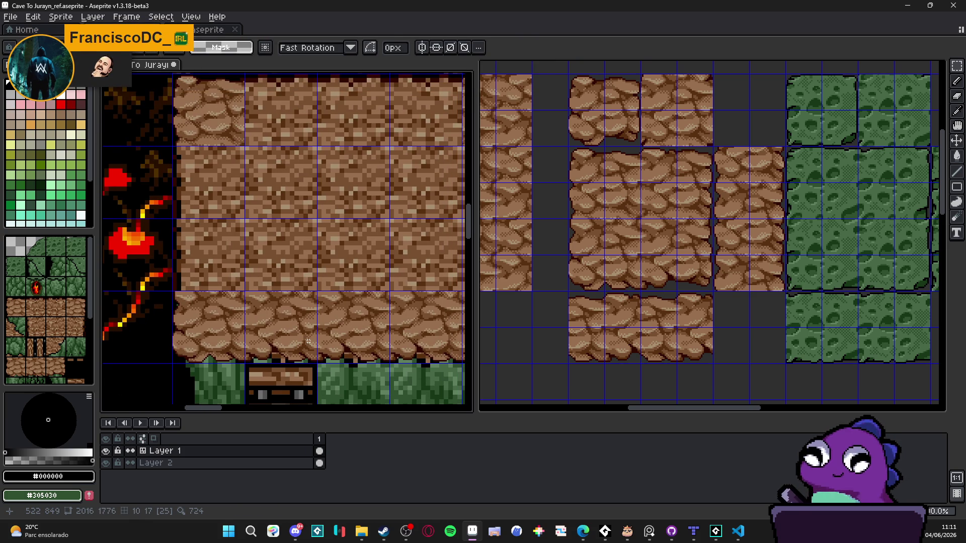
# Undo the cobble pastes along the bottom row, bottom-left and top corners.
pyautogui.hotkey('ctrl', "'")
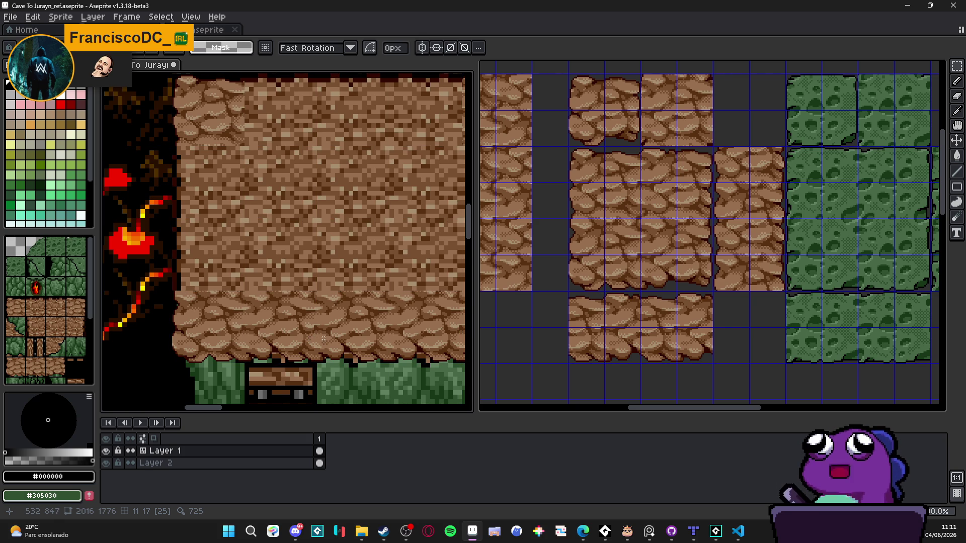
pyautogui.scroll(-1, 324, 338)
pyautogui.scroll(2, 324, 350)
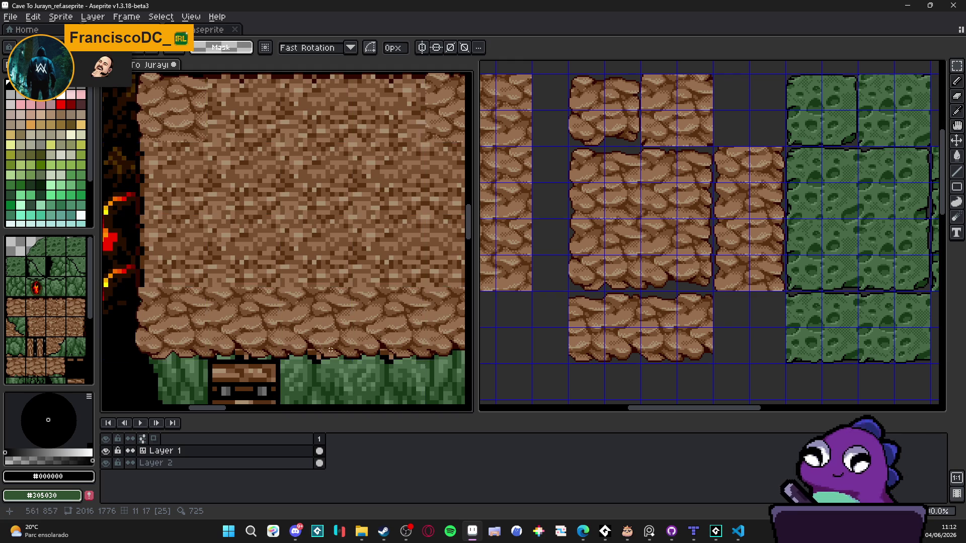
pyautogui.scroll(-1, 335, 351)
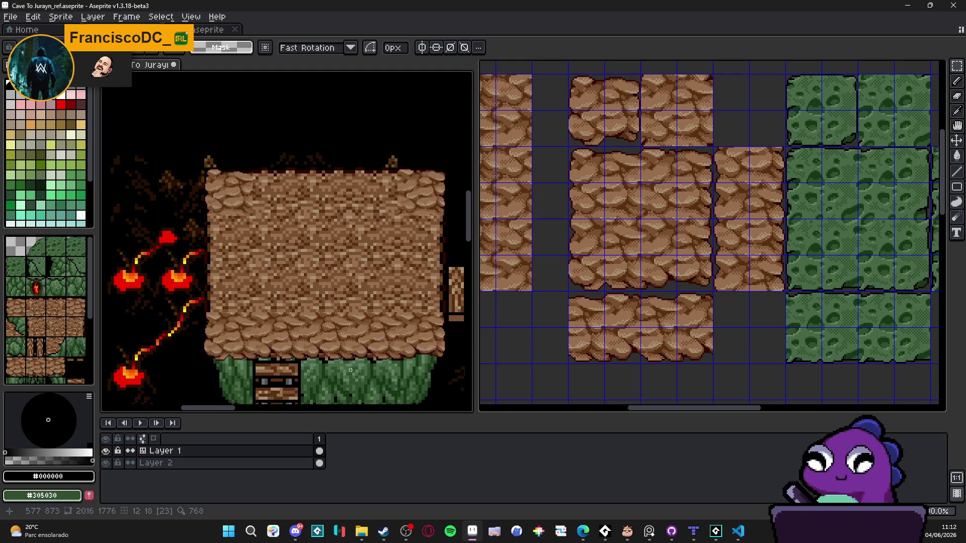
pyautogui.moveTo(351, 370); pyautogui.dragTo(332, 330)
pyautogui.hotkey('ctrl', 'z')
pyautogui.hotkey('ctrl', 'z')
pyautogui.hotkey('ctrl', 'z')
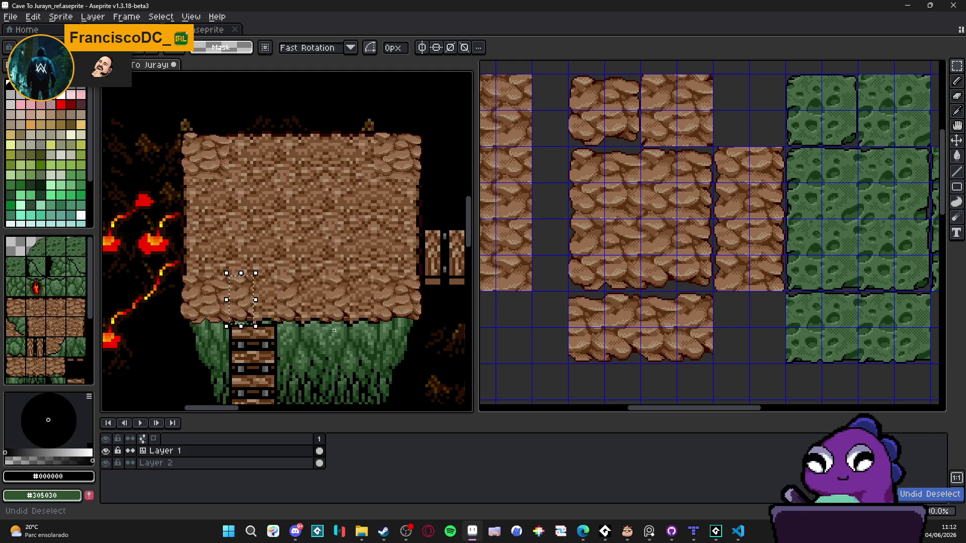
pyautogui.hotkey('ctrl', 'z')
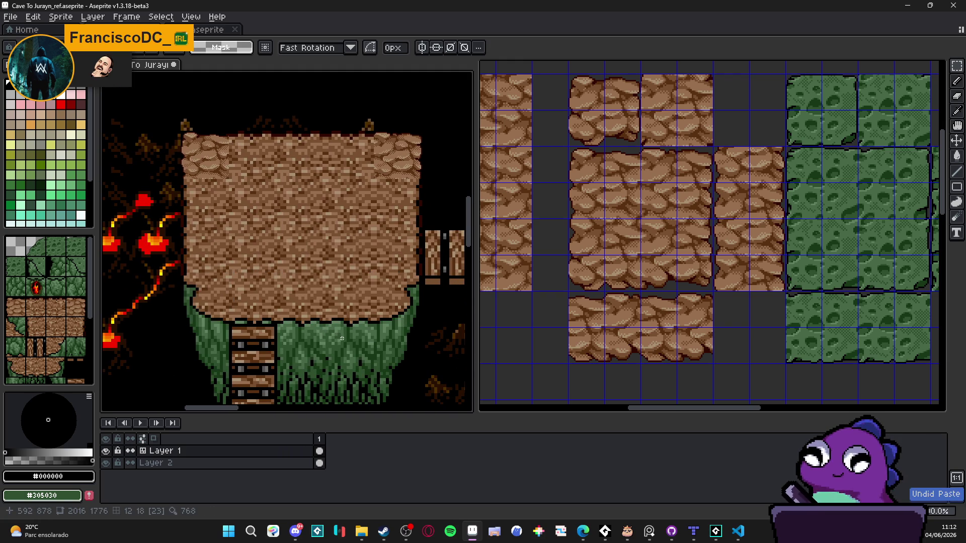
pyautogui.hotkey('ctrl', 'z')
pyautogui.hotkey('ctrl', 'z')
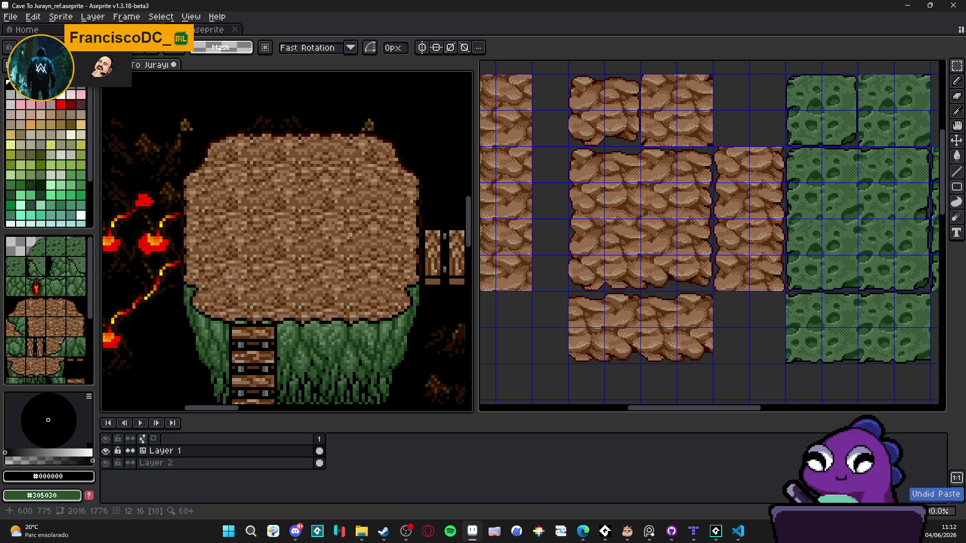
# Show the tile grid again and delete the platform's bottom row of five tiles.
pyautogui.press('Tab')
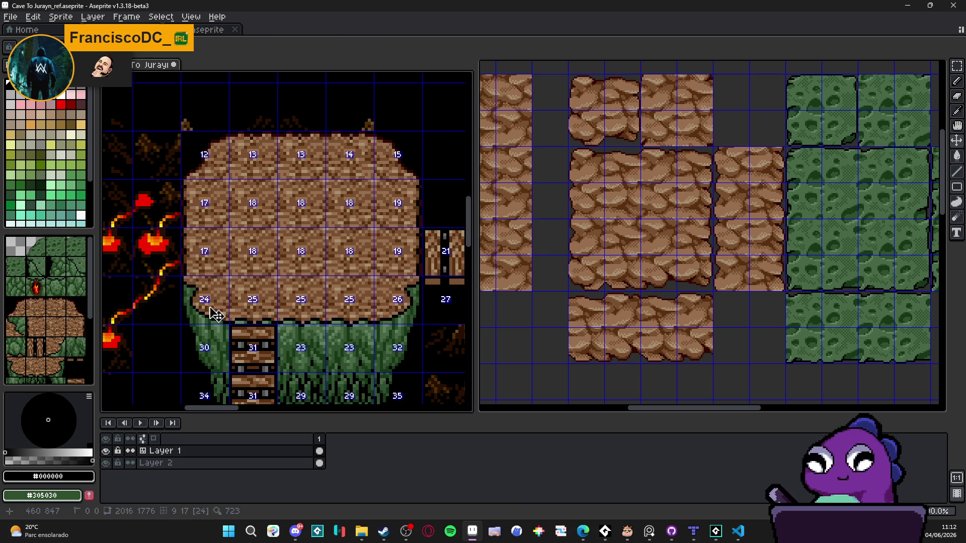
pyautogui.moveTo(216, 314); pyautogui.dragTo(413, 302)
pyautogui.press('Delete')
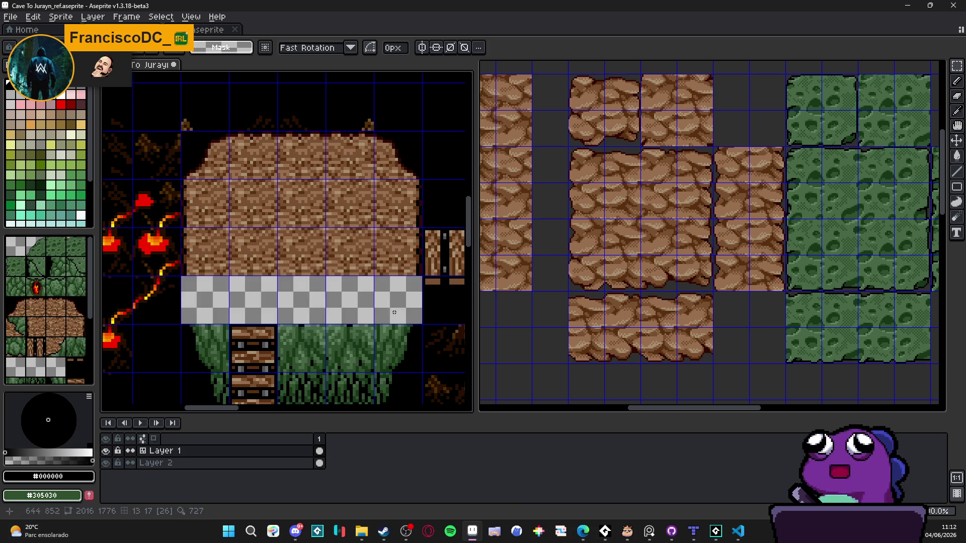
# Copy a single cobble tile from the tileset and trial-paste it, then cancel.
pyautogui.click(587, 274)
pyautogui.click(586, 273)
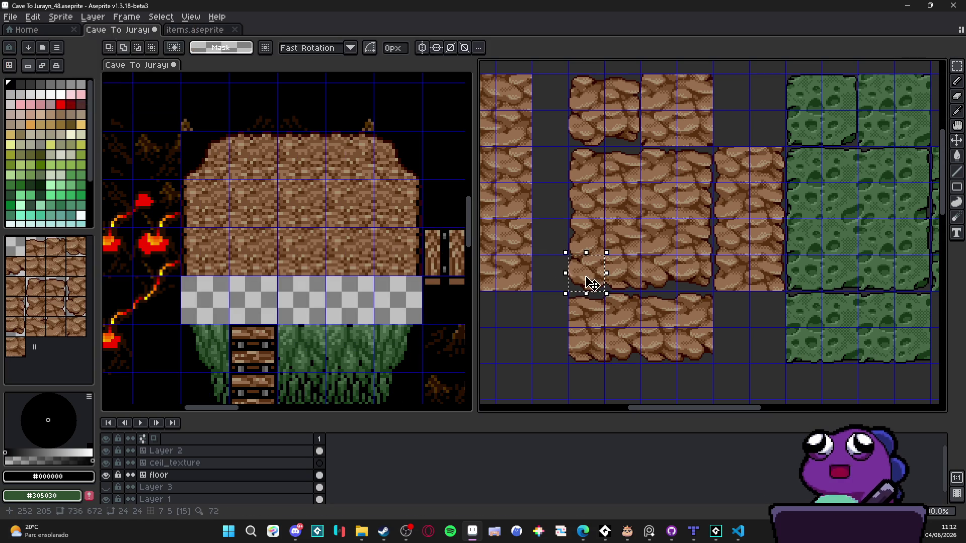
pyautogui.click(224, 262)
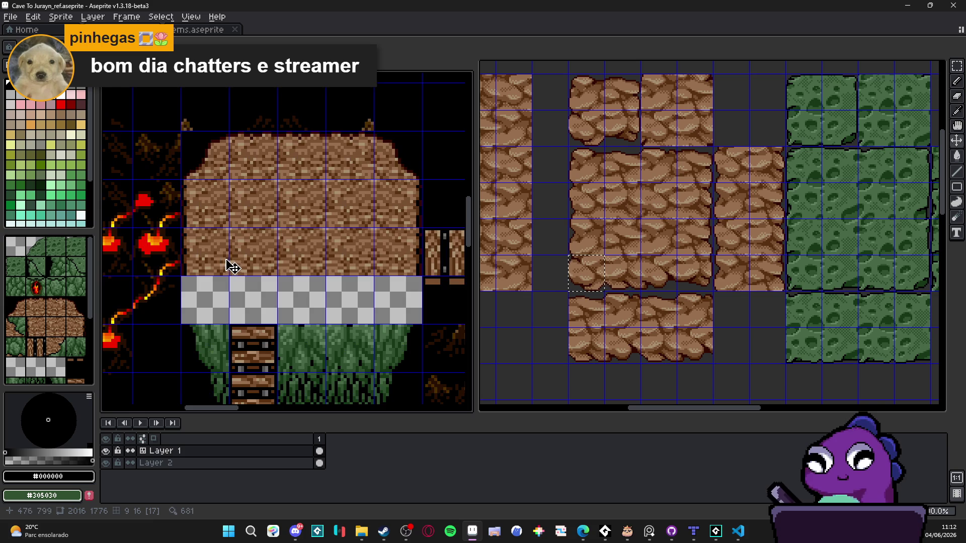
pyautogui.scroll(2, 236, 270)
pyautogui.moveTo(237, 270); pyautogui.dragTo(286, 248)
pyautogui.hotkey('ctrl', 'v')
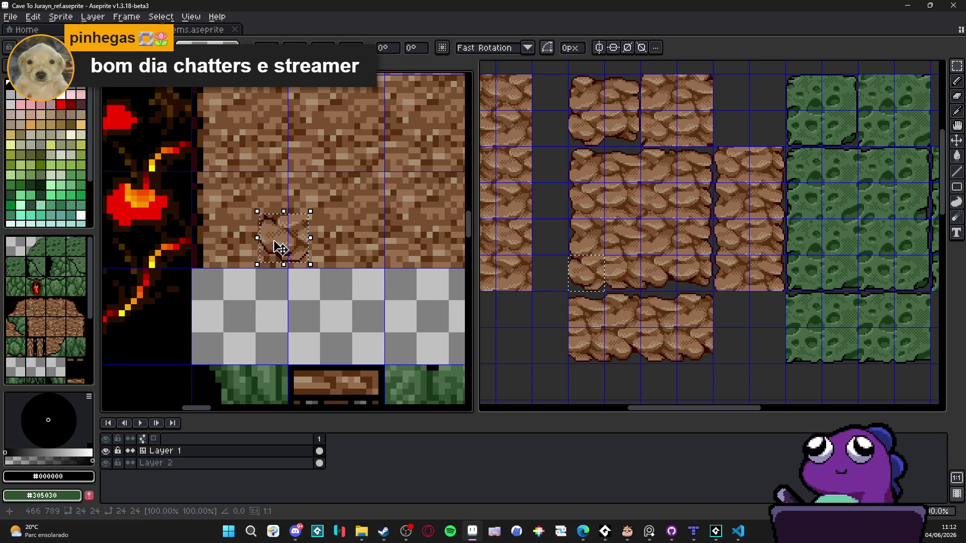
pyautogui.press('Escape')
# Place one cobble tile at the left end of the platform's bottom row.
pyautogui.click(597, 277)
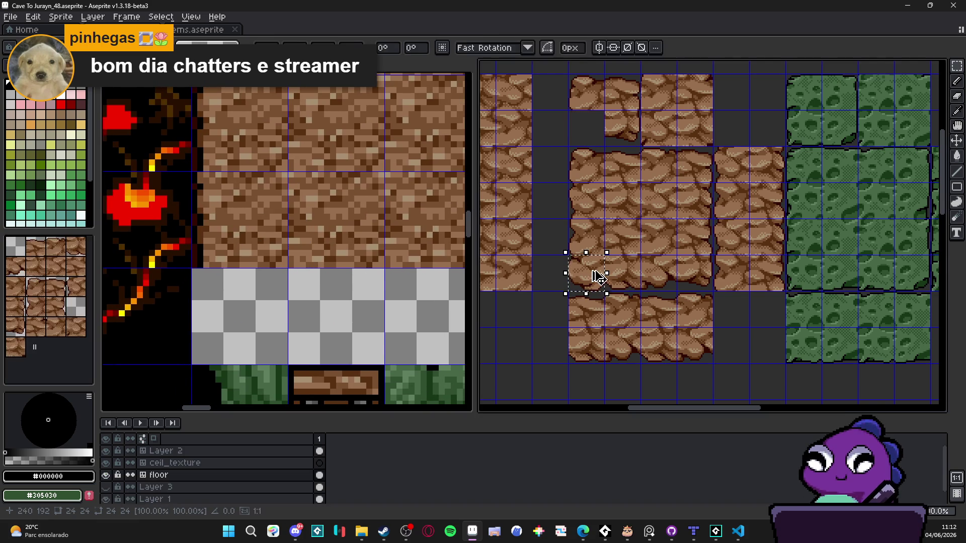
pyautogui.hotkey('ctrl', 'z')
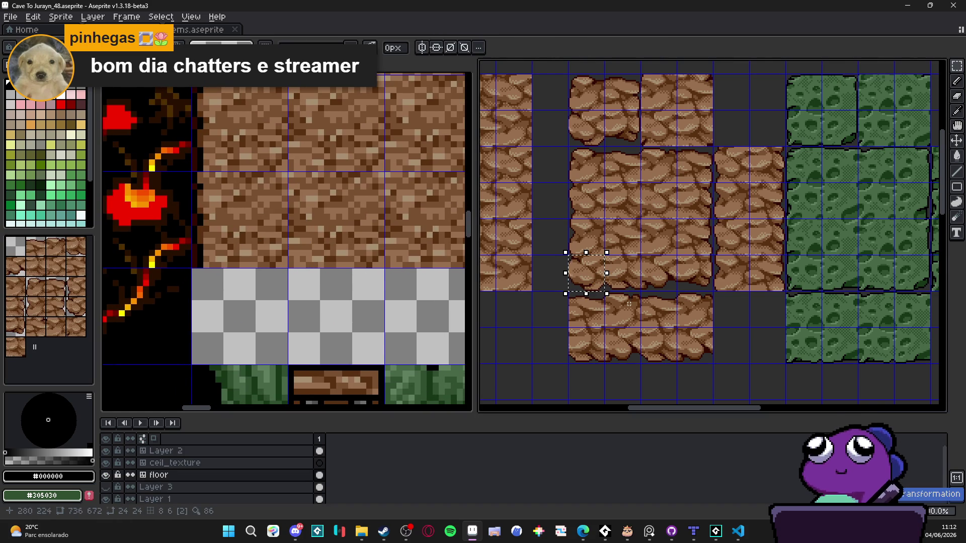
pyautogui.click(599, 289)
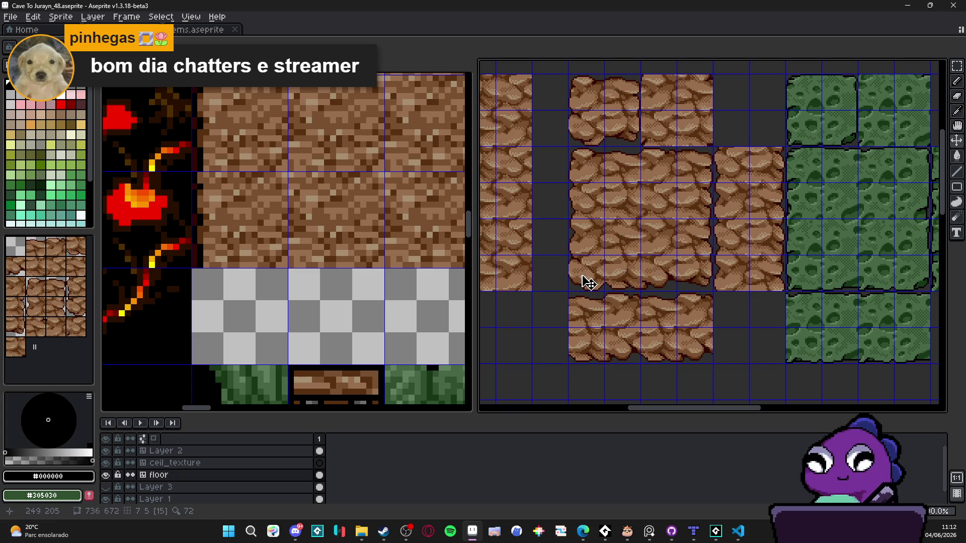
pyautogui.click(582, 275)
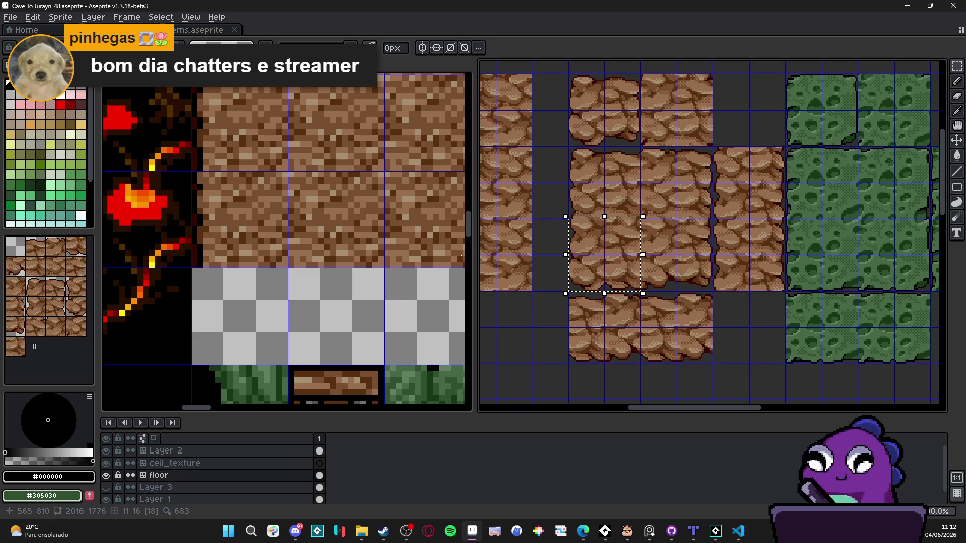
pyautogui.scroll(-3, 366, 249)
pyautogui.scroll(2, 367, 252)
pyautogui.click(365, 242)
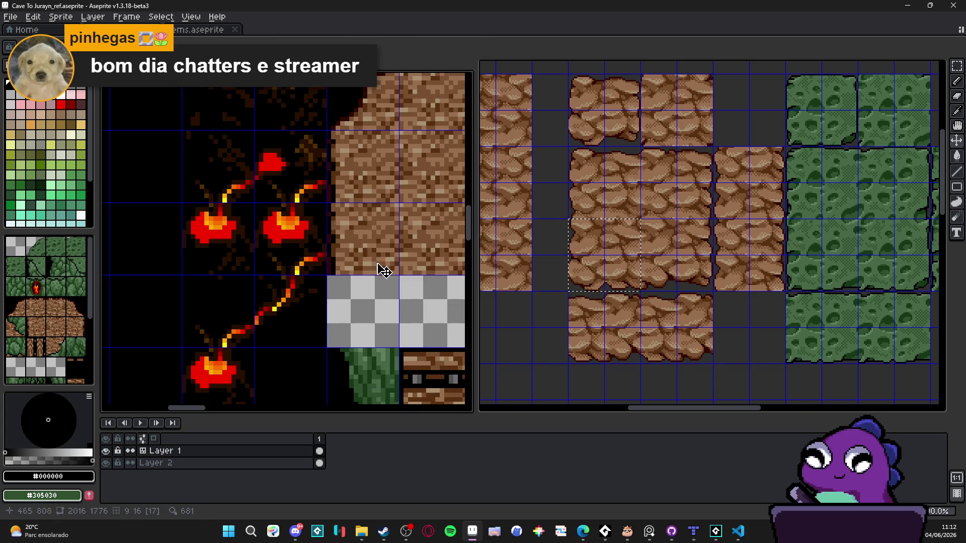
pyautogui.hotkey('ctrl', 'v')
pyautogui.moveTo(319, 270)
pyautogui.mouseDown()
pyautogui.moveTo(395, 324)
pyautogui.moveTo(362, 313)
pyautogui.moveTo(370, 317)
pyautogui.mouseUp()
pyautogui.scroll(3, 396, 324)
pyautogui.scroll(-2, 374, 316)
pyautogui.hscroll(2, 375, 316)
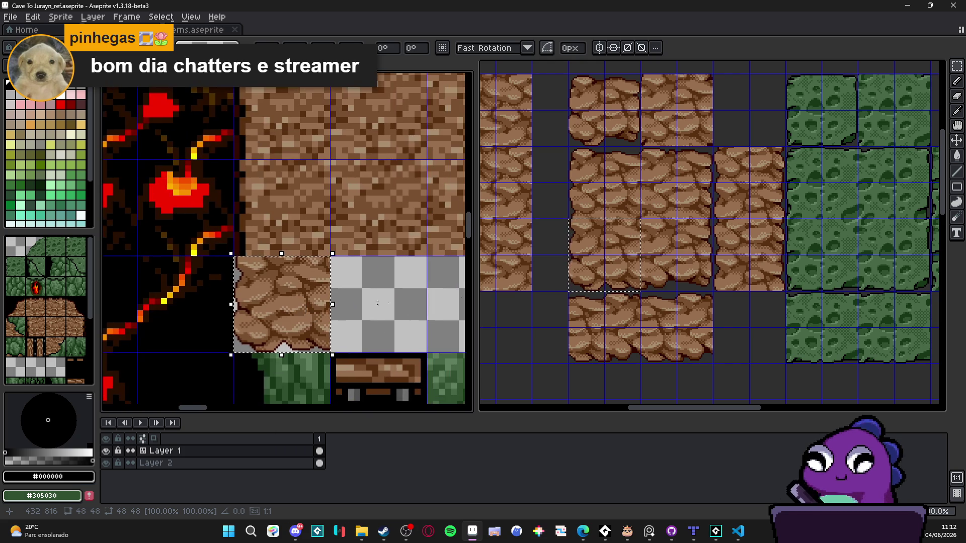
pyautogui.press('Return')
# Paste a 2x2 block of cobble tiles into the bottom row.
pyautogui.click(693, 276)
pyautogui.moveTo(693, 276); pyautogui.dragTo(646, 221)
pyautogui.click(348, 271)
pyautogui.hotkey('ctrl', 'Tab')
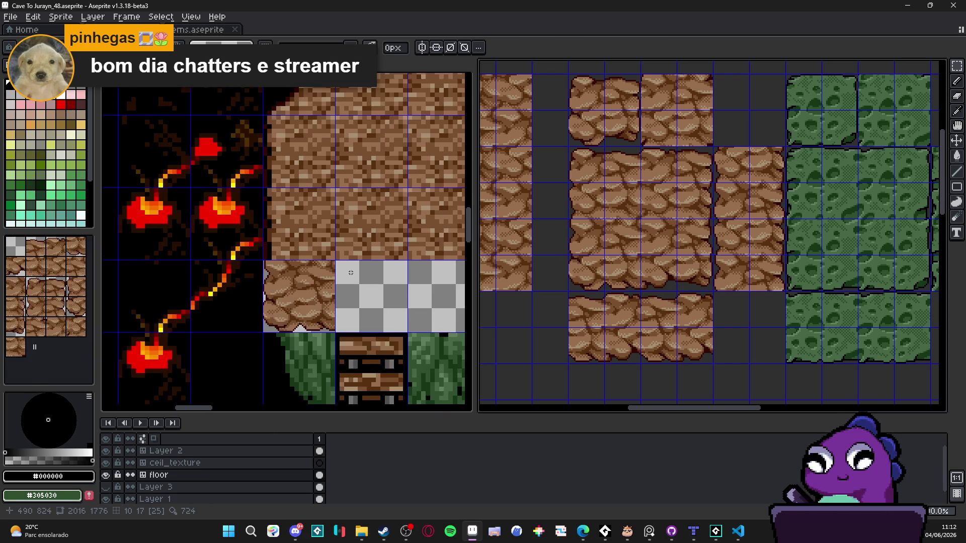
pyautogui.scroll(-3, 345, 274)
pyautogui.scroll(2, 427, 296)
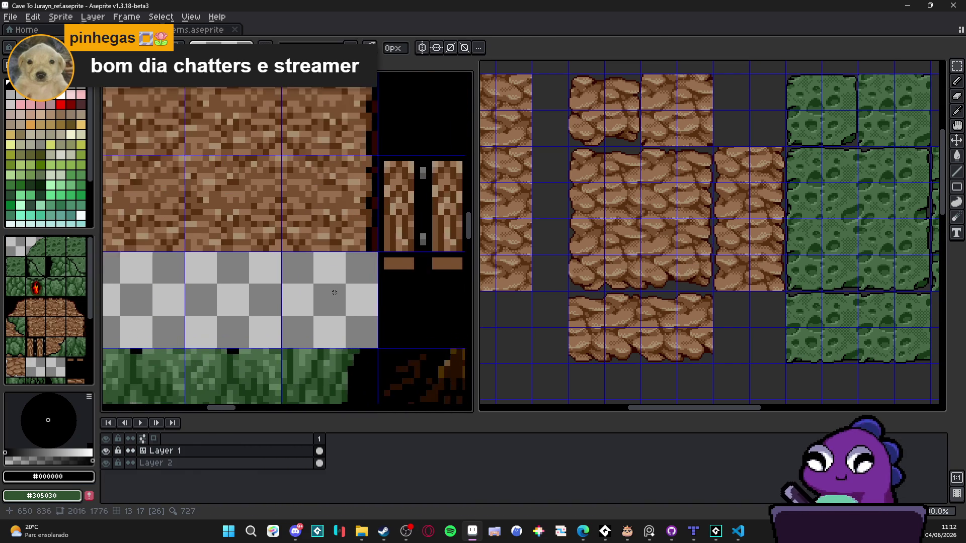
pyautogui.hotkey('ctrl', 'v')
pyautogui.moveTo(301, 240)
pyautogui.mouseDown()
pyautogui.moveTo(352, 310)
pyautogui.moveTo(346, 302)
pyautogui.mouseUp()
pyautogui.press('Return')
# Paste another cobble piece beside the empty gap in the row.
pyautogui.scroll(-3, 346, 302)
pyautogui.scroll(2, 218, 333)
pyautogui.hotkey('ctrl', 'v')
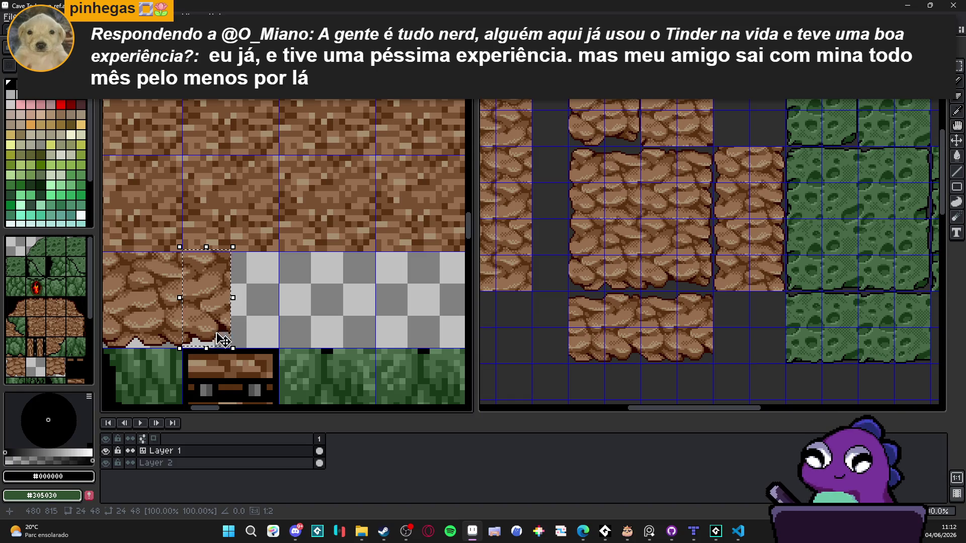
pyautogui.click(620, 236)
# Fill the bottom-row gap with a two-tile-tall cobble strip from the tileset.
pyautogui.moveTo(619, 236); pyautogui.dragTo(626, 282)
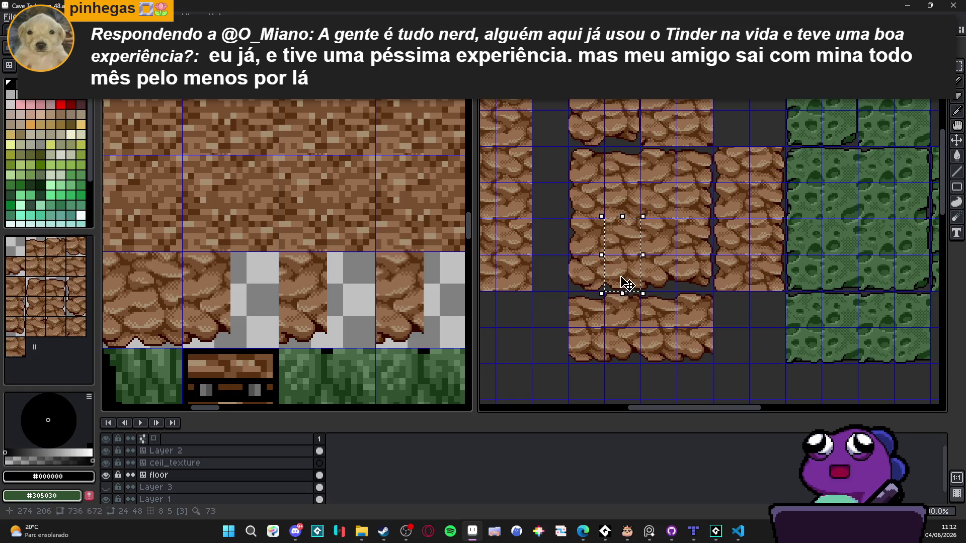
pyautogui.hotkey('ctrl', 'c')
pyautogui.click(210, 308)
pyautogui.hotkey('ctrl', 'v')
pyautogui.scroll(1, 279, 271)
pyautogui.moveTo(291, 255)
pyautogui.mouseDown()
pyautogui.moveTo(259, 309)
pyautogui.moveTo(258, 330)
pyautogui.mouseUp()
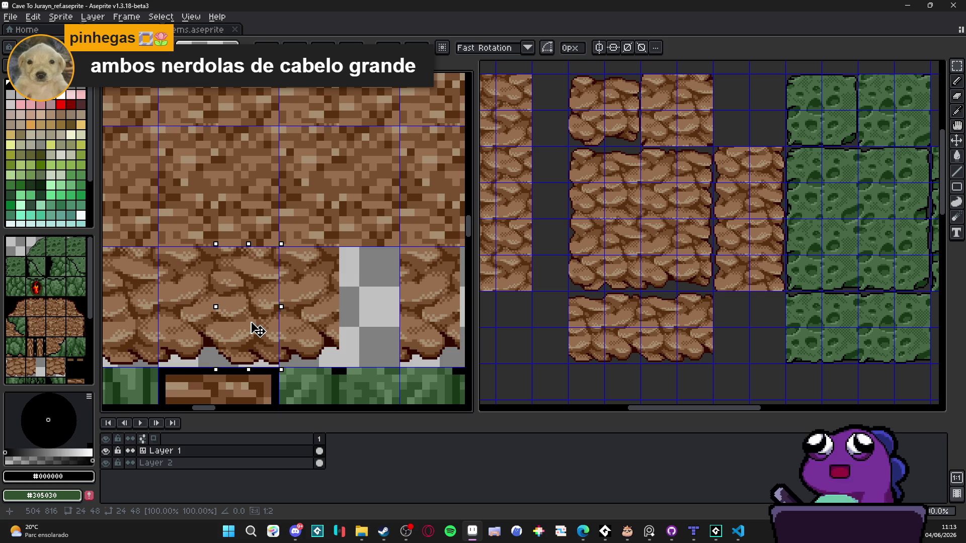
pyautogui.press('Return')
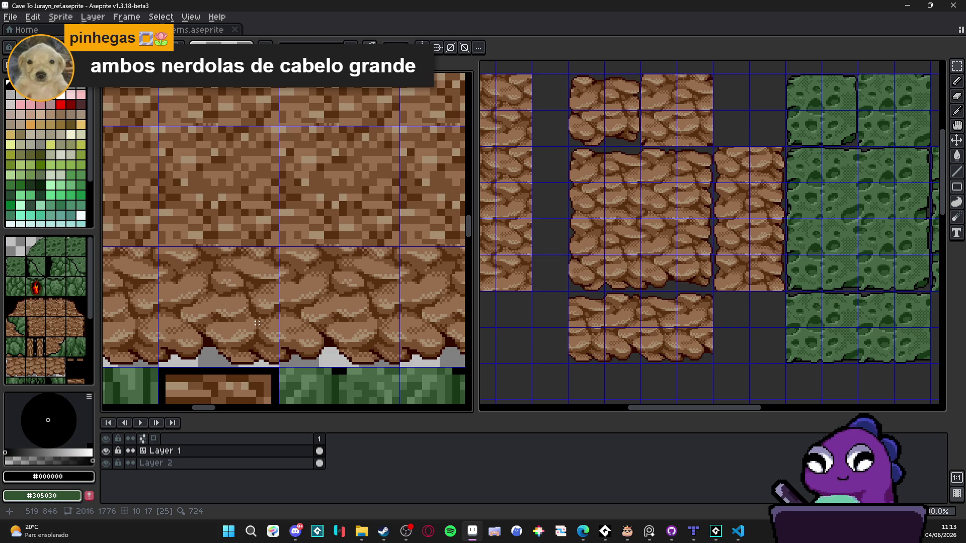
# Undo the recent placements, keeping cobbles only at both ends of the row.
pyautogui.scroll(-2, 257, 323)
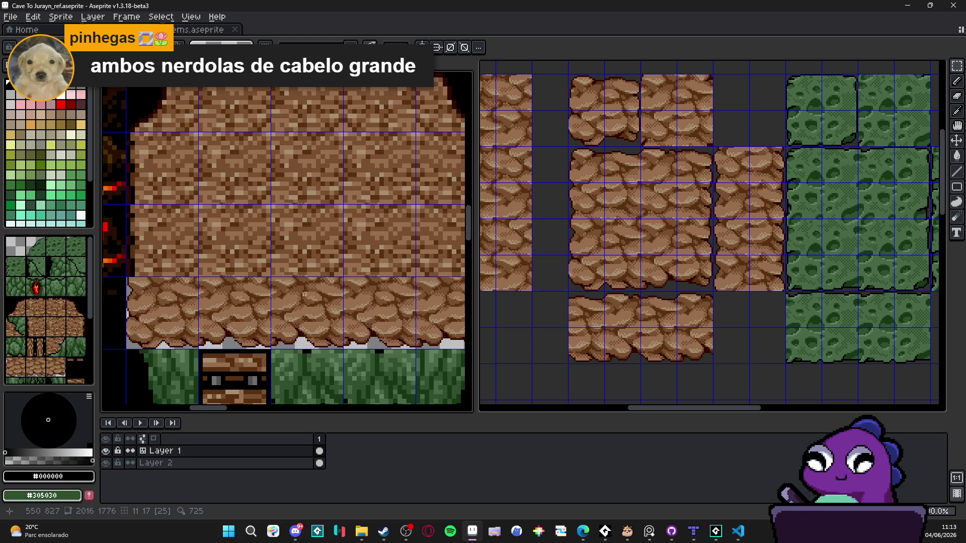
pyautogui.scroll(2, 300, 303)
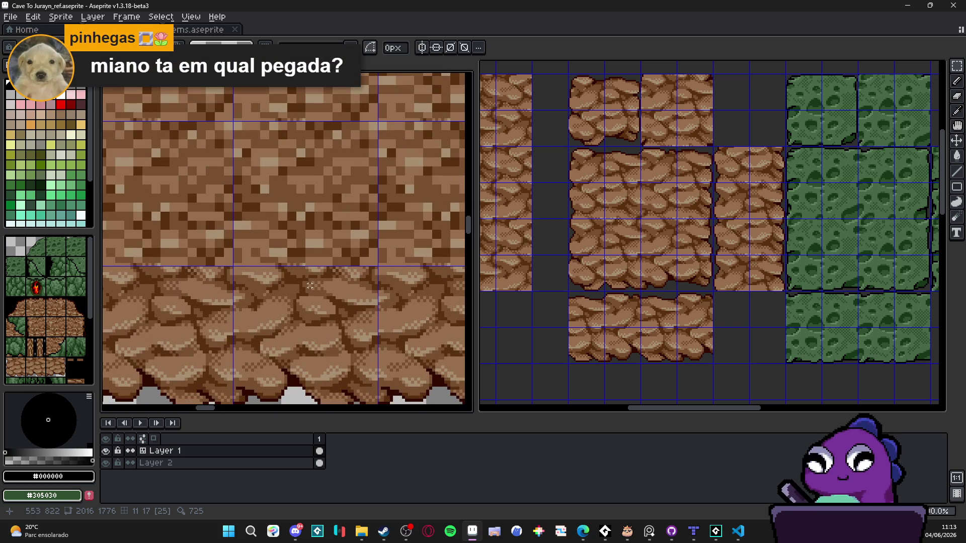
pyautogui.scroll(-1, 310, 285)
pyautogui.scroll(-1, 310, 285)
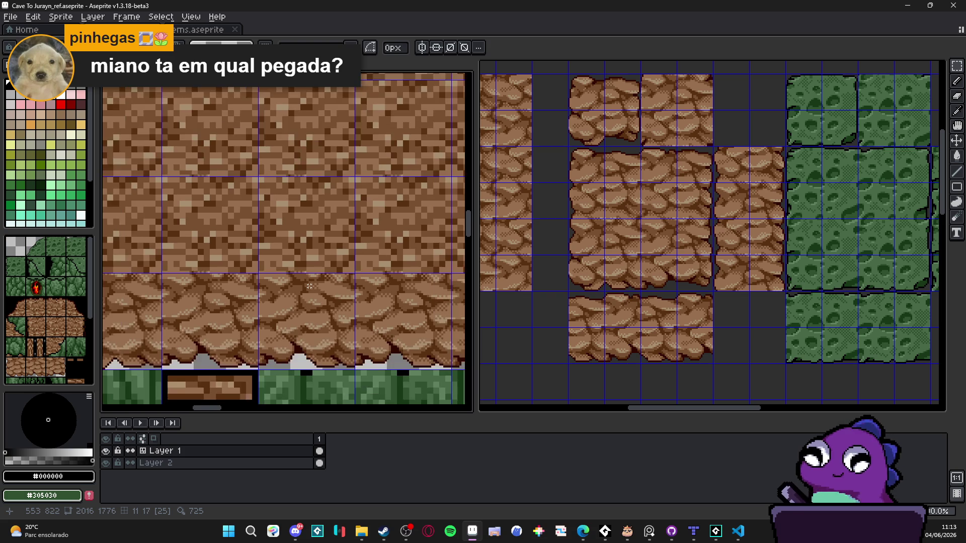
pyautogui.hotkey('ctrl', 'z')
pyautogui.hotkey('ctrl', 'z')
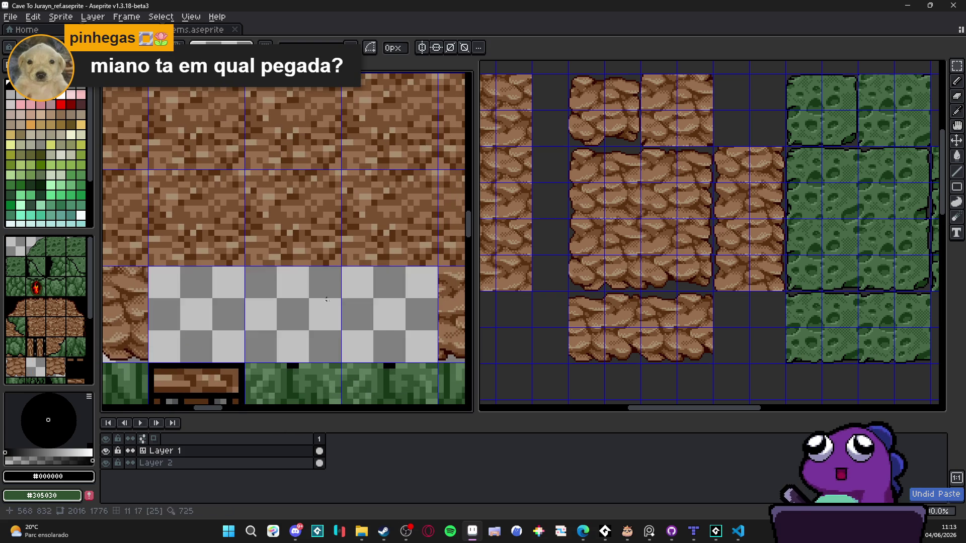
# Undo the remaining pasted tiles and set a cobble tile at the row's left end.
pyautogui.press('v')
pyautogui.hotkey('ctrl', 'Tab')
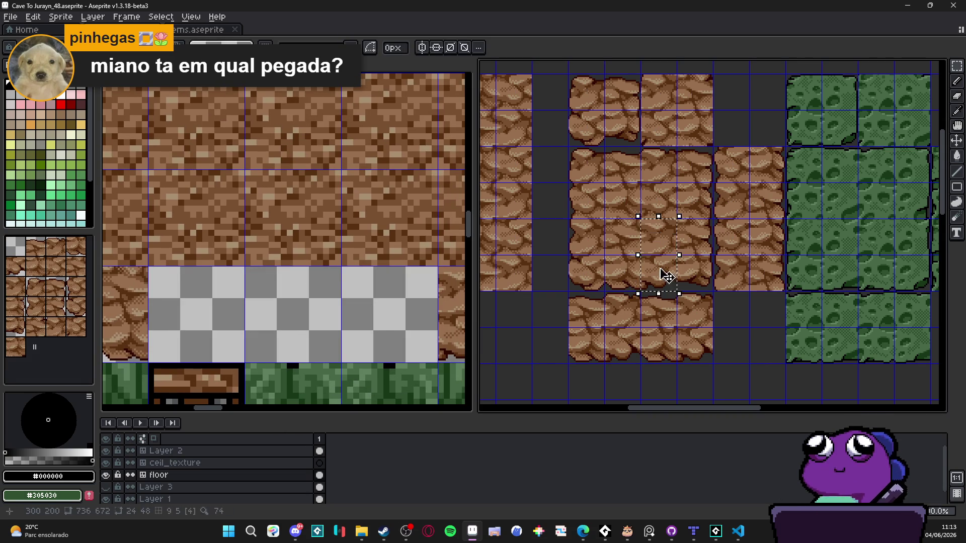
pyautogui.hotkey('ctrl', 'Tab')
pyautogui.scroll(1, 130, 335)
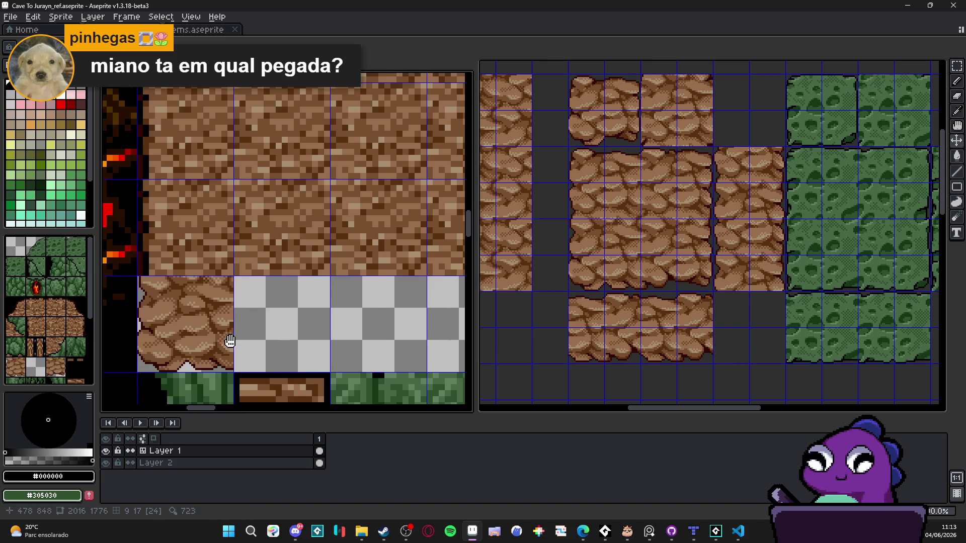
pyautogui.hotkey('ctrl', 'v')
pyautogui.moveTo(288, 265)
pyautogui.mouseDown()
pyautogui.moveTo(267, 375)
pyautogui.moveTo(261, 369)
pyautogui.mouseUp()
pyautogui.press('Return')
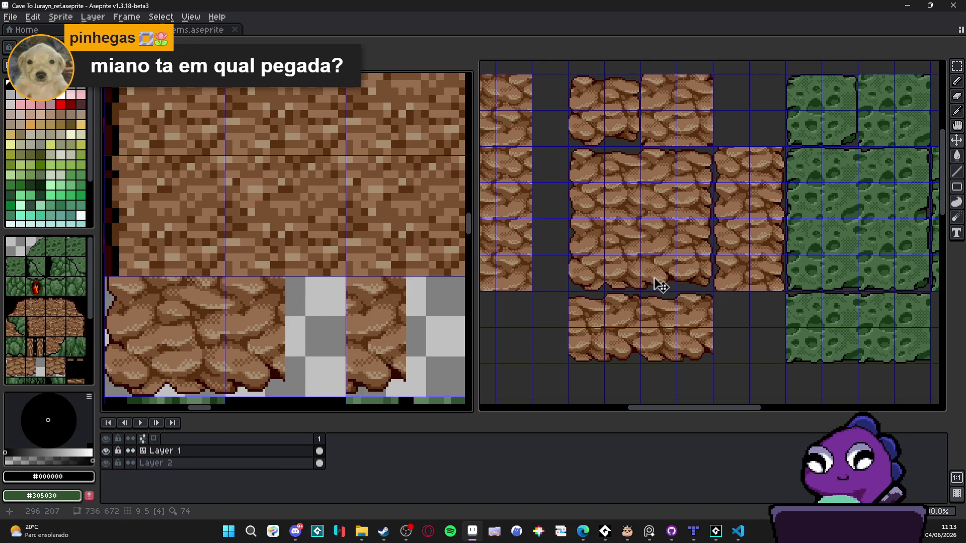
# Marquee-copy a cobble strip from _48 and paste it across the rest of the bottom row.
pyautogui.click(634, 276)
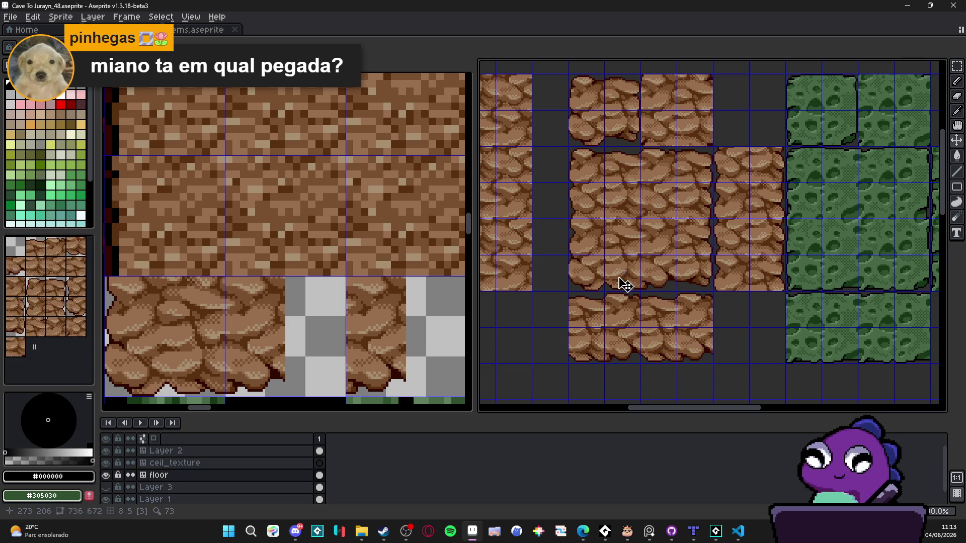
pyautogui.press('m')
pyautogui.moveTo(618, 277); pyautogui.dragTo(618, 237)
pyautogui.press('v')
pyautogui.click(244, 345)
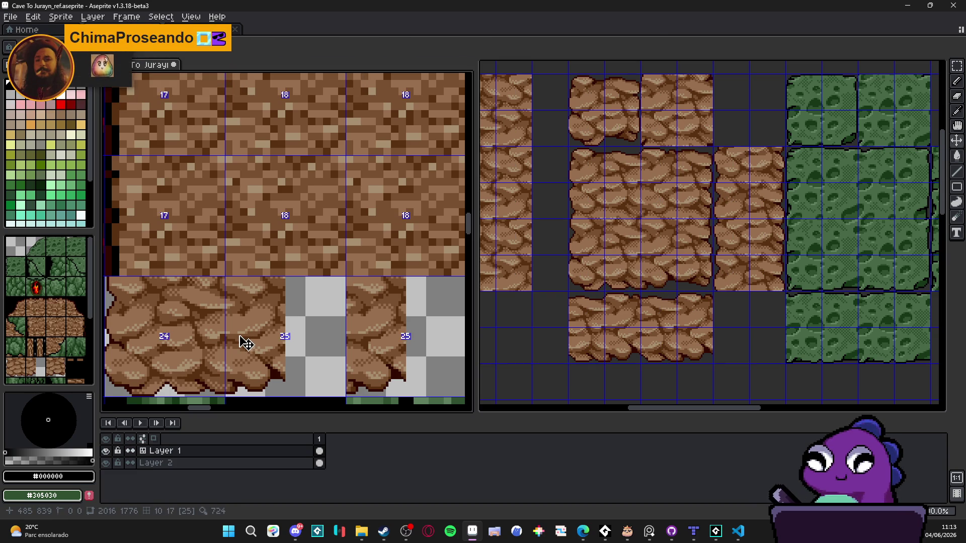
pyautogui.hotkey('ctrl', 'v')
pyautogui.moveTo(312, 276); pyautogui.dragTo(332, 361)
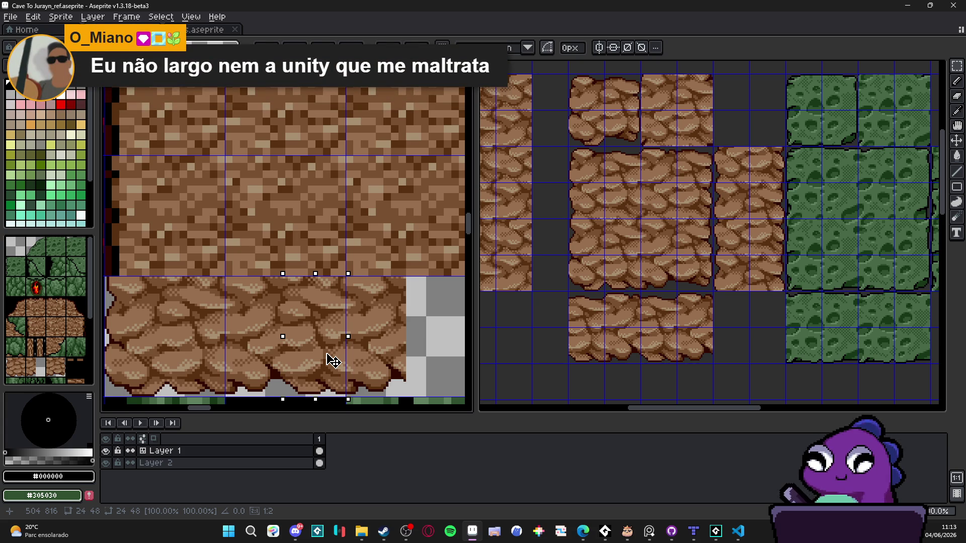
pyautogui.press('Return')
pyautogui.scroll(-3, 259, 330)
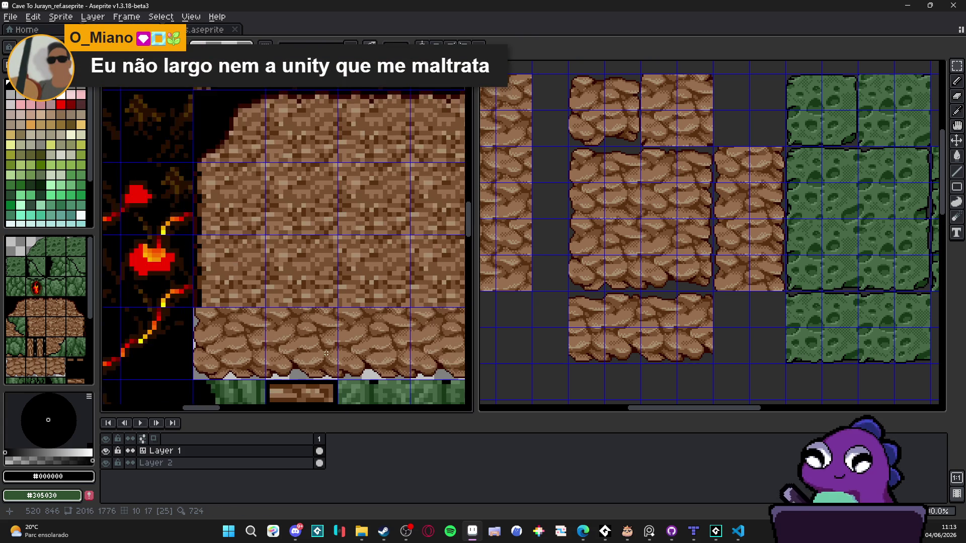
pyautogui.moveTo(259, 330); pyautogui.dragTo(253, 323)
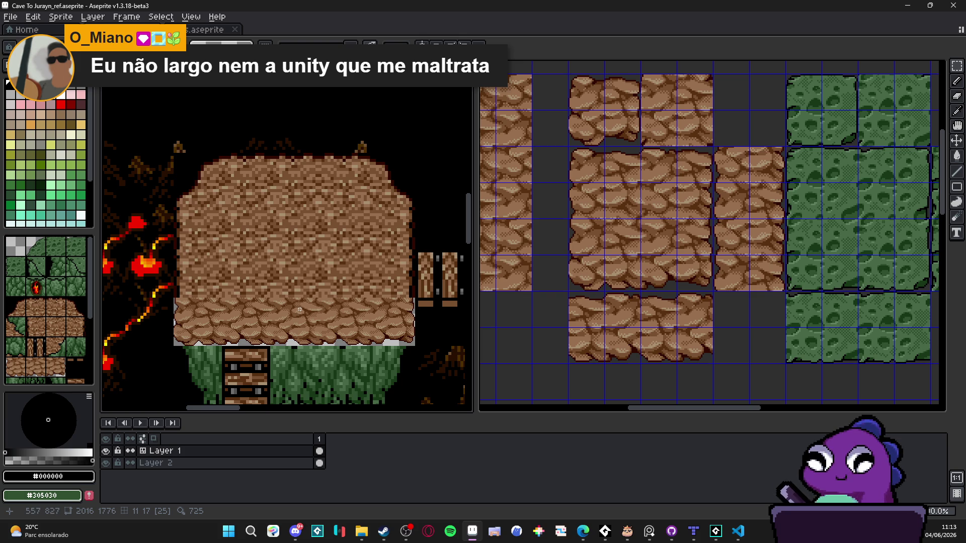
# Look over the bridge and right-hand rocks, then save the Cave To Jurayn_ref map.
pyautogui.scroll(-2, 300, 310)
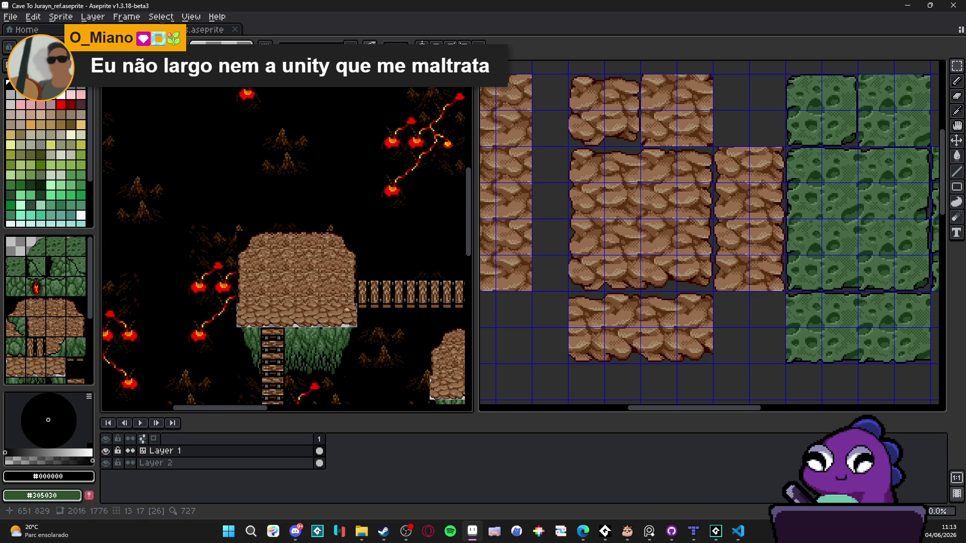
pyautogui.scroll(2, 265, 321)
pyautogui.scroll(-2, 265, 321)
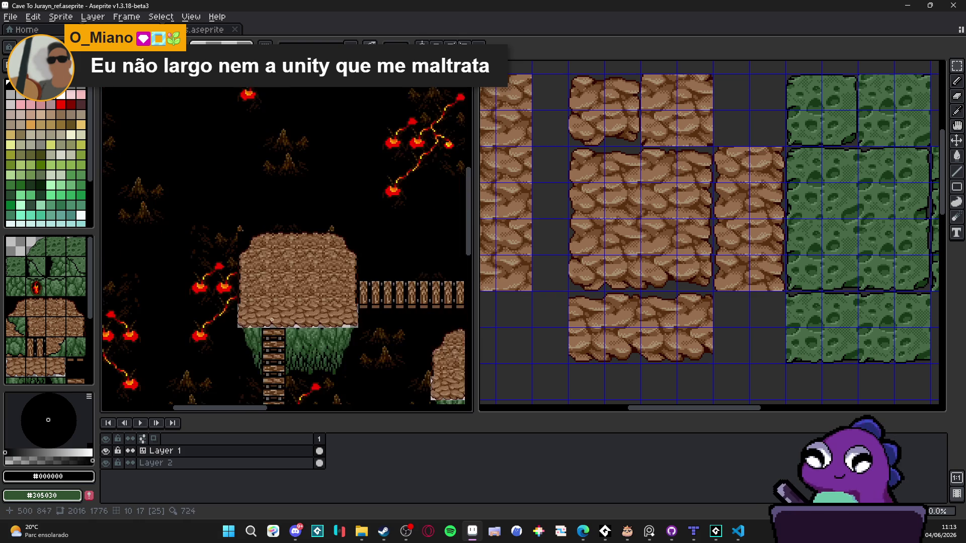
pyautogui.scroll(-2, 265, 321)
pyautogui.scroll(2, 265, 321)
pyautogui.moveTo(381, 281); pyautogui.dragTo(180, 307)
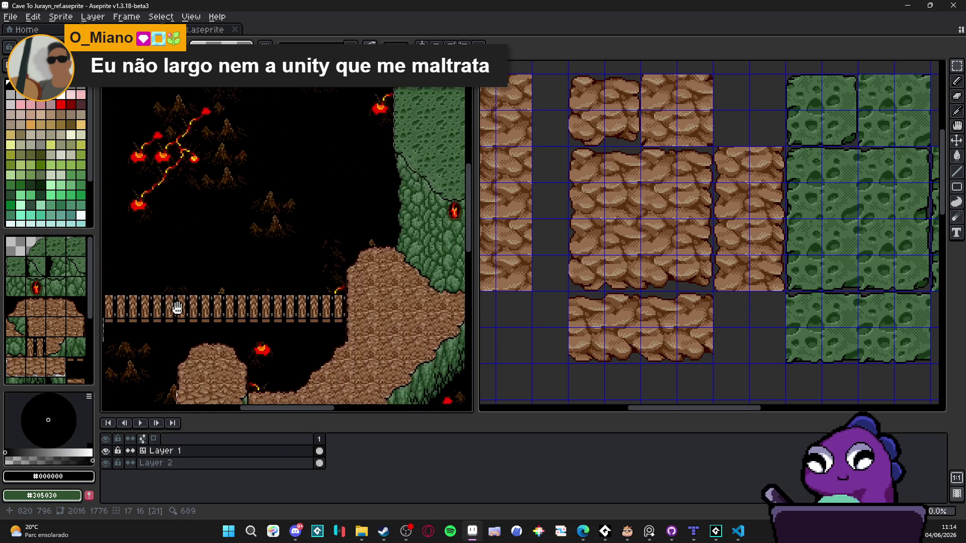
pyautogui.scroll(-2, 180, 307)
pyautogui.scroll(2, 314, 240)
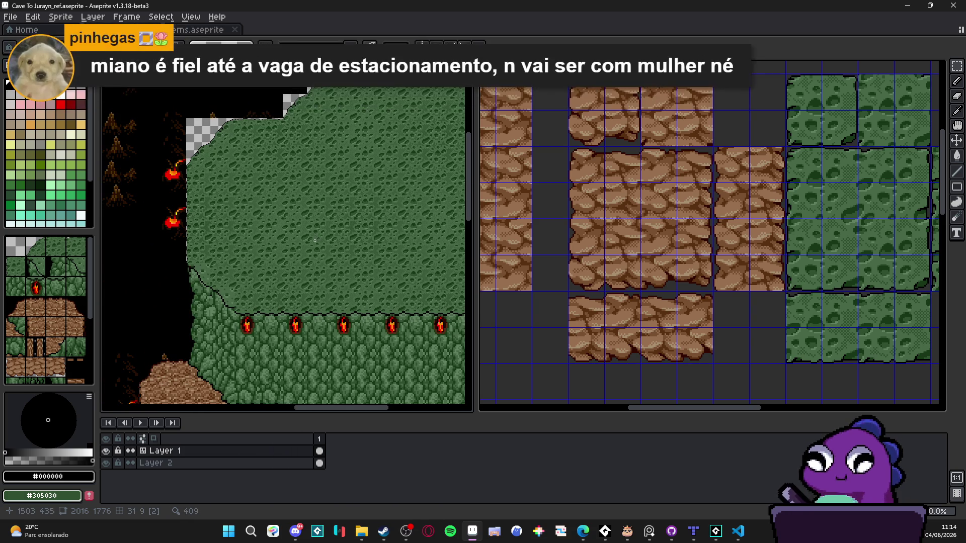
pyautogui.scroll(-2, 315, 240)
pyautogui.hotkey('ctrl', 's')
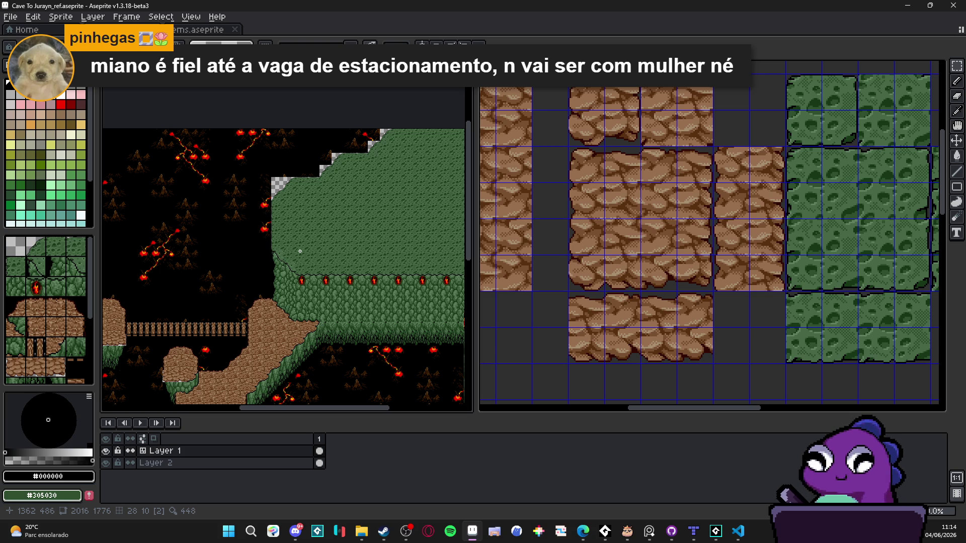
# Select a cobble tile in Cave To Jurayn_48 and show tile index numbers on the map.
pyautogui.scroll(5, 256, 274)
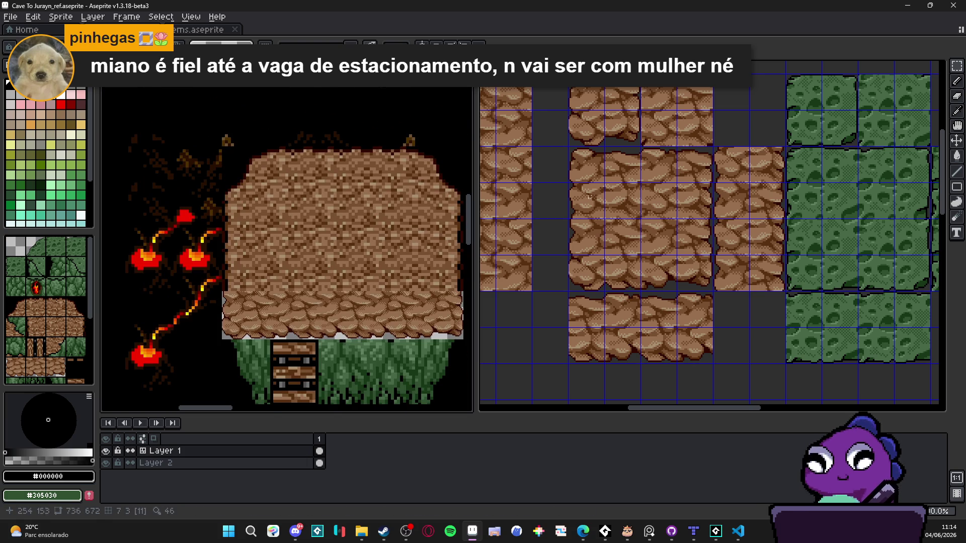
pyautogui.click(588, 172)
pyautogui.moveTo(589, 172); pyautogui.dragTo(593, 176)
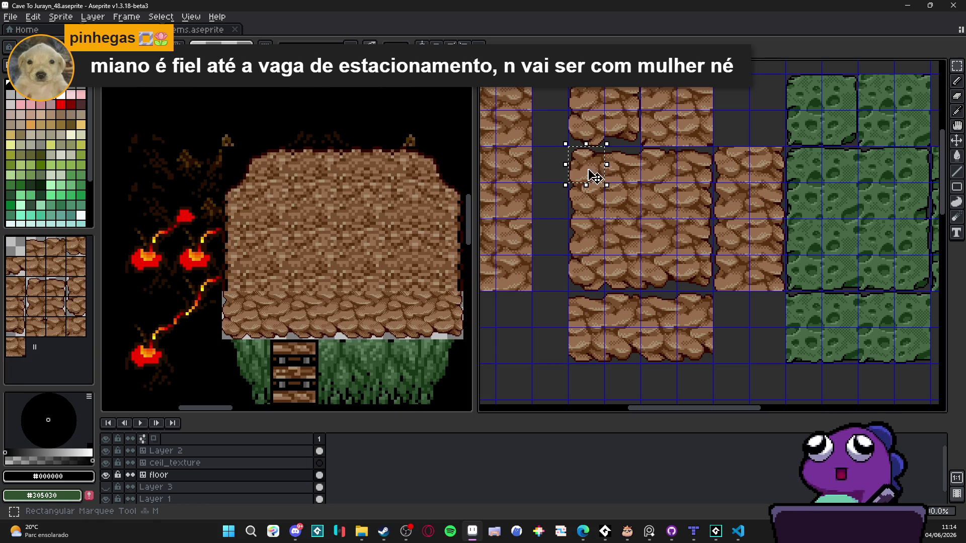
pyautogui.click(243, 338)
pyautogui.click(243, 338)
# Scroll around the cave and zoom in on the brown dirt platform.
pyautogui.scroll(-3, 247, 334)
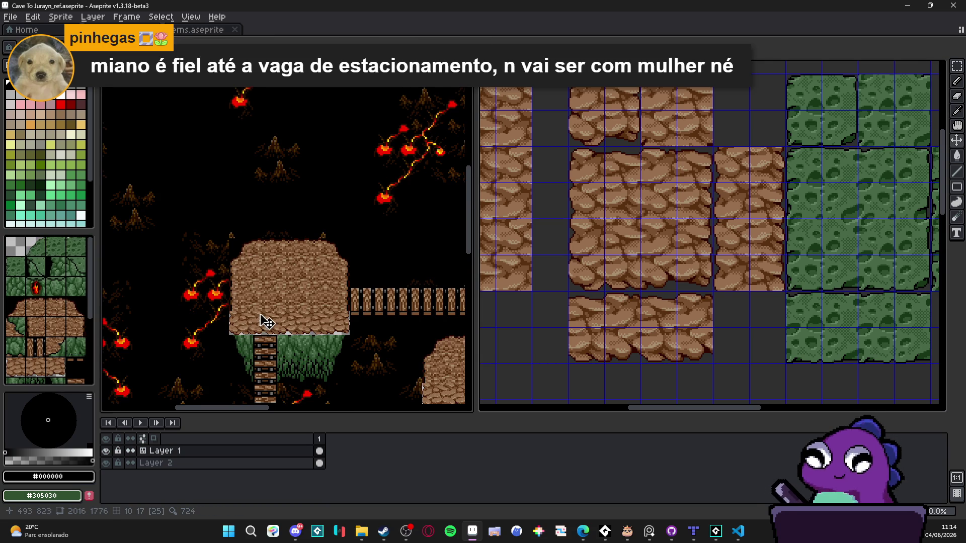
pyautogui.scroll(-2, 233, 299)
pyautogui.hscroll(4, 329, 281)
pyautogui.scroll(-1, 329, 281)
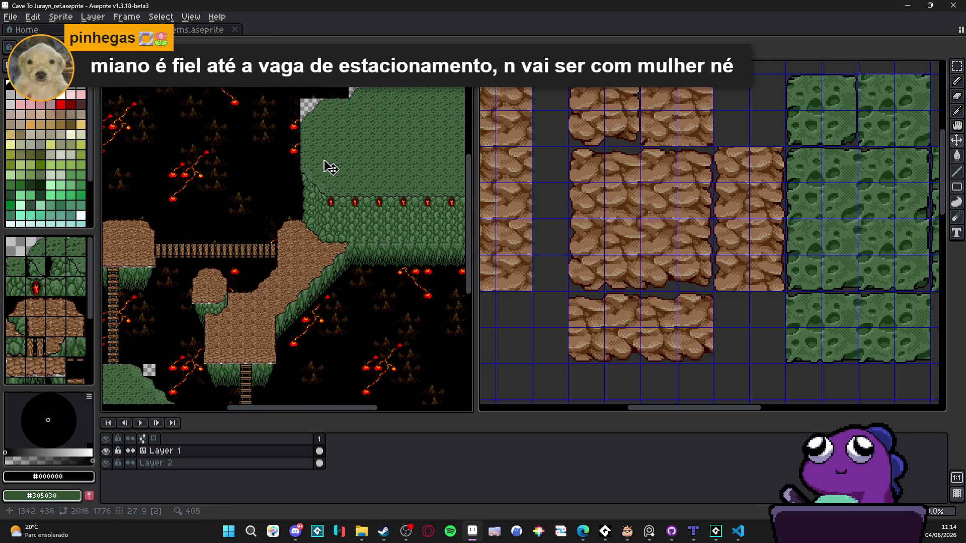
pyautogui.scroll(3, 316, 151)
pyautogui.hscroll(1, 307, 191)
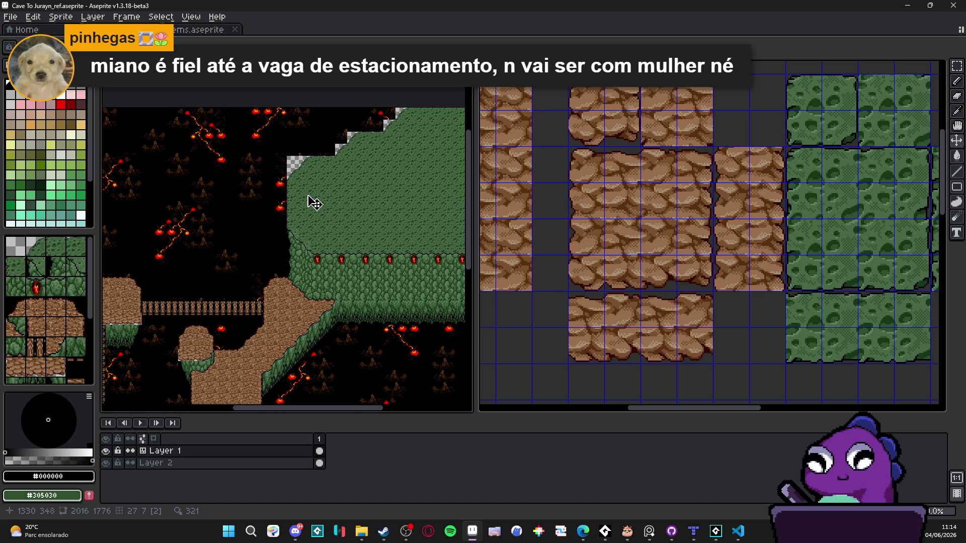
pyautogui.scroll(-2, 309, 201)
pyautogui.scroll(1, 252, 224)
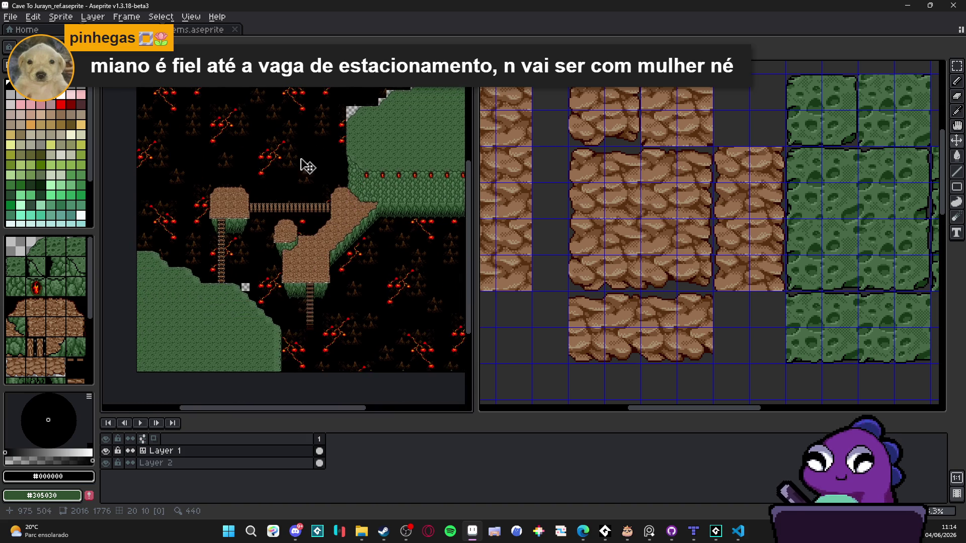
pyautogui.scroll(1, 259, 201)
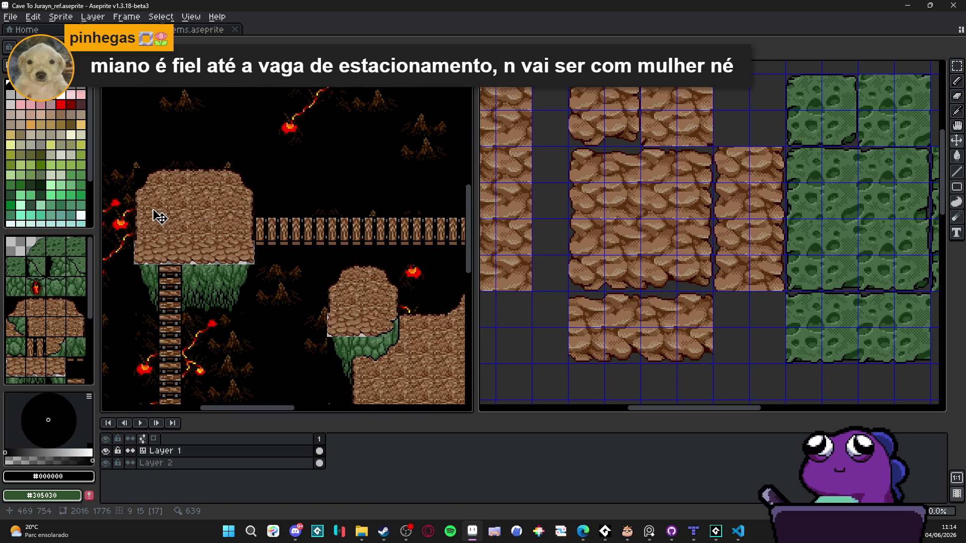
pyautogui.scroll(1, 155, 211)
pyautogui.scroll(1, 155, 211)
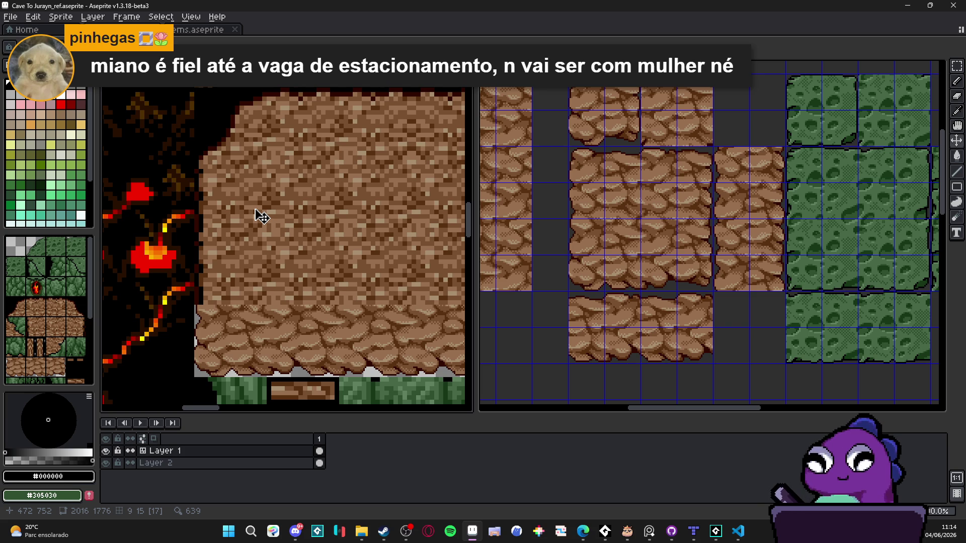
# Copy a cobble stone tile from Cave To Jurayn_48 and paste it near the platform's top-left corner.
pyautogui.hotkey('ctrl', 'Tab')
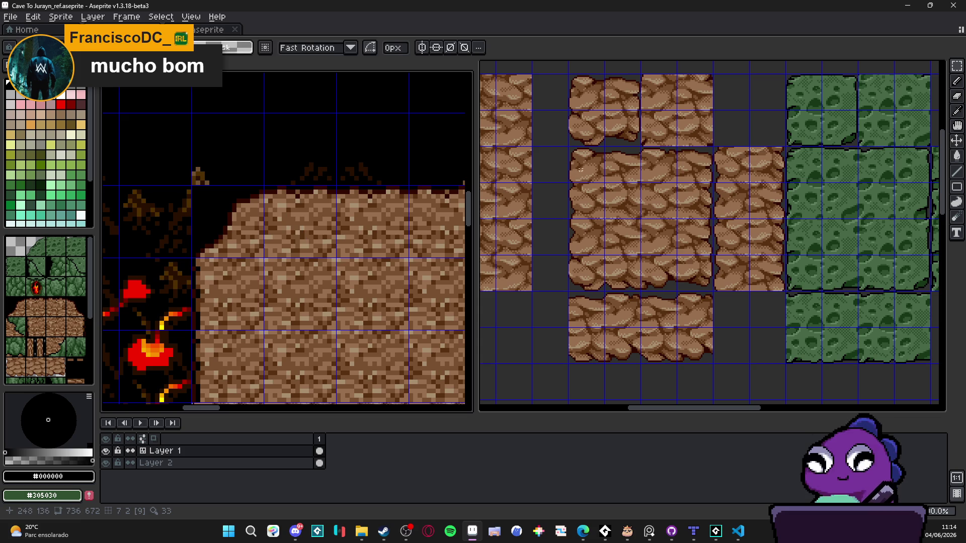
pyautogui.hotkey('ctrl', 'Tab')
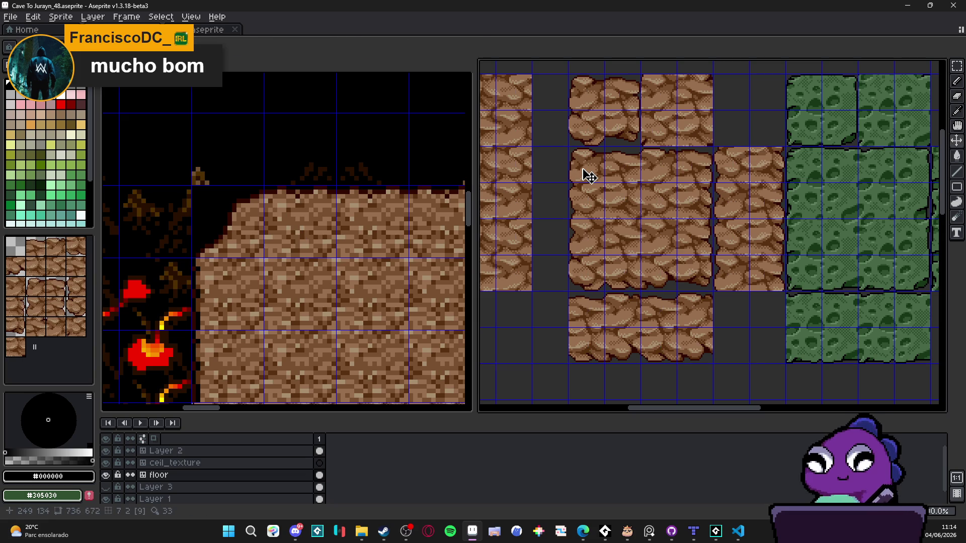
pyautogui.press('m')
pyautogui.moveTo(583, 167); pyautogui.dragTo(597, 206)
pyautogui.hotkey('ctrl', 'c')
pyautogui.hotkey('ctrl', 'Tab')
pyautogui.hotkey('ctrl', 'v')
pyautogui.scroll(1, 281, 244)
pyautogui.moveTo(284, 245); pyautogui.dragTo(207, 216)
pyautogui.scroll(2, 209, 216)
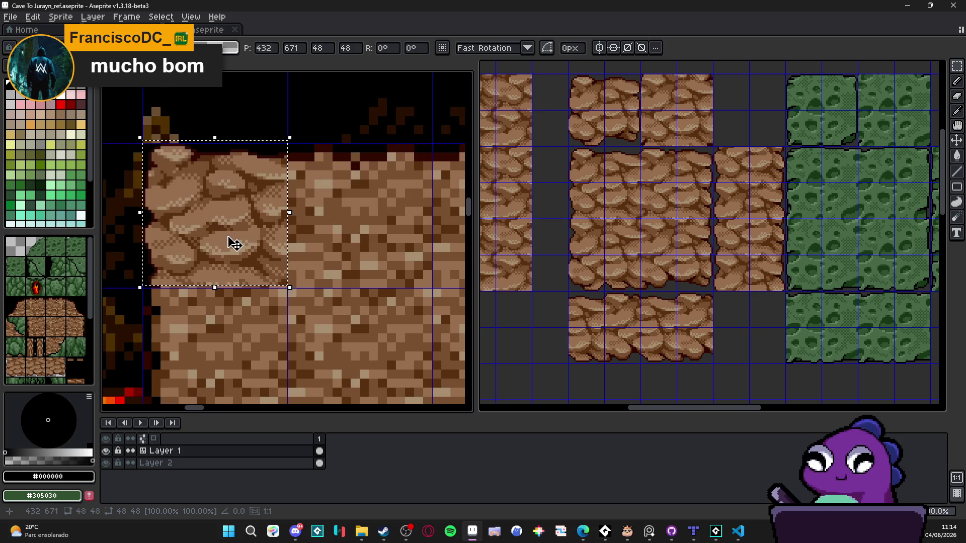
pyautogui.scroll(-2, 232, 246)
pyautogui.press('Return')
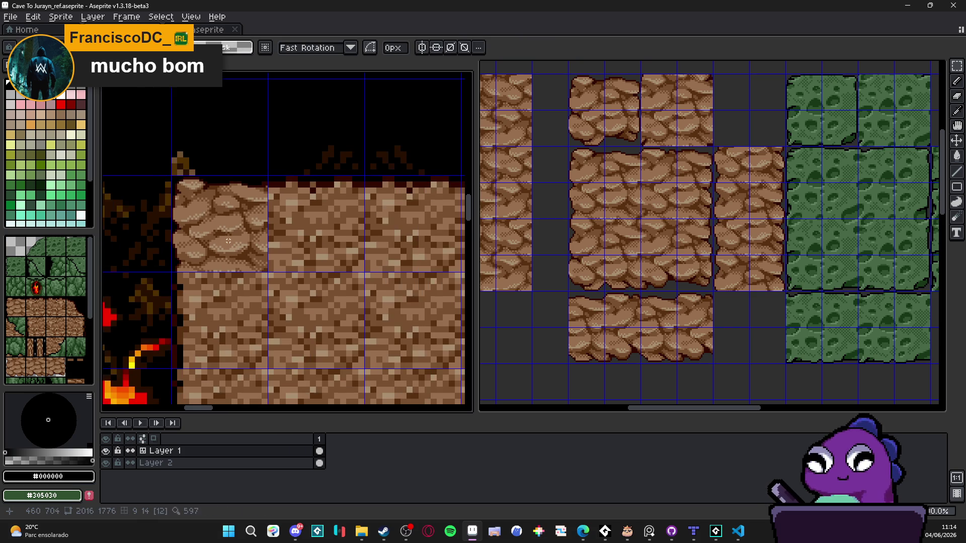
# Clear the top-left corner tile 12, then paste and commit the cobble tile there.
pyautogui.press('Delete')
pyautogui.scroll(1, 228, 238)
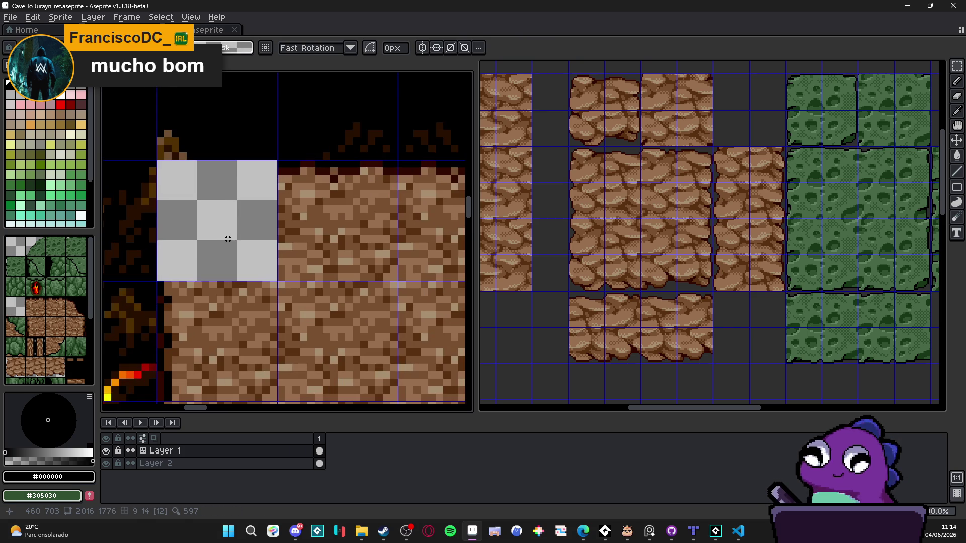
pyautogui.press('Tab')
pyautogui.scroll(-1, 151, 221)
pyautogui.scroll(1, 226, 261)
pyautogui.hotkey('ctrl', 'v')
pyautogui.moveTo(265, 261)
pyautogui.mouseDown()
pyautogui.moveTo(240, 237)
pyautogui.moveTo(241, 245)
pyautogui.mouseUp()
pyautogui.press('Return')
pyautogui.scroll(-3, 236, 242)
pyautogui.scroll(-3, 318, 251)
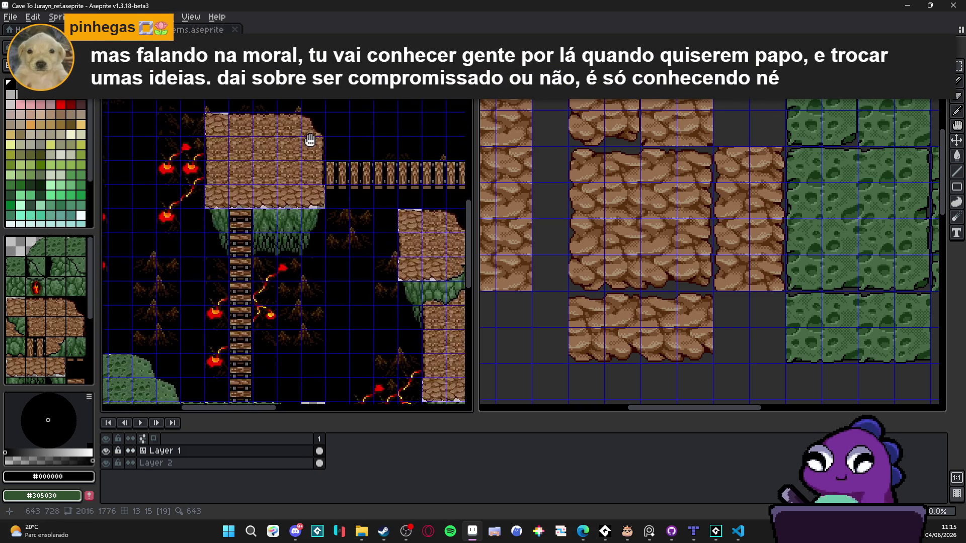
pyautogui.scroll(2, 312, 257)
pyautogui.scroll(3, 217, 176)
pyautogui.scroll(-1, 240, 190)
pyautogui.moveTo(241, 190); pyautogui.dragTo(248, 204)
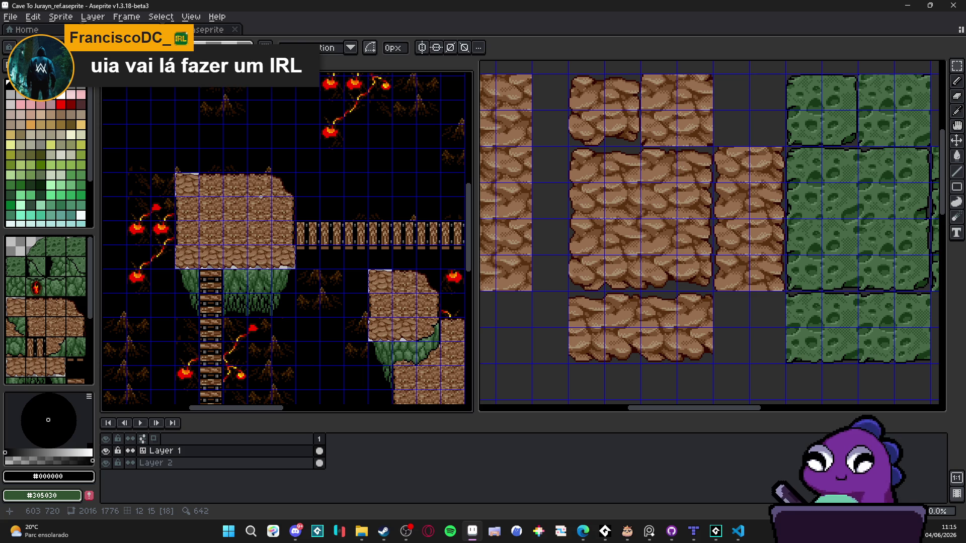
# Clear the platform's top-right corner tile to empty and drop the selection.
pyautogui.scroll(2, 260, 196)
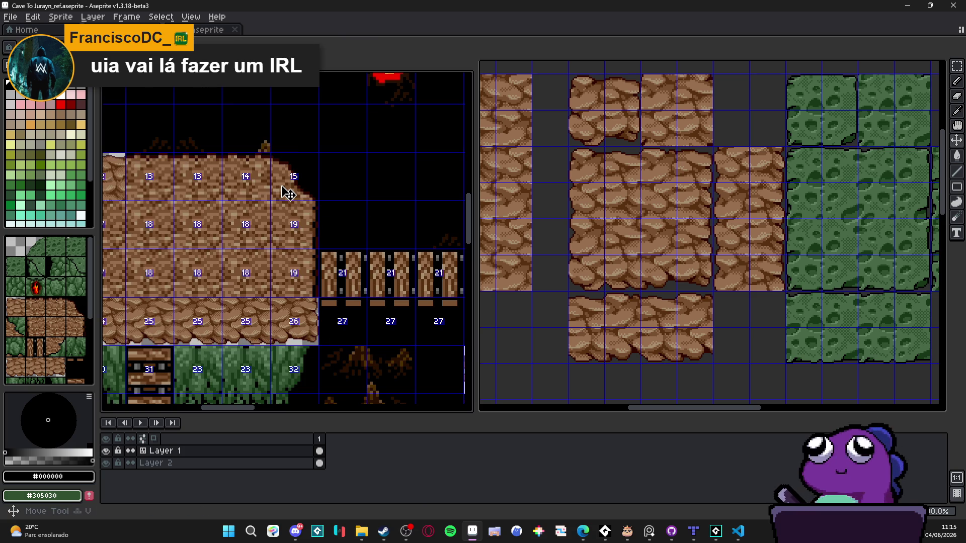
pyautogui.click(281, 186)
pyautogui.press('Delete')
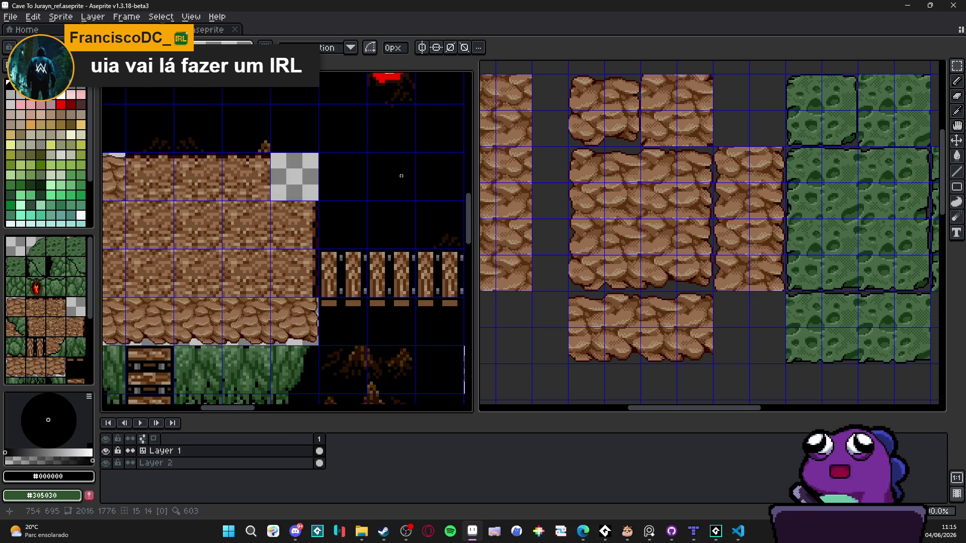
pyautogui.click(705, 161)
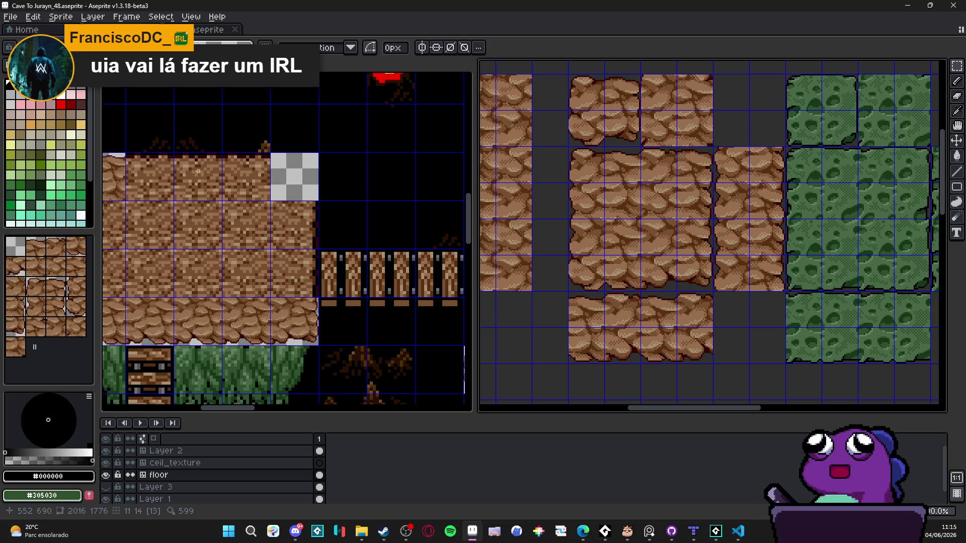
pyautogui.click(125, 183)
pyautogui.hotkey('ctrl', 'd')
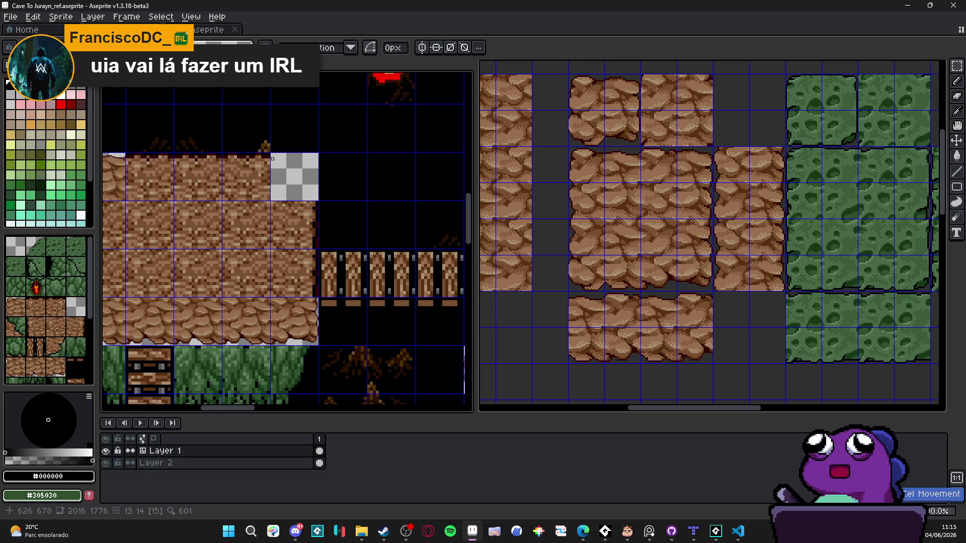
# Copy a cobble stone block from Cave To Jurayn_48 and paste it over the top-right corner.
pyautogui.scroll(1, 295, 204)
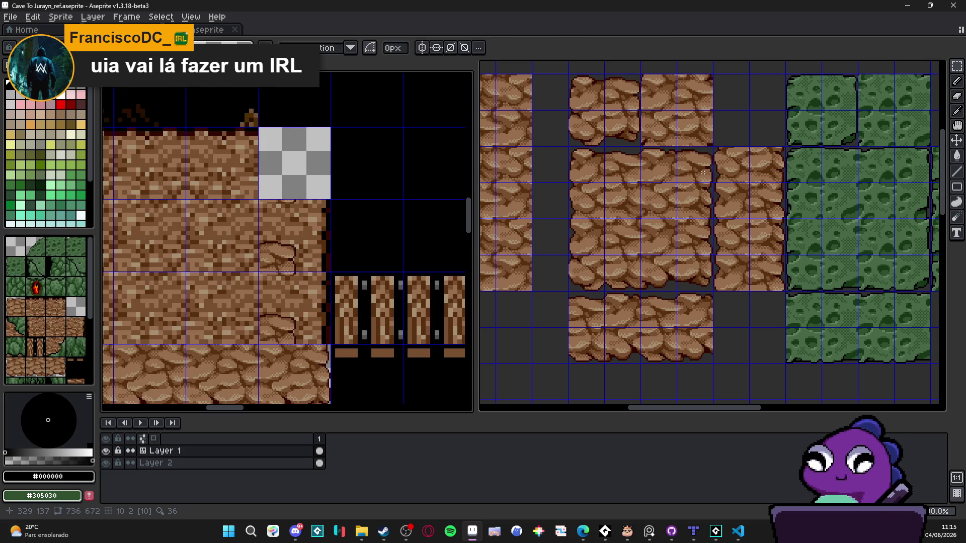
pyautogui.click(702, 172)
pyautogui.press('m')
pyautogui.moveTo(703, 172); pyautogui.dragTo(654, 201)
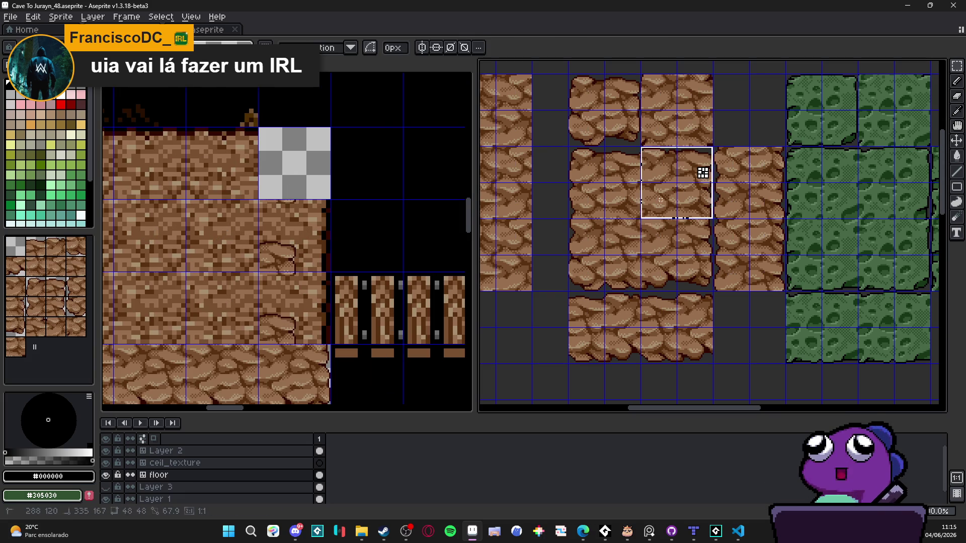
pyautogui.hotkey('ctrl', 'c')
pyautogui.click(365, 181)
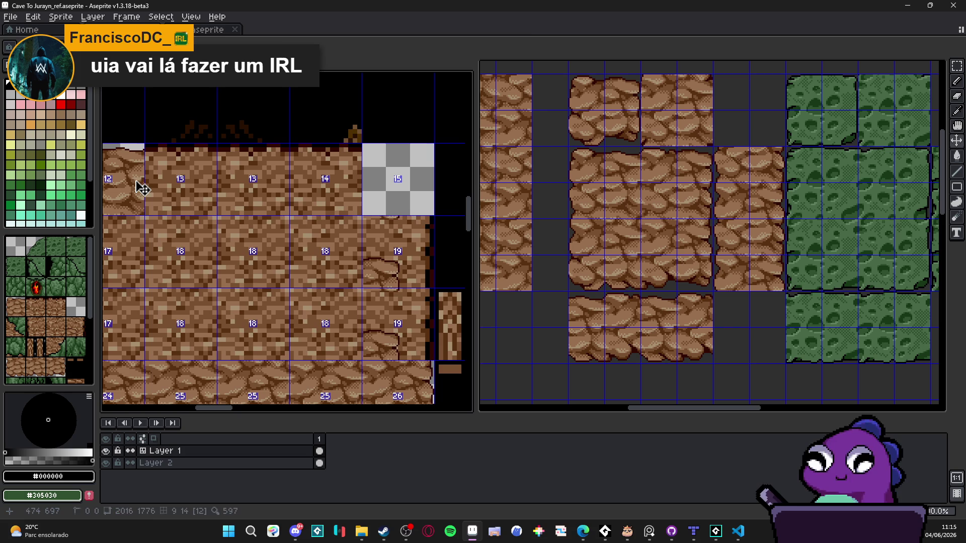
pyautogui.hotkey('ctrl', 'v')
pyautogui.scroll(2, 302, 252)
pyautogui.moveTo(186, 317); pyautogui.dragTo(372, 219)
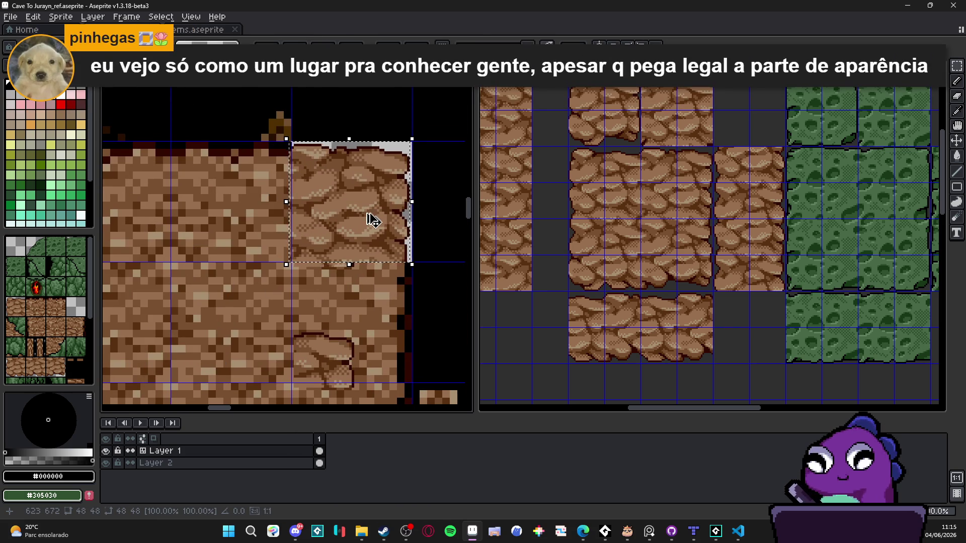
pyautogui.hotkey('ctrl', 'd')
# Undo that placement, then paste the rock tile into the empty top-right cell and commit.
pyautogui.scroll(-3, 378, 248)
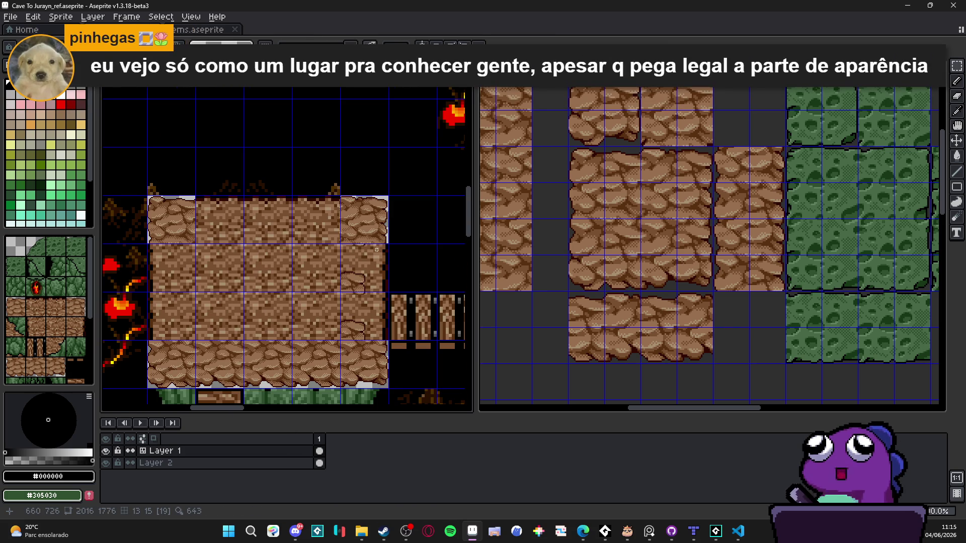
pyautogui.hscroll(2, 386, 276)
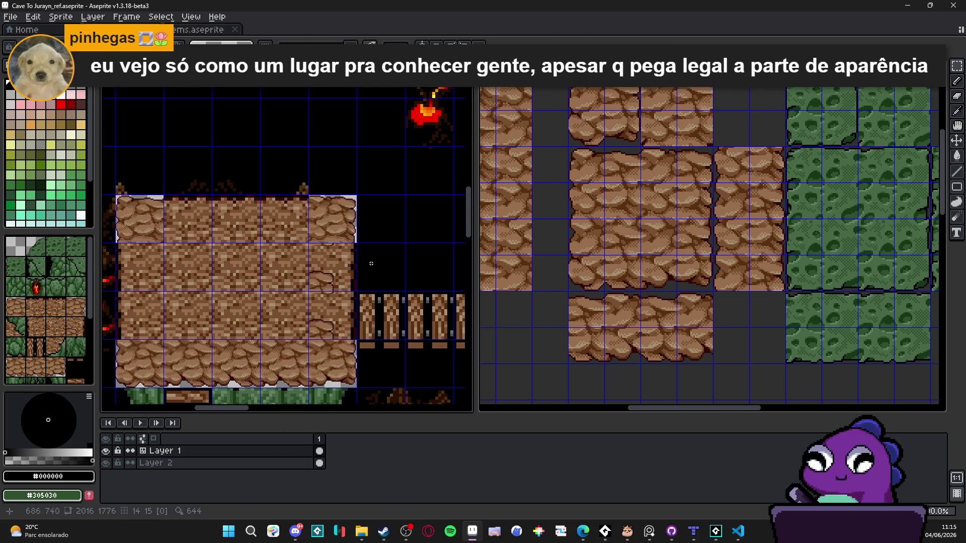
pyautogui.scroll(4, 367, 260)
pyautogui.hotkey('ctrl', 'z')
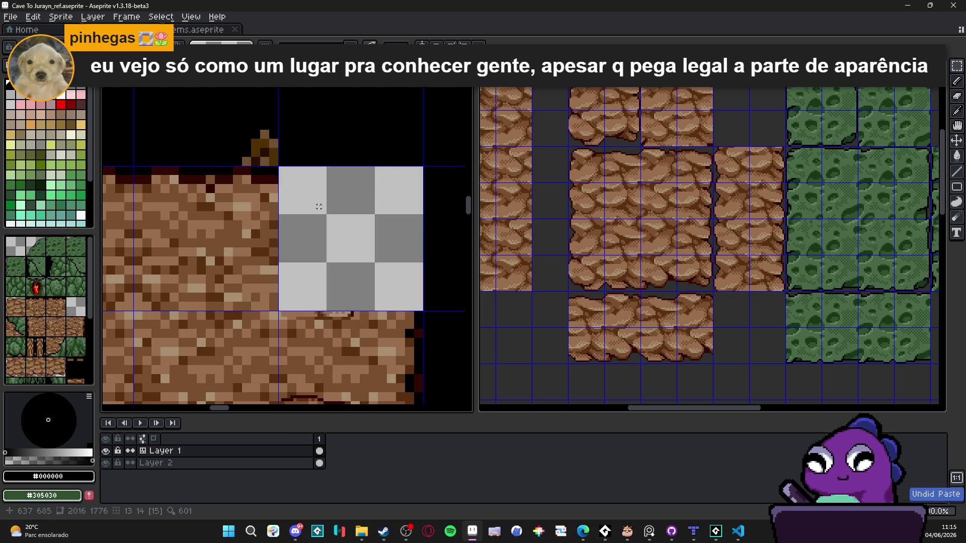
pyautogui.scroll(-2, 322, 207)
pyautogui.scroll(2, 317, 214)
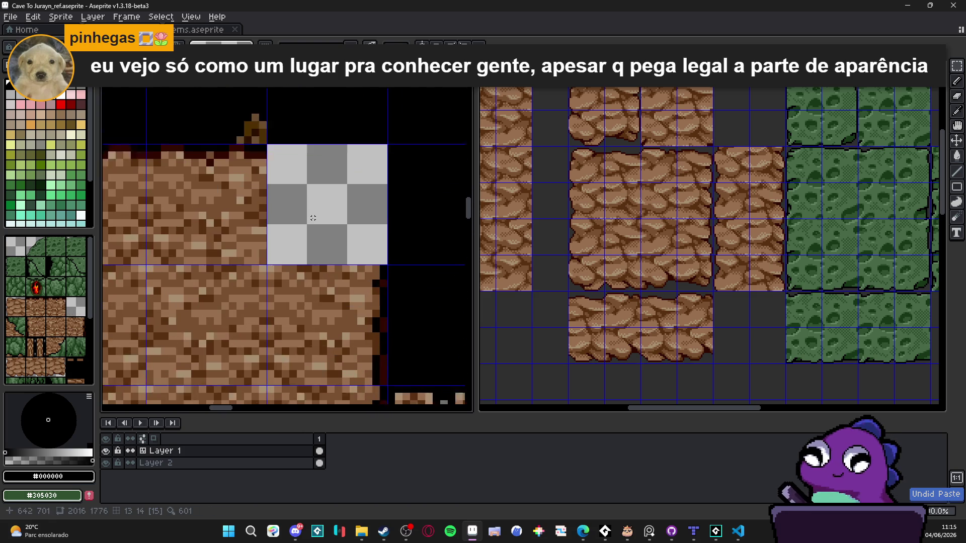
pyautogui.hotkey('ctrl', 'v')
pyautogui.moveTo(263, 255); pyautogui.dragTo(313, 230)
pyautogui.scroll(1, 313, 231)
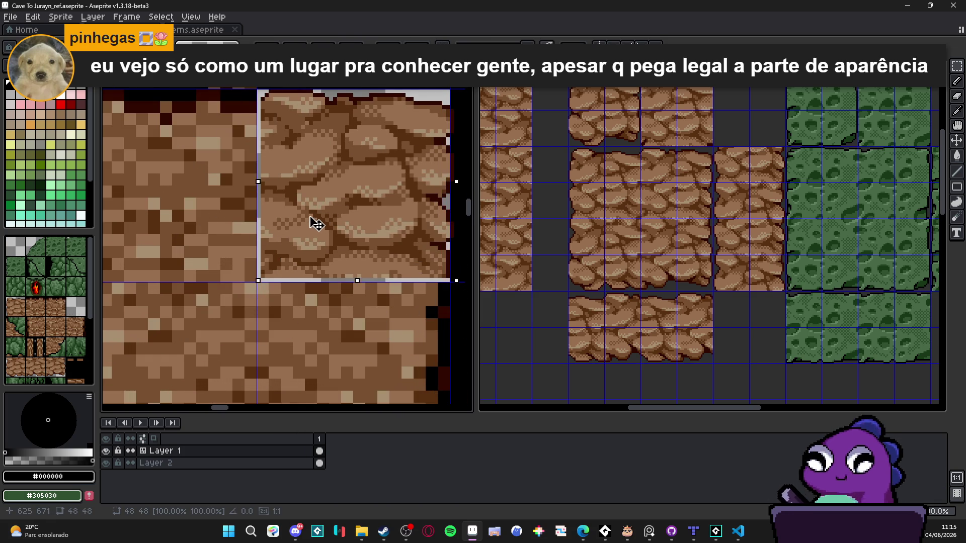
pyautogui.press('Return')
# Return to the Cave To Jurayn_48 document.
pyautogui.scroll(-3, 308, 220)
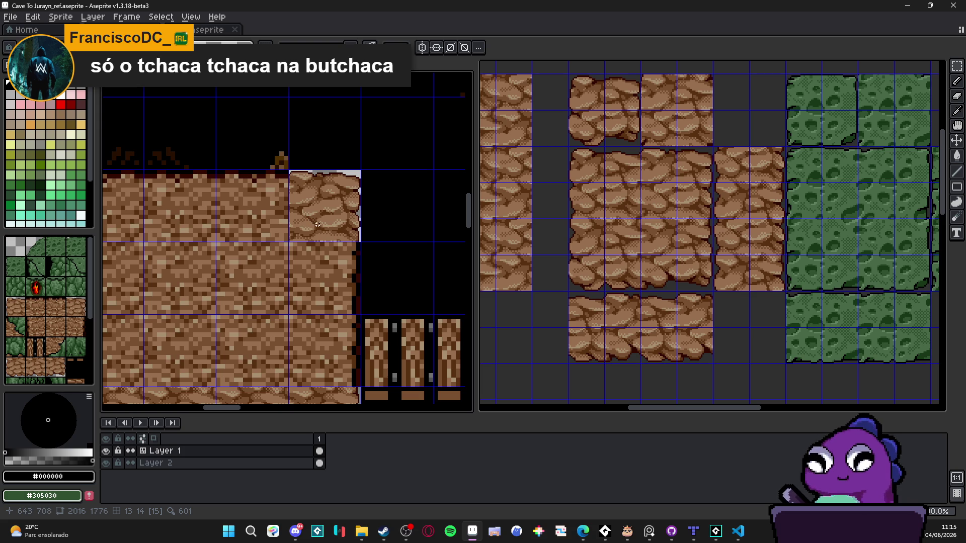
pyautogui.scroll(-2, 323, 227)
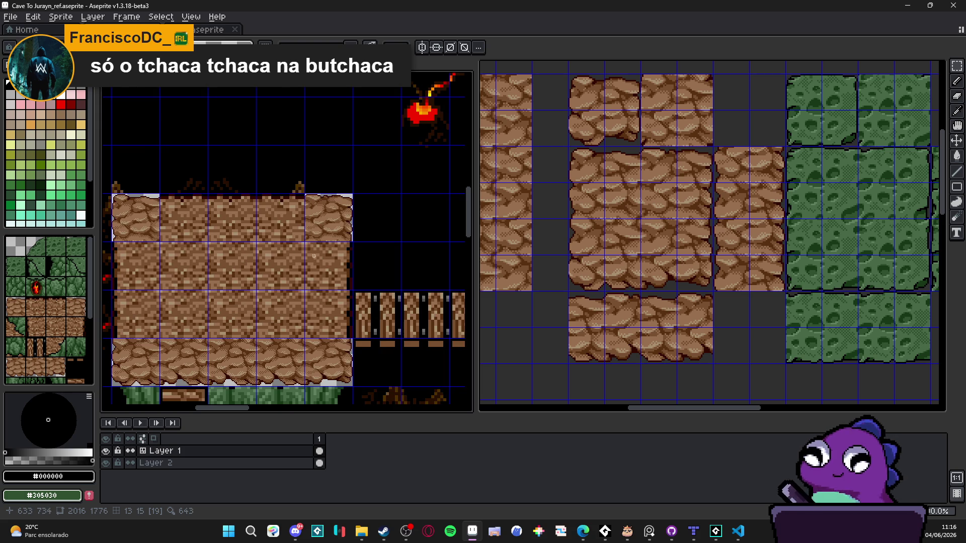
pyautogui.click(637, 177)
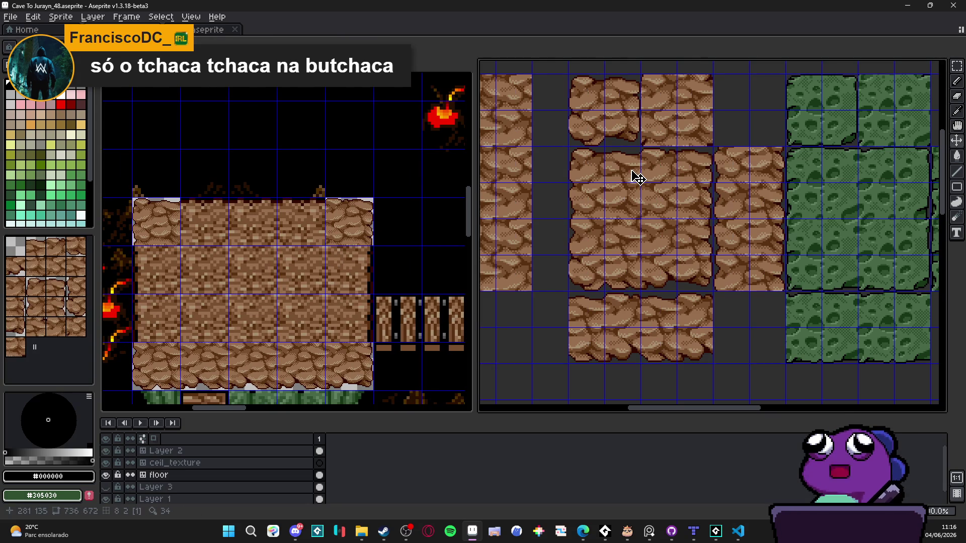
# Select a 2x2 rock block in the _48 tileset and clear three tiles in the platform's top row.
pyautogui.press('m')
pyautogui.moveTo(629, 168); pyautogui.dragTo(654, 202)
pyautogui.click(155, 229)
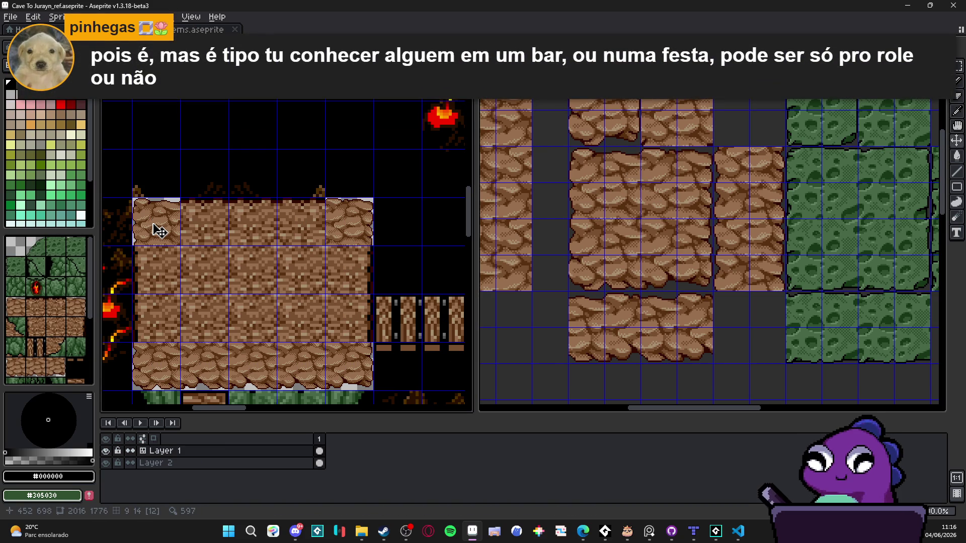
pyautogui.scroll(1, 159, 231)
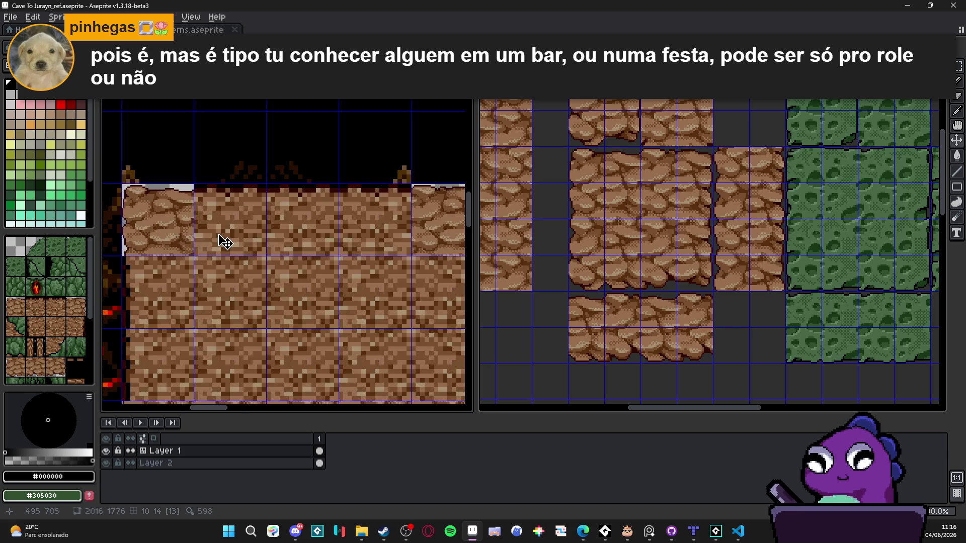
pyautogui.moveTo(216, 231); pyautogui.dragTo(352, 232)
pyautogui.press('Delete')
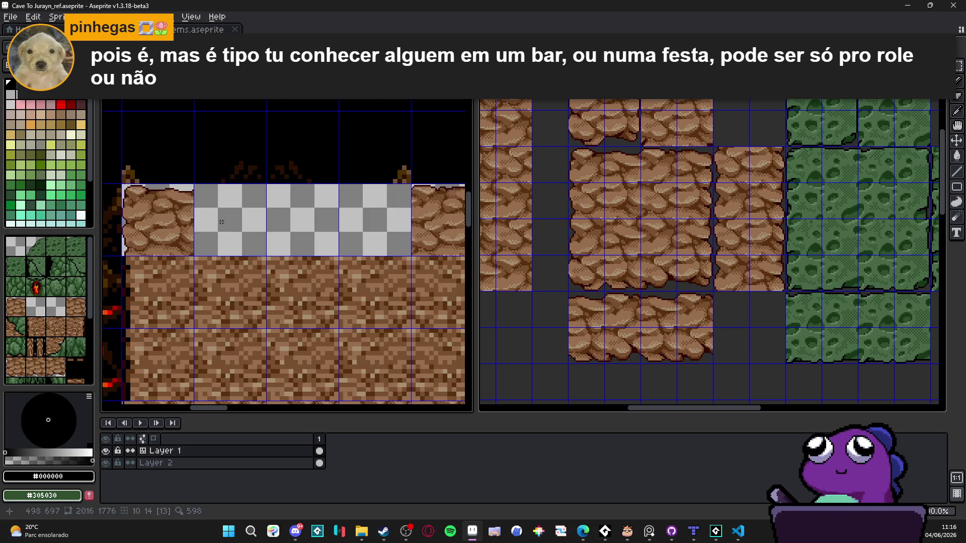
# Paste a rock tile onto a cleared top-row tile, then undo that paste.
pyautogui.scroll(1, 221, 222)
pyautogui.hotkey('ctrl', 'v')
pyautogui.moveTo(286, 230); pyautogui.dragTo(235, 211)
pyautogui.press('Return')
pyautogui.scroll(-1, 244, 214)
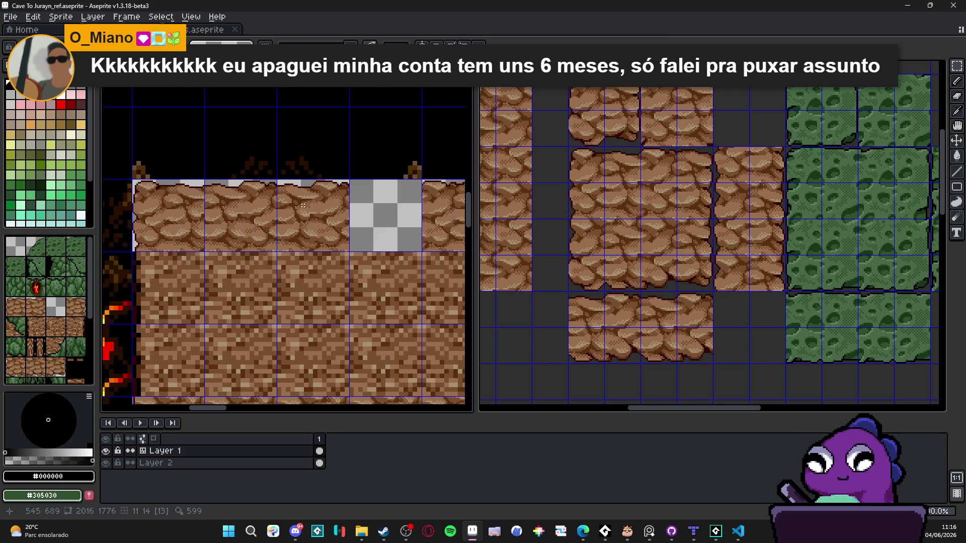
pyautogui.scroll(-1, 318, 204)
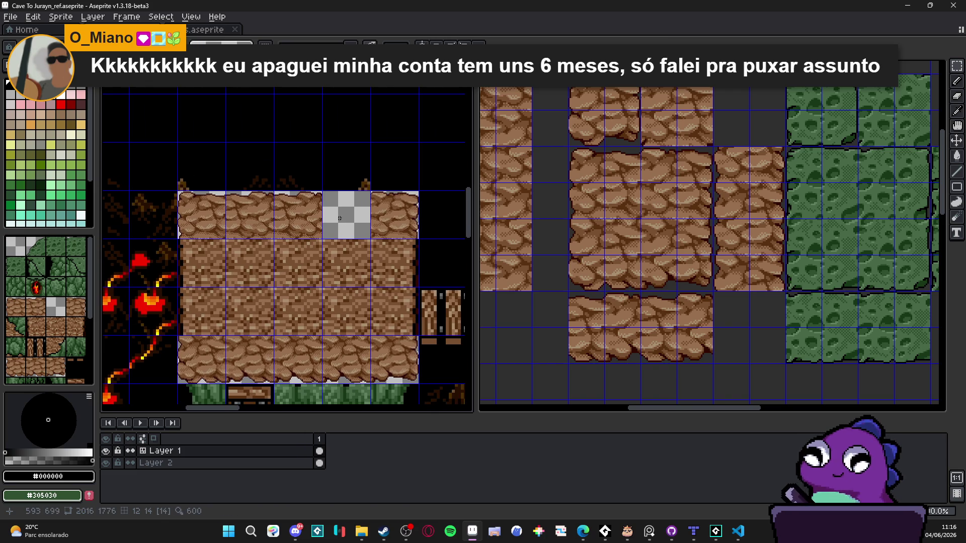
pyautogui.scroll(1, 322, 210)
pyautogui.moveTo(299, 208); pyautogui.dragTo(338, 249)
pyautogui.hotkey('ctrl', 'z')
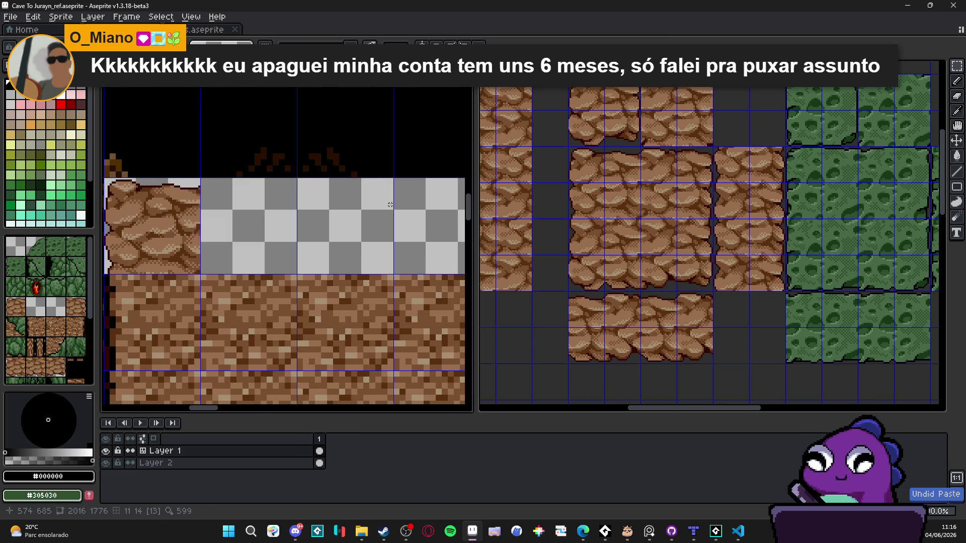
# Paste a half-width rock piece into the cleared row, align it and commit.
pyautogui.click(653, 164)
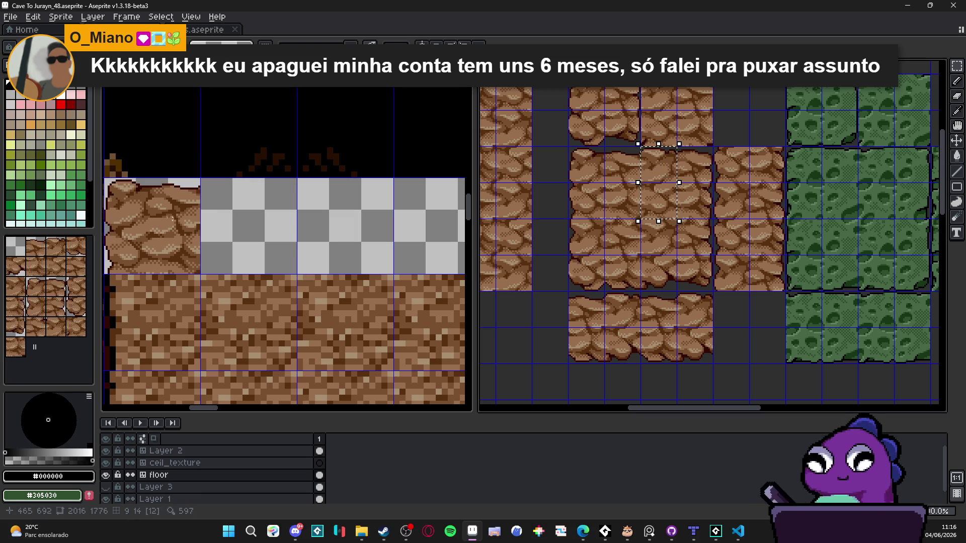
pyautogui.click(194, 233)
pyautogui.hotkey('ctrl', 'v')
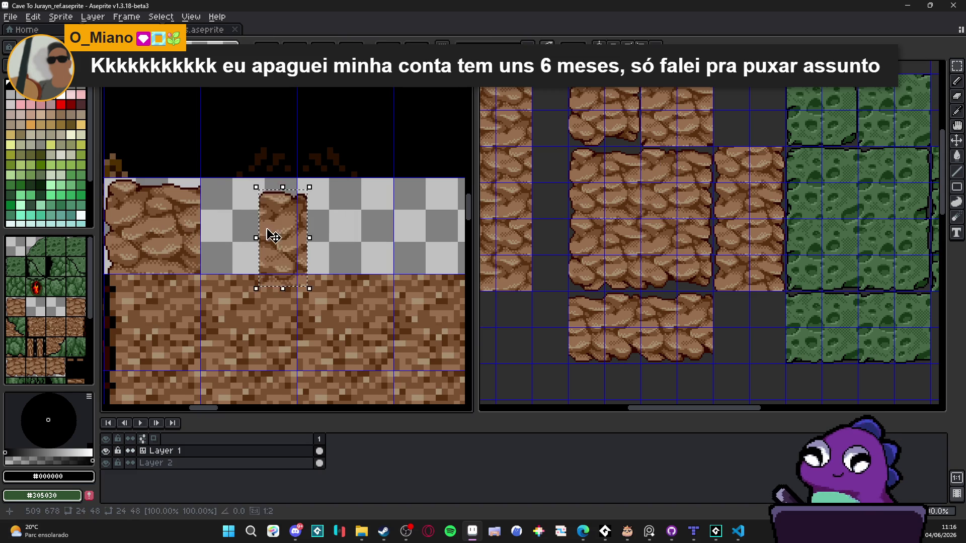
pyautogui.scroll(1, 266, 221)
pyautogui.moveTo(282, 241)
pyautogui.mouseDown()
pyautogui.moveTo(214, 227)
pyautogui.moveTo(220, 236)
pyautogui.mouseUp()
pyautogui.scroll(2, 216, 266)
pyautogui.moveTo(216, 270); pyautogui.dragTo(216, 278)
pyautogui.scroll(-2, 240, 284)
pyautogui.press('Return')
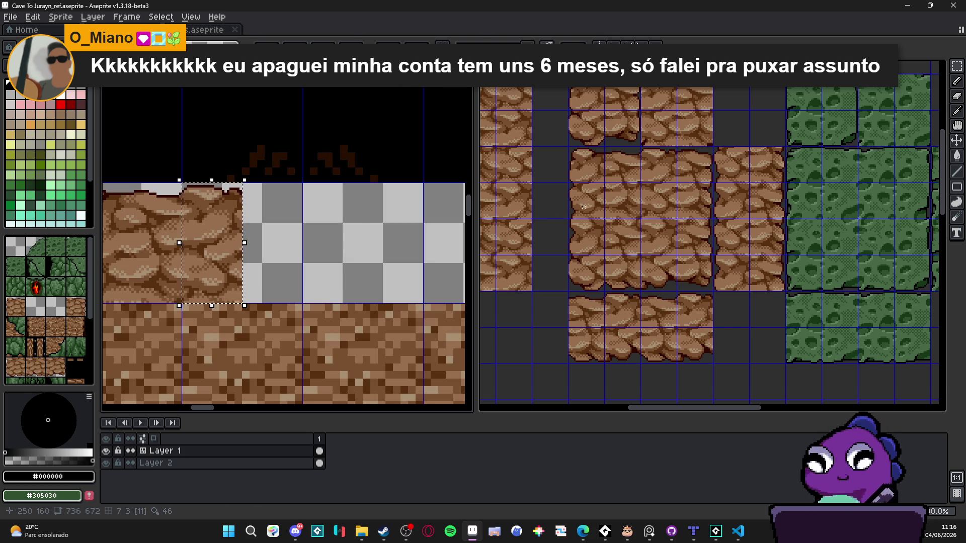
# Copy more rock tiles from the tileset and paste them into the remaining top-row gap.
pyautogui.hotkey('ctrl', 'v')
pyautogui.click(620, 162)
pyautogui.moveTo(621, 162); pyautogui.dragTo(626, 211)
pyautogui.hotkey('ctrl', 'd')
pyautogui.click(224, 246)
pyautogui.click(224, 246)
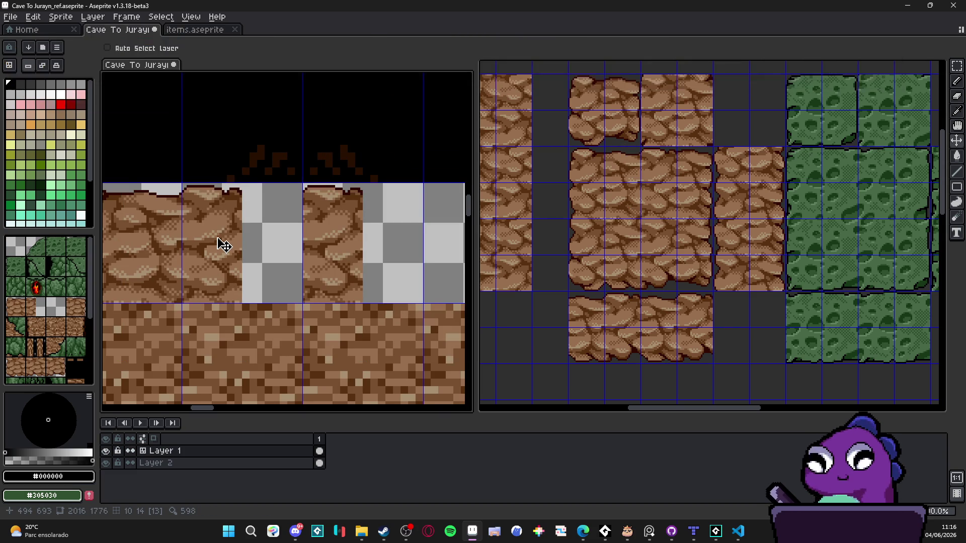
pyautogui.scroll(2, 224, 245)
pyautogui.hotkey('ctrl', 'v')
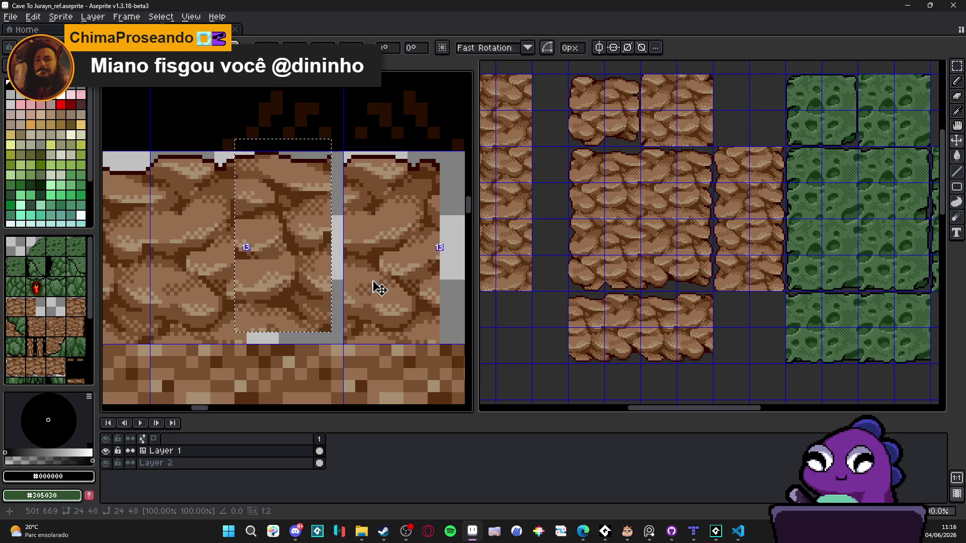
pyautogui.moveTo(334, 301)
pyautogui.mouseDown()
pyautogui.moveTo(302, 297)
pyautogui.moveTo(302, 307)
pyautogui.mouseUp()
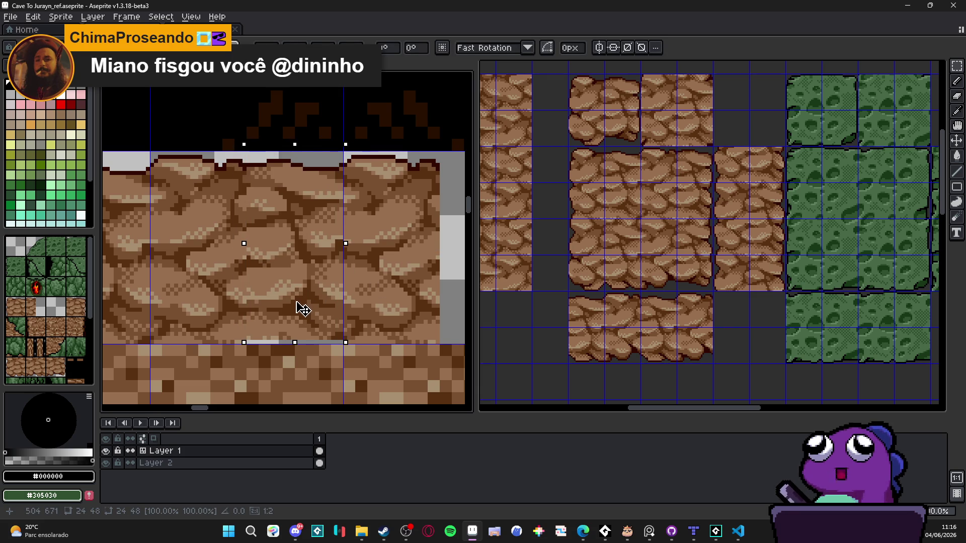
pyautogui.press('Return')
# Shift the placed rock tile one step right and commit it.
pyautogui.scroll(-3, 301, 307)
pyautogui.moveTo(335, 302)
pyautogui.mouseDown()
pyautogui.moveTo(274, 276)
pyautogui.moveTo(280, 255)
pyautogui.mouseUp()
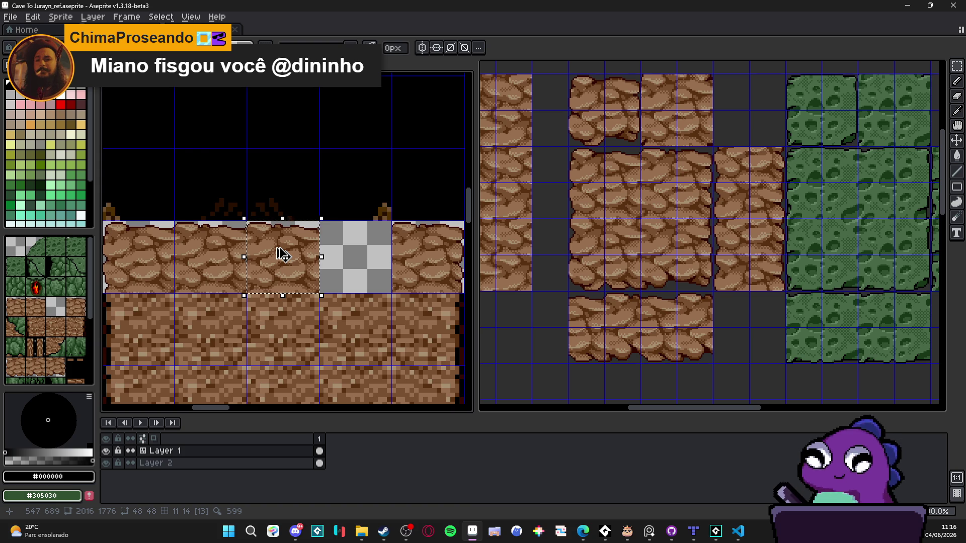
pyautogui.hotkey('shift', 'Right')
pyautogui.hotkey('shift', 'Right')
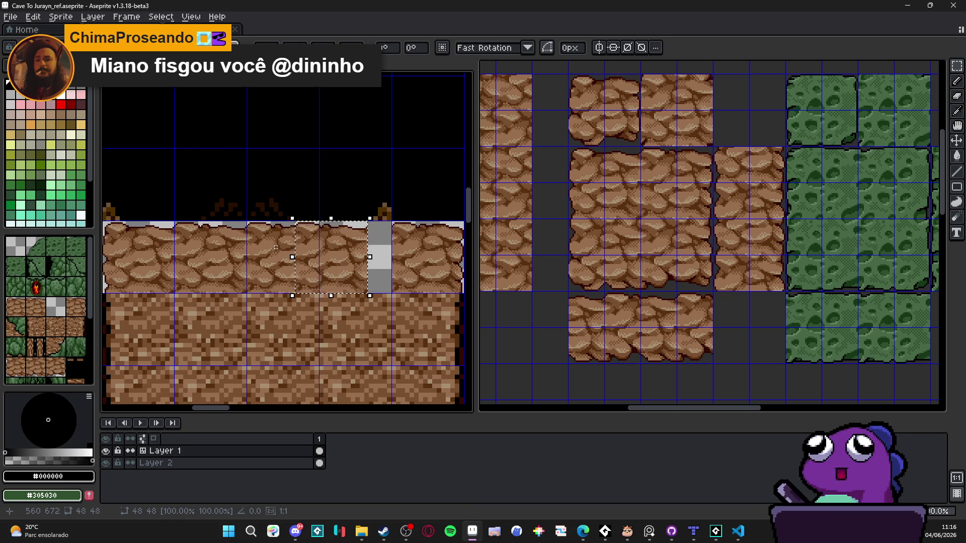
pyautogui.press('Return')
pyautogui.scroll(-3, 330, 263)
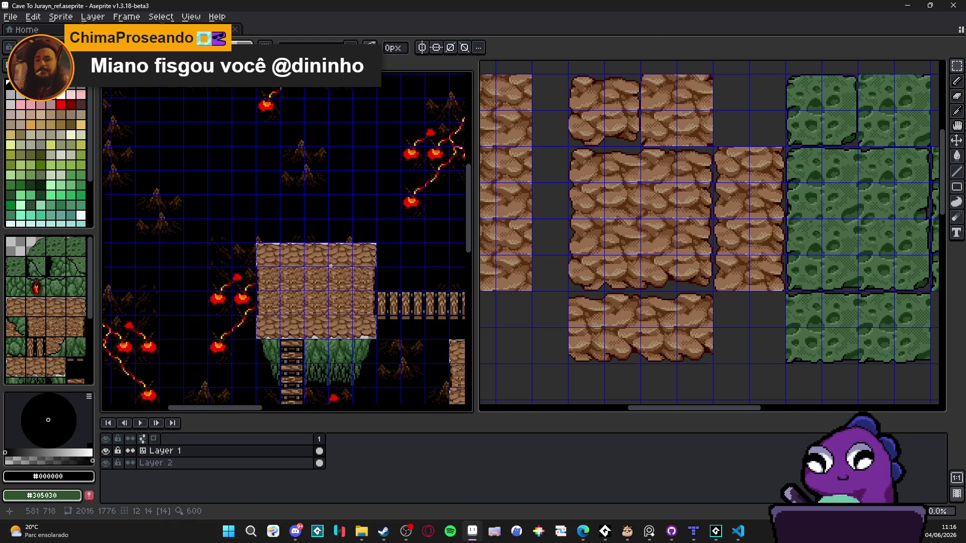
# Clear one tile in the platform's second row and select two rock tiles in the tileset.
pyautogui.scroll(3, 330, 263)
pyautogui.moveTo(350, 263); pyautogui.dragTo(350, 293)
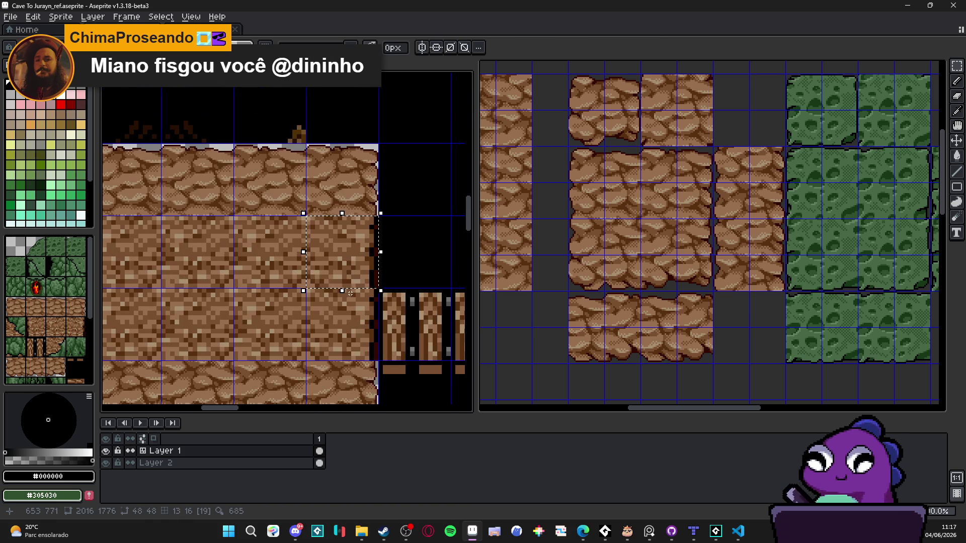
pyautogui.press('Delete')
pyautogui.scroll(-1, 384, 272)
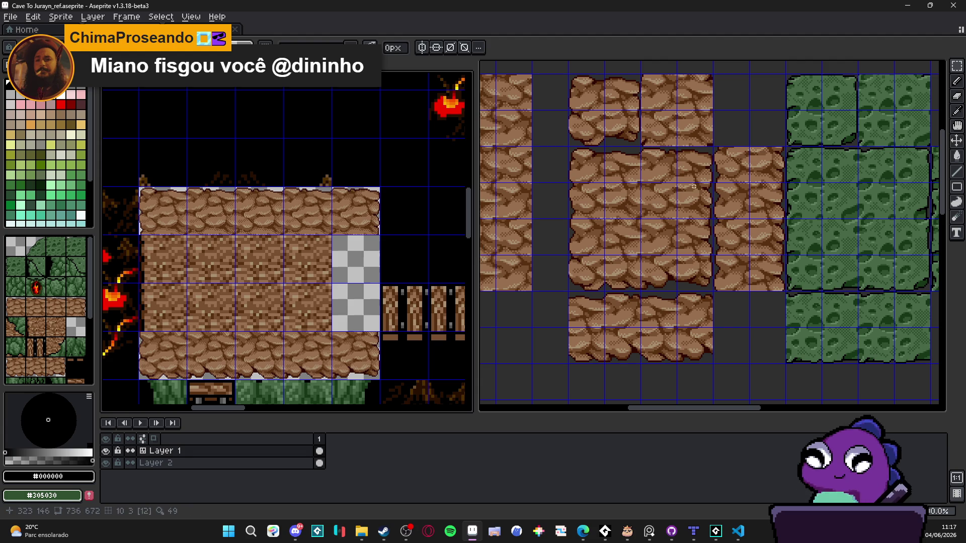
pyautogui.scroll(1, 698, 203)
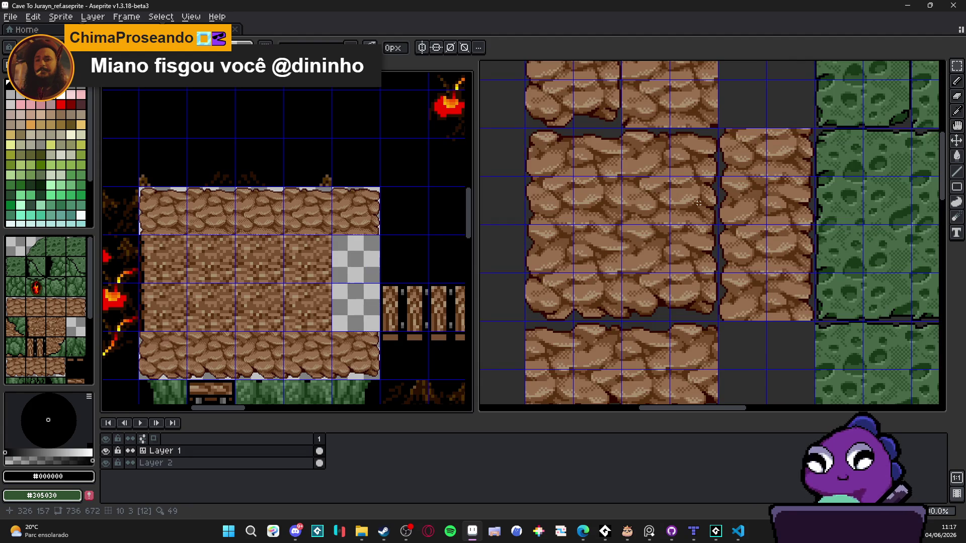
pyautogui.moveTo(698, 203); pyautogui.dragTo(646, 199)
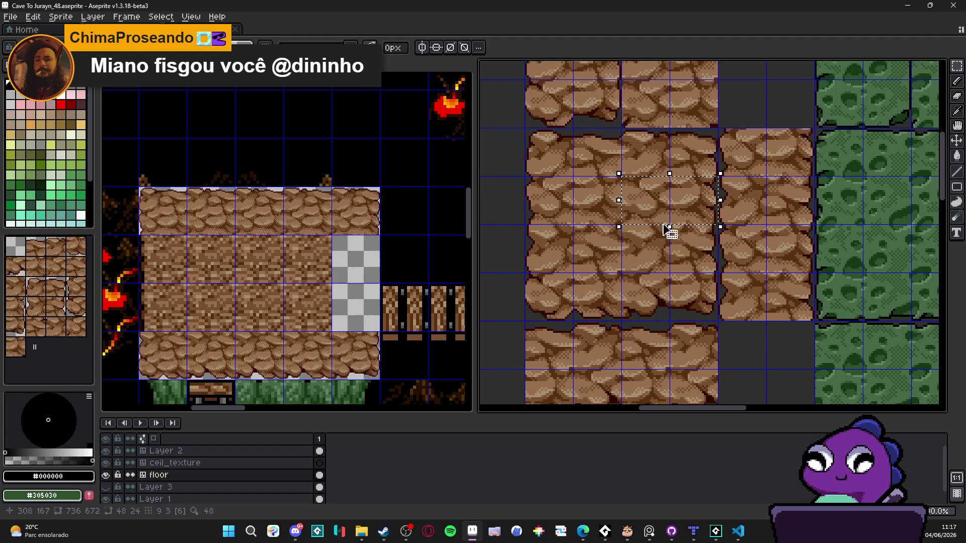
pyautogui.moveTo(697, 243); pyautogui.dragTo(662, 246)
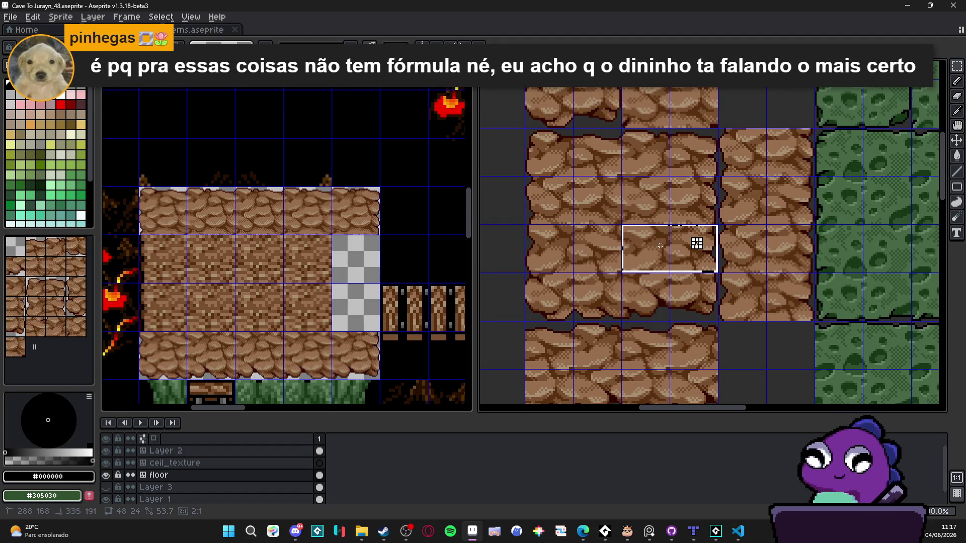
pyautogui.click(660, 245)
# Paste the half-height rock block below tile 15 and commit it.
pyautogui.scroll(2, 366, 224)
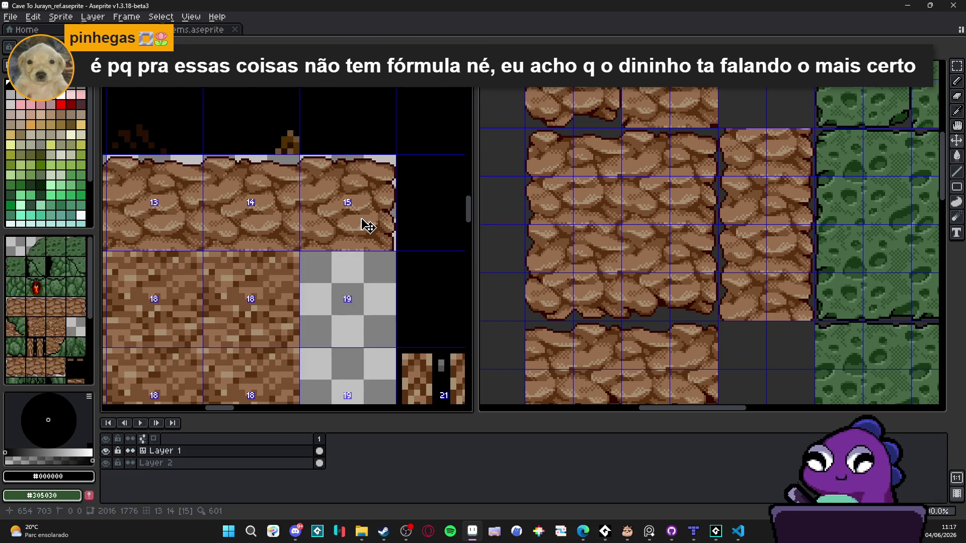
pyautogui.scroll(1, 369, 258)
pyautogui.hotkey('ctrl', 'v')
pyautogui.moveTo(302, 247); pyautogui.dragTo(361, 299)
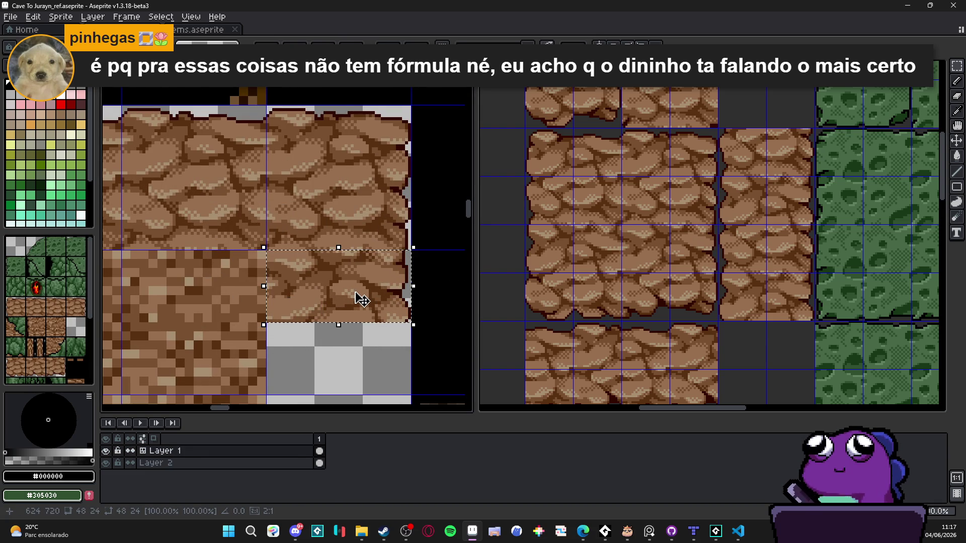
pyautogui.scroll(-1, 361, 300)
pyautogui.press('Return')
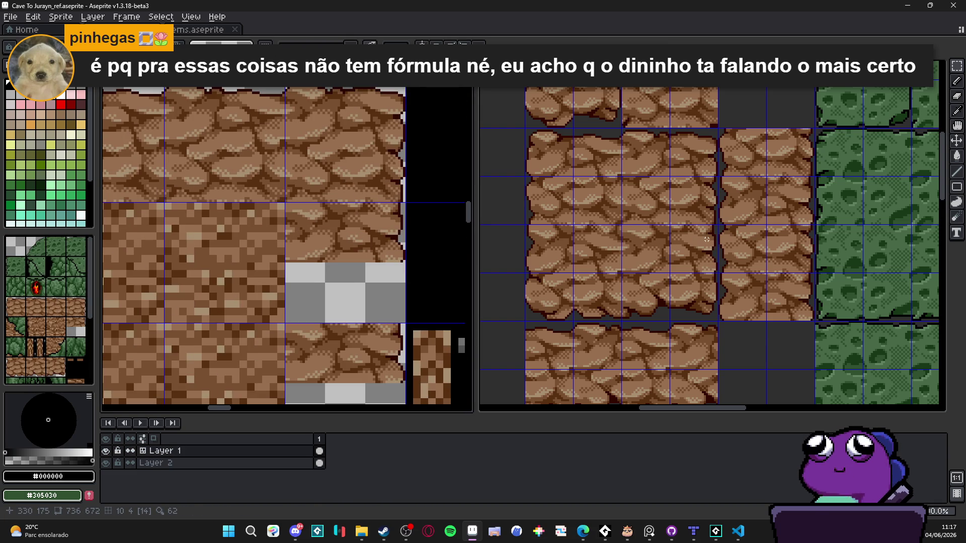
# Paste another rock block on the right edge, then delete it as misplaced.
pyautogui.click(706, 239)
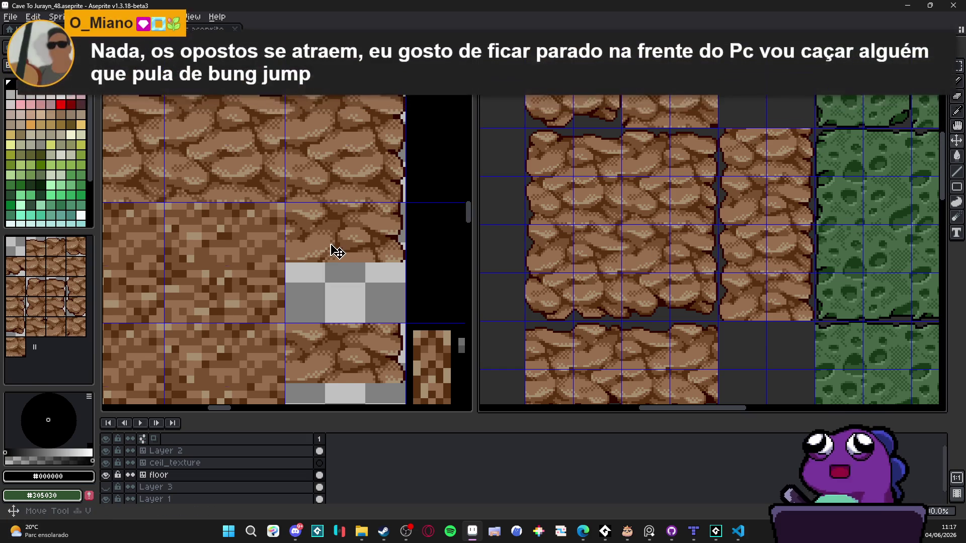
pyautogui.click(335, 251)
pyautogui.scroll(2, 336, 254)
pyautogui.hotkey('ctrl', 'v')
pyautogui.moveTo(377, 270)
pyautogui.mouseDown()
pyautogui.moveTo(371, 295)
pyautogui.moveTo(408, 336)
pyautogui.mouseUp()
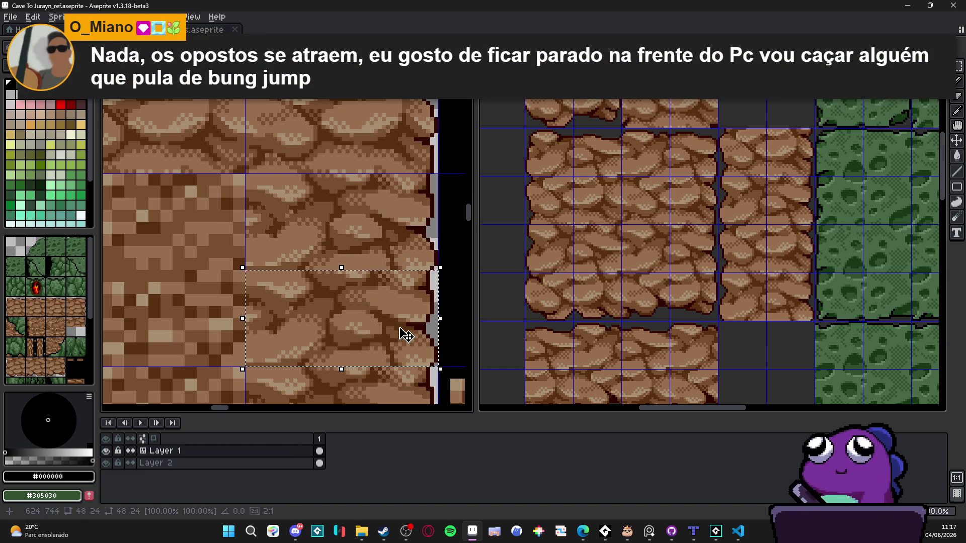
pyautogui.press('Delete')
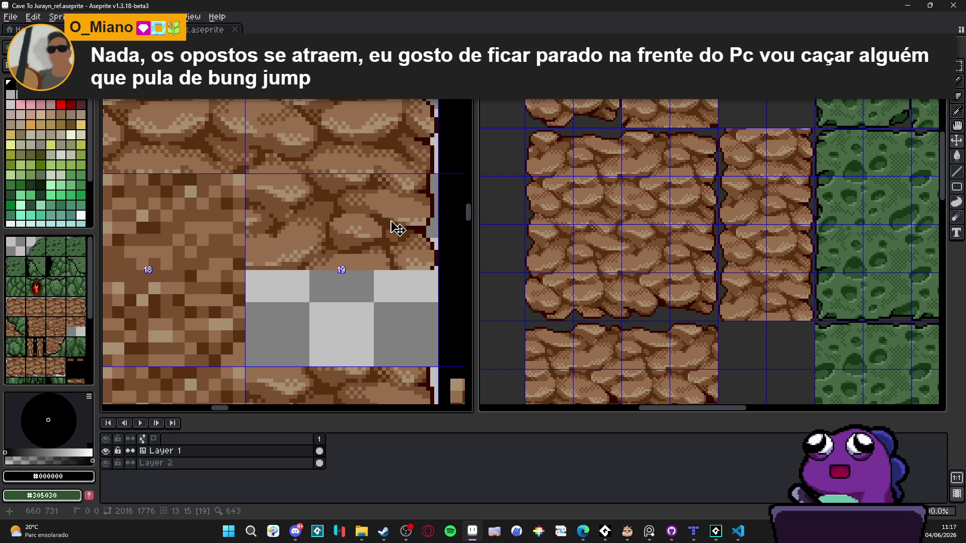
# Copy rock from Cave To Jurayn_48 again and commit it onto the empty right-edge tile.
pyautogui.click(689, 205)
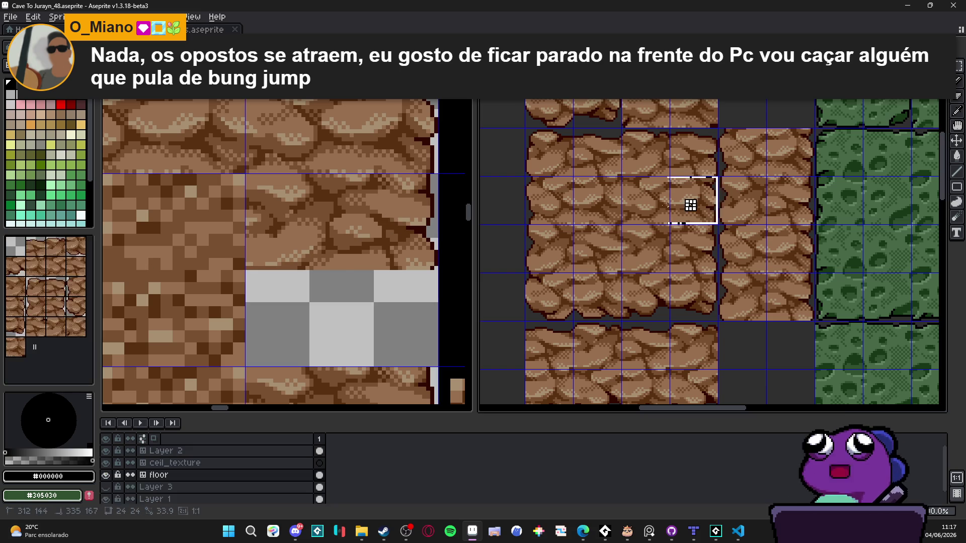
pyautogui.click(365, 245)
pyautogui.hotkey('ctrl', 'v')
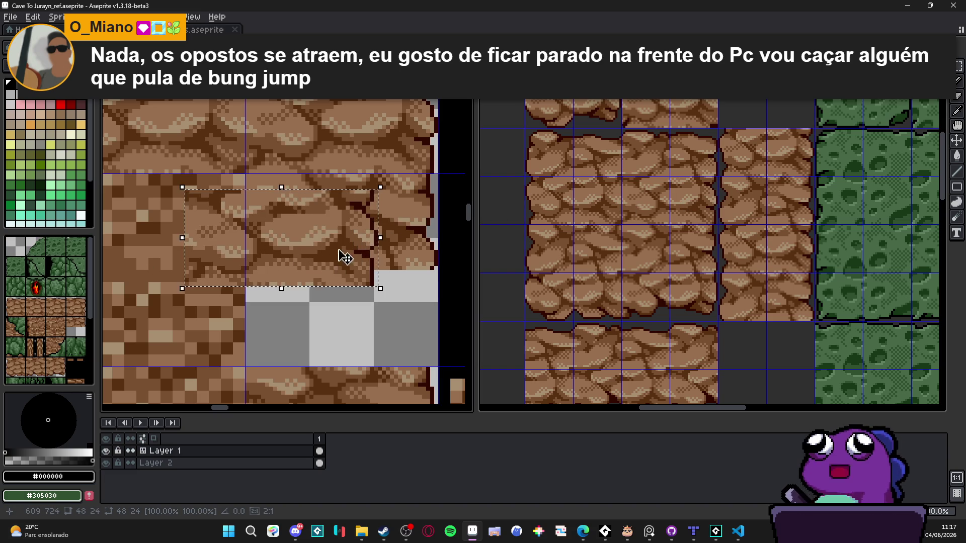
pyautogui.moveTo(345, 255); pyautogui.dragTo(406, 334)
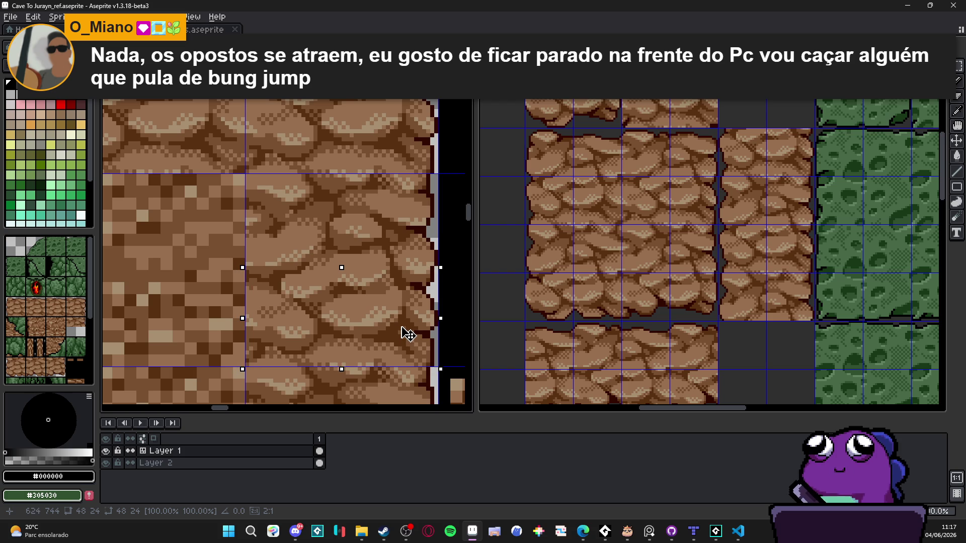
pyautogui.press('Return')
pyautogui.scroll(-3, 405, 333)
pyautogui.scroll(-1, 386, 330)
pyautogui.moveTo(216, 263); pyautogui.dragTo(229, 315)
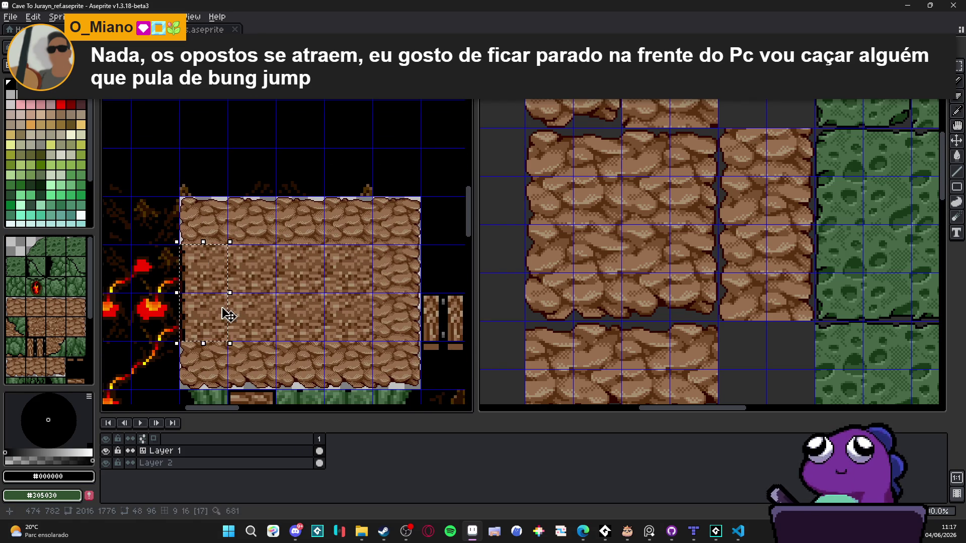
# Clear the left-column tiles and fill the upper gap with a two-tile cobble edge from _48.
pyautogui.press('Delete')
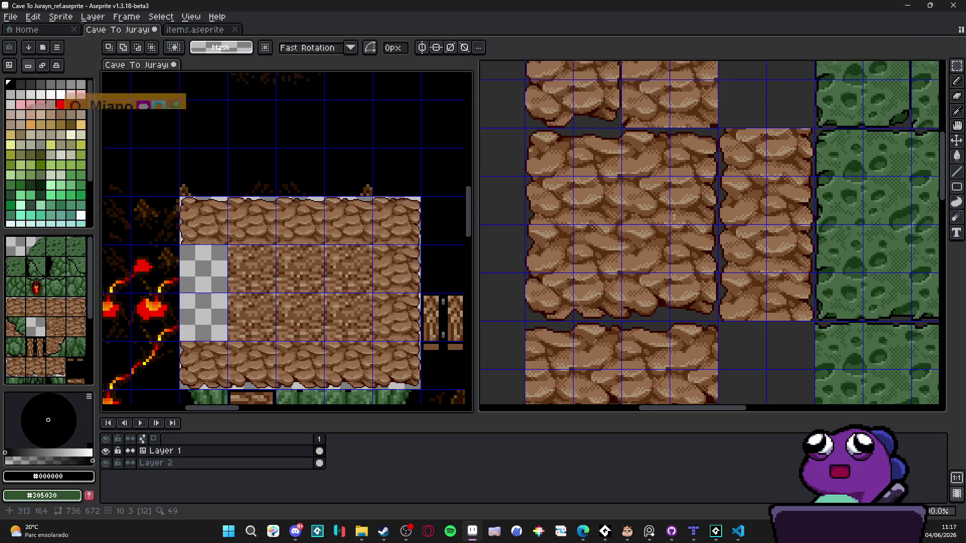
pyautogui.click(537, 207)
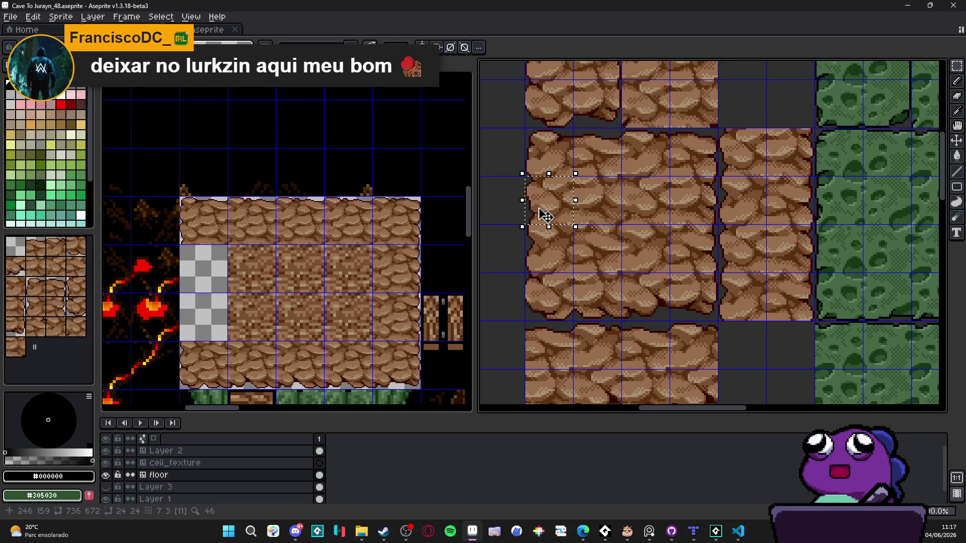
pyautogui.moveTo(554, 261); pyautogui.dragTo(586, 267)
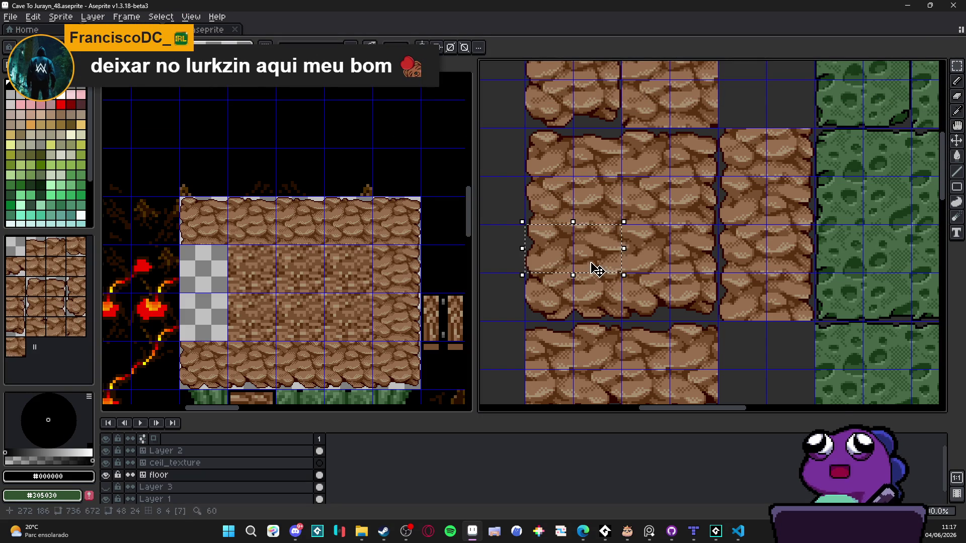
pyautogui.click(217, 229)
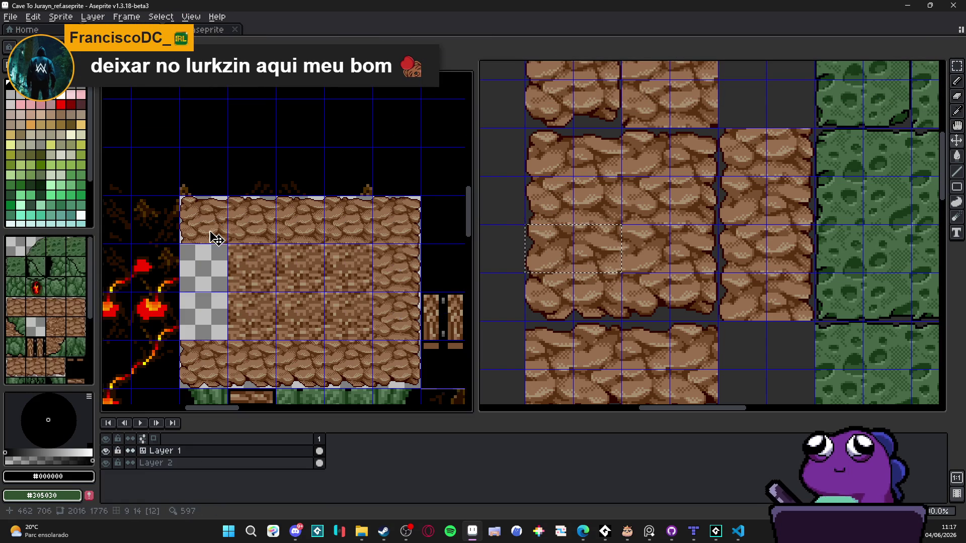
pyautogui.scroll(4, 210, 256)
pyautogui.hotkey('ctrl', 'v')
pyautogui.moveTo(210, 262)
pyautogui.mouseDown()
pyautogui.moveTo(320, 210)
pyautogui.moveTo(233, 312)
pyautogui.moveTo(234, 256)
pyautogui.mouseUp()
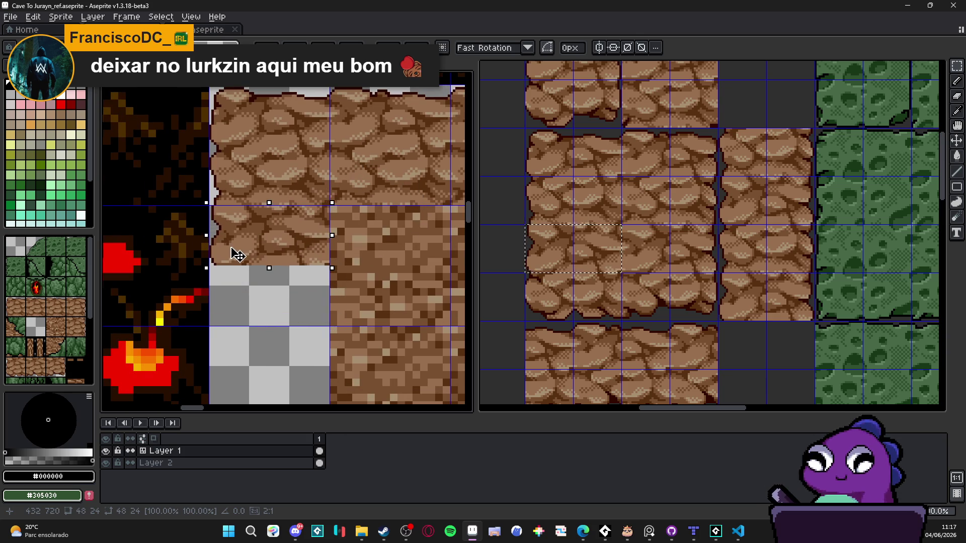
pyautogui.press('Return')
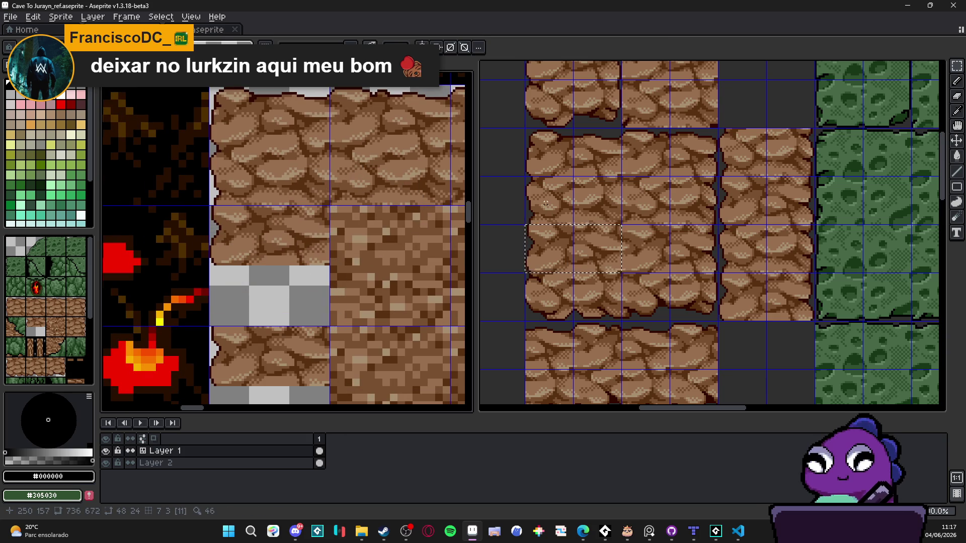
# Copy two more cobble edge tiles and commit them into the lower left-edge gap.
pyautogui.click(545, 203)
pyautogui.moveTo(546, 203); pyautogui.dragTo(593, 216)
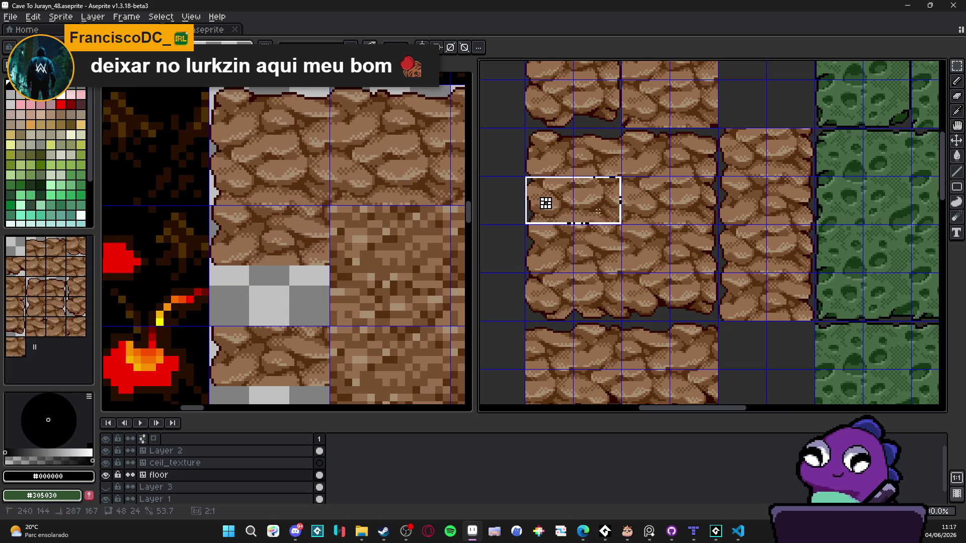
pyautogui.press('v')
pyautogui.click(276, 245)
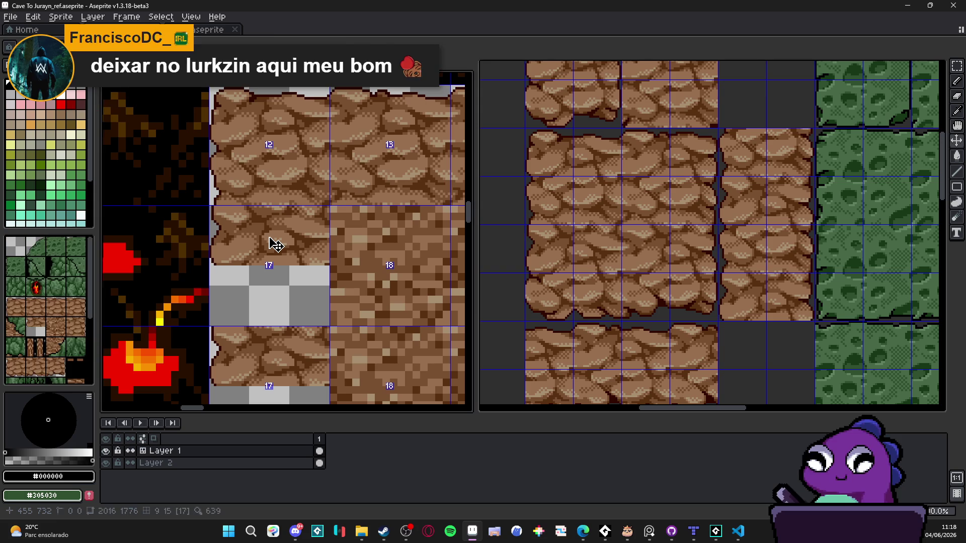
pyautogui.hotkey('ctrl', 'v')
pyautogui.moveTo(312, 259)
pyautogui.mouseDown()
pyautogui.moveTo(287, 302)
pyautogui.moveTo(301, 329)
pyautogui.mouseUp()
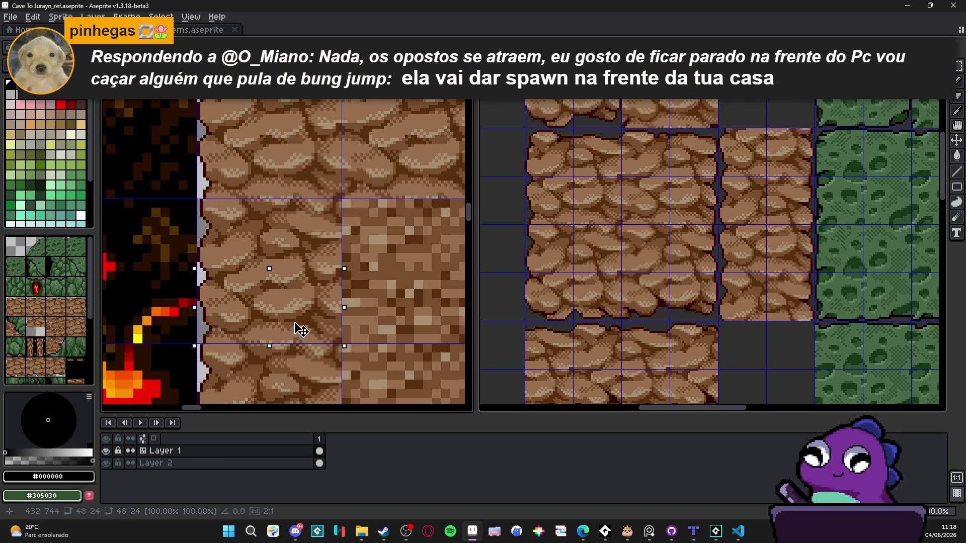
pyautogui.press('Return')
pyautogui.scroll(-4, 318, 283)
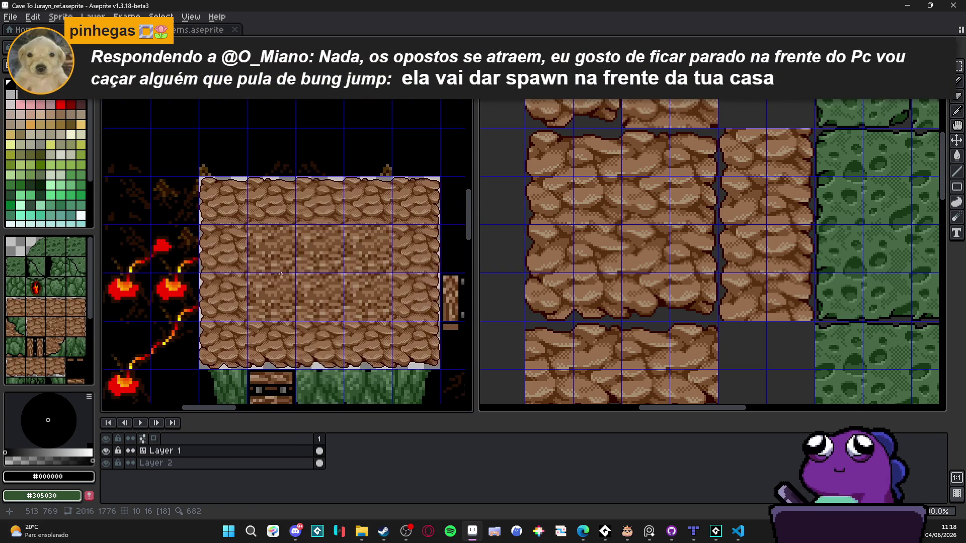
pyautogui.scroll(1, 314, 283)
pyautogui.moveTo(215, 196); pyautogui.dragTo(427, 338)
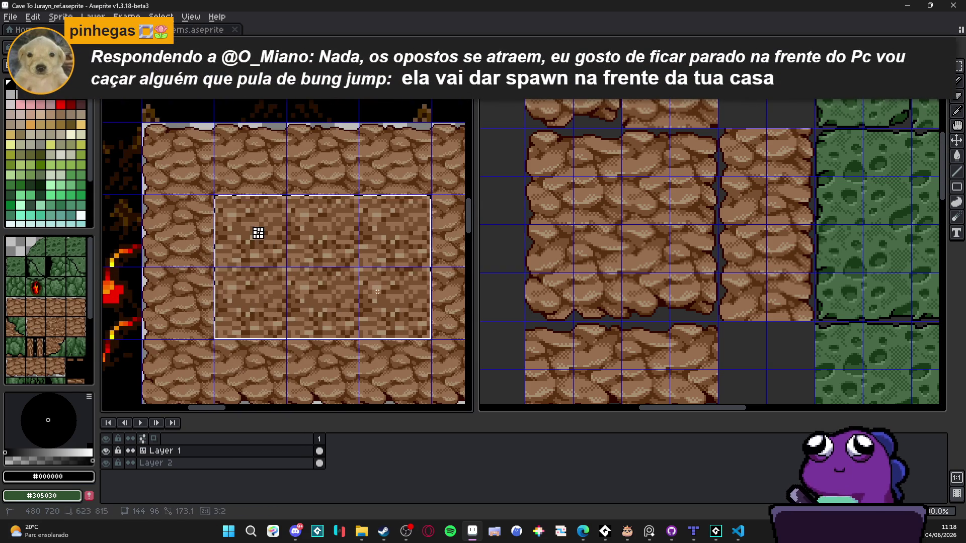
# Delete the selected inner block of the platform to transparency.
pyautogui.press('Delete')
pyautogui.scroll(-2, 374, 292)
pyautogui.scroll(2, 374, 292)
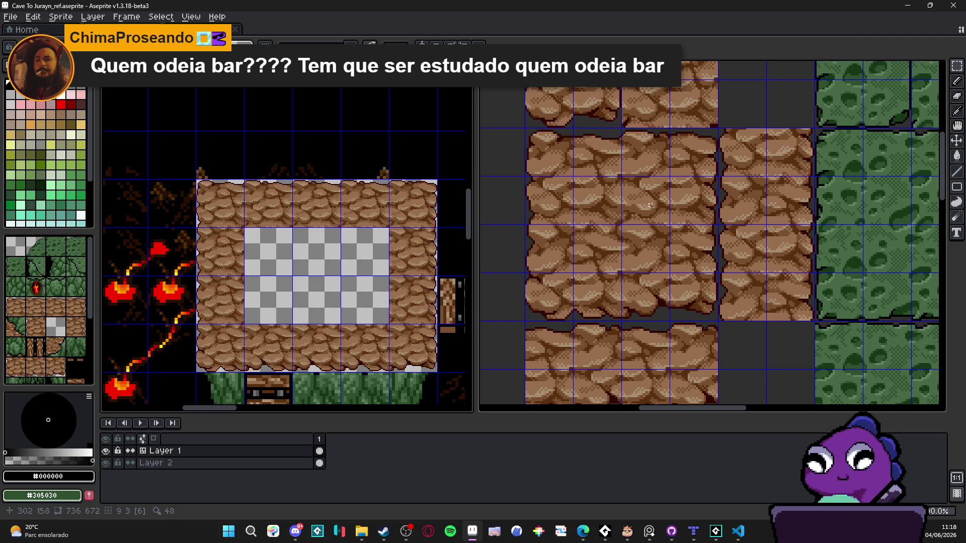
# In the Cave To Jurayn_48 sprite, marquee-select a single 24x24 cobble tile.
pyautogui.hotkey('ctrl', 'Tab')
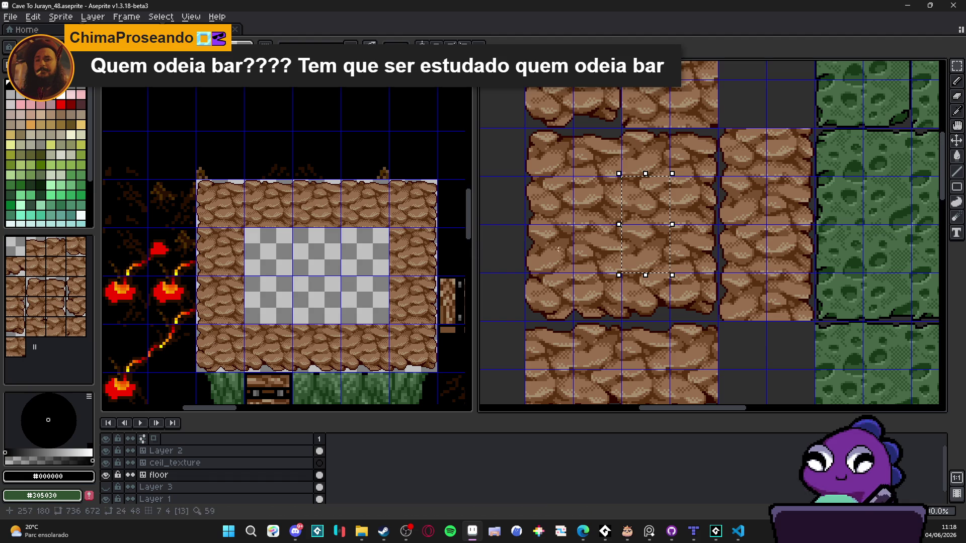
pyautogui.hotkey('ctrl', 'd')
pyautogui.click(650, 242)
pyautogui.hotkey('ctrl', 'd')
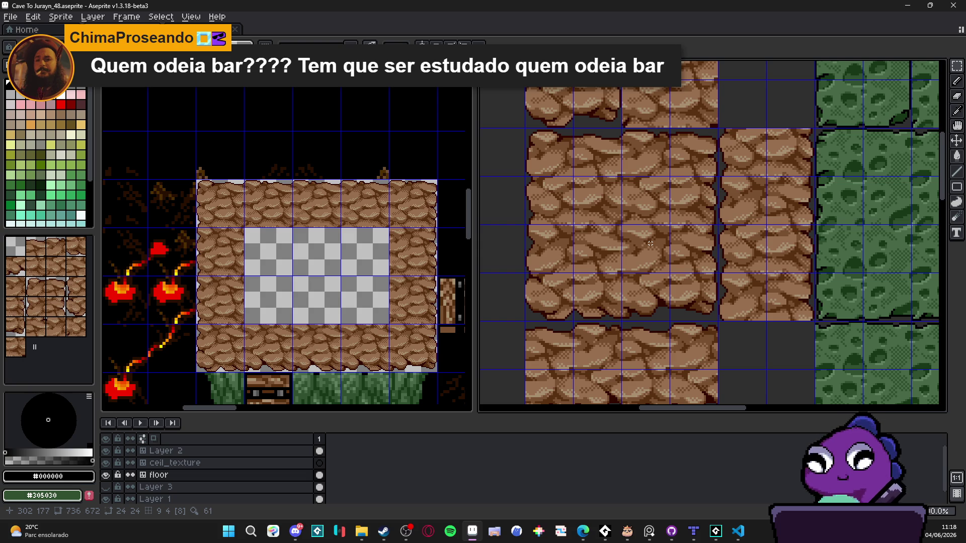
pyautogui.moveTo(650, 243); pyautogui.dragTo(649, 243)
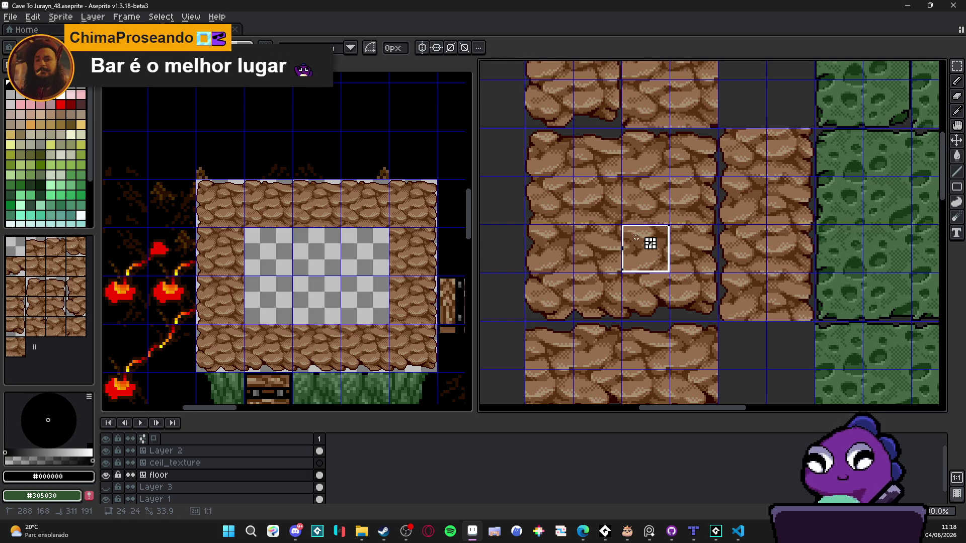
# Try pasting a two-tile-tall cobble strip beside the left border, cancelling both attempts.
pyautogui.moveTo(643, 245); pyautogui.dragTo(632, 203)
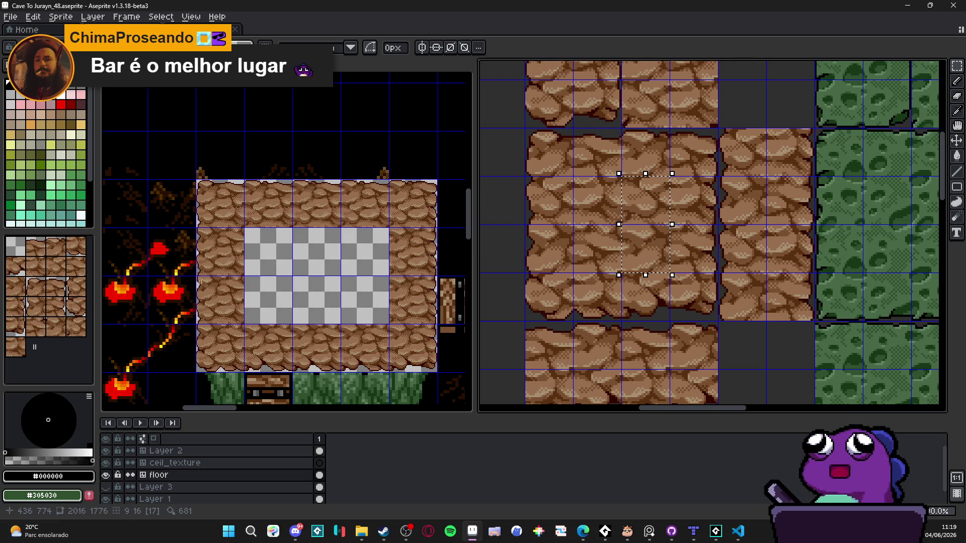
pyautogui.hotkey('ctrl', 'Tab')
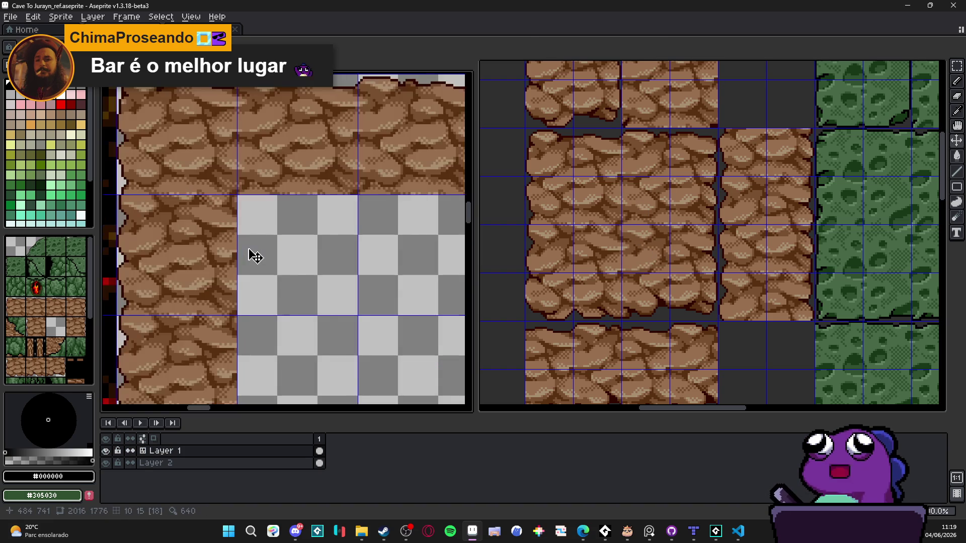
pyautogui.hotkey('ctrl', 'v')
pyautogui.scroll(2, 263, 261)
pyautogui.moveTo(285, 296); pyautogui.dragTo(276, 307)
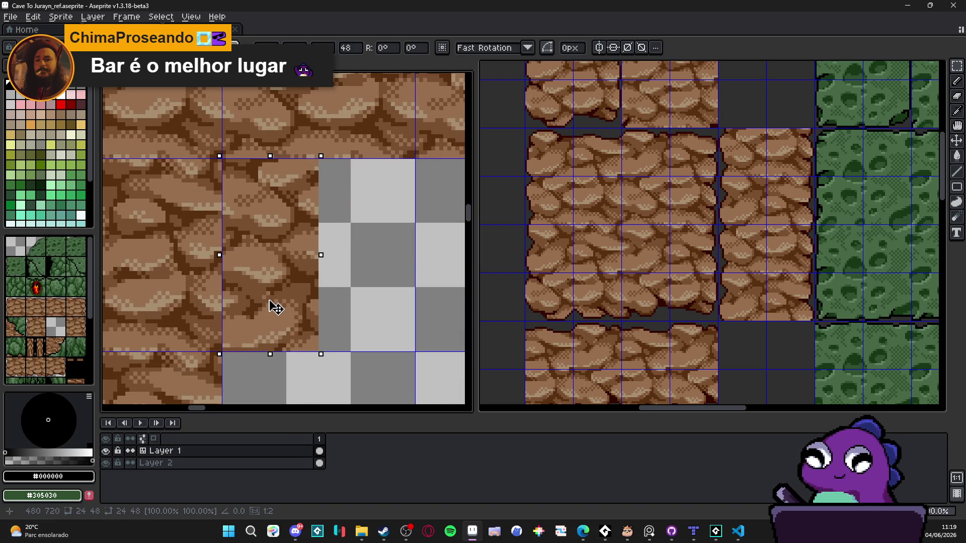
pyautogui.press('Escape')
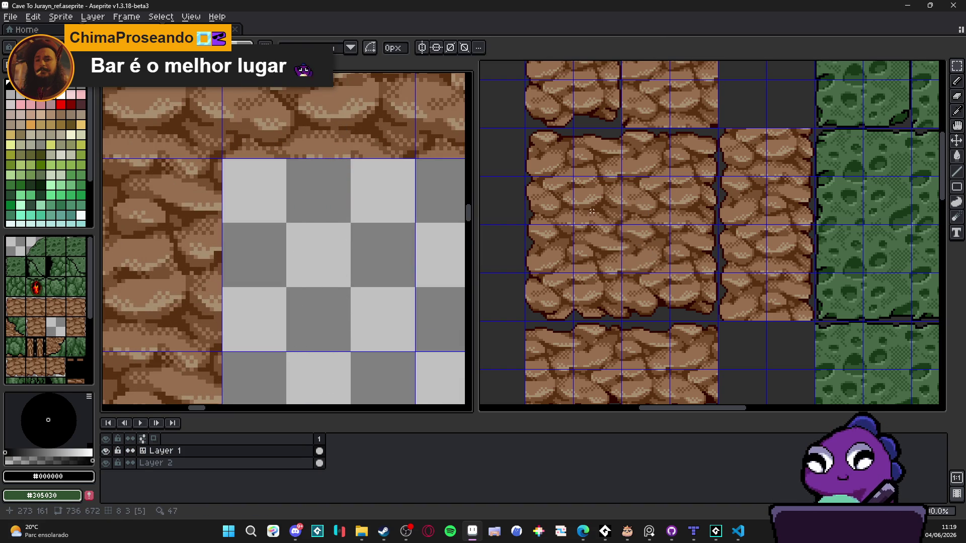
pyautogui.hotkey('ctrl', 'Tab')
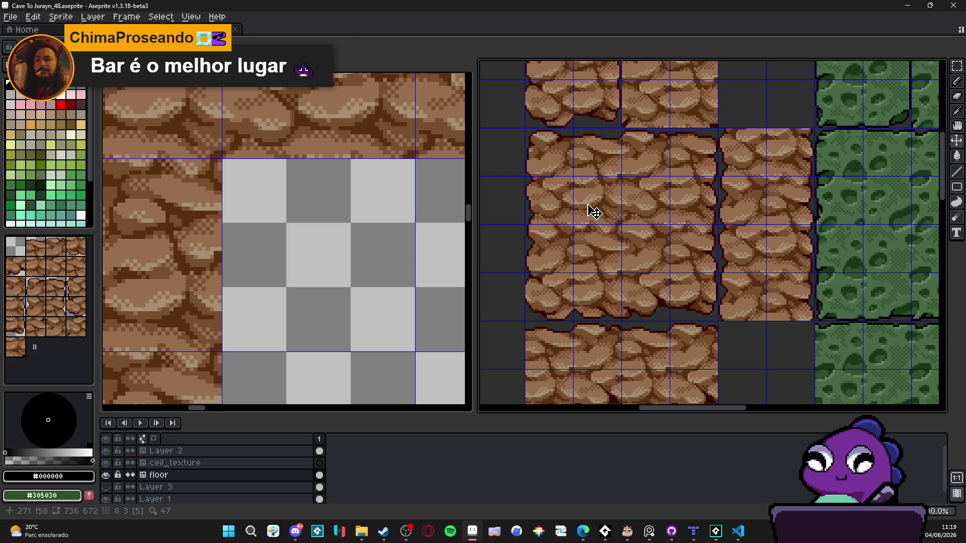
pyautogui.hotkey('ctrl', 'v')
pyautogui.hotkey('ctrl', 'Tab')
pyautogui.hotkey('ctrl', 'v')
pyautogui.moveTo(273, 263); pyautogui.dragTo(267, 277)
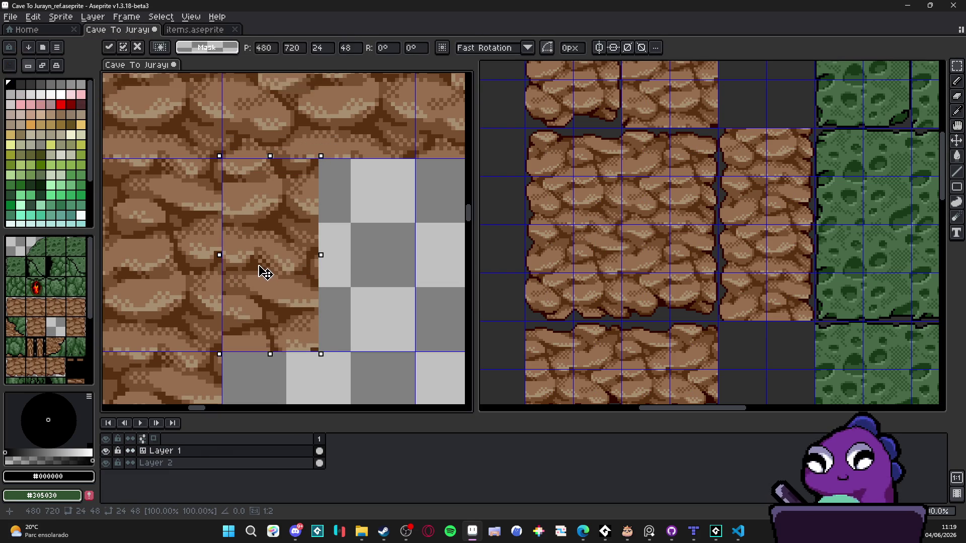
pyautogui.press('Escape')
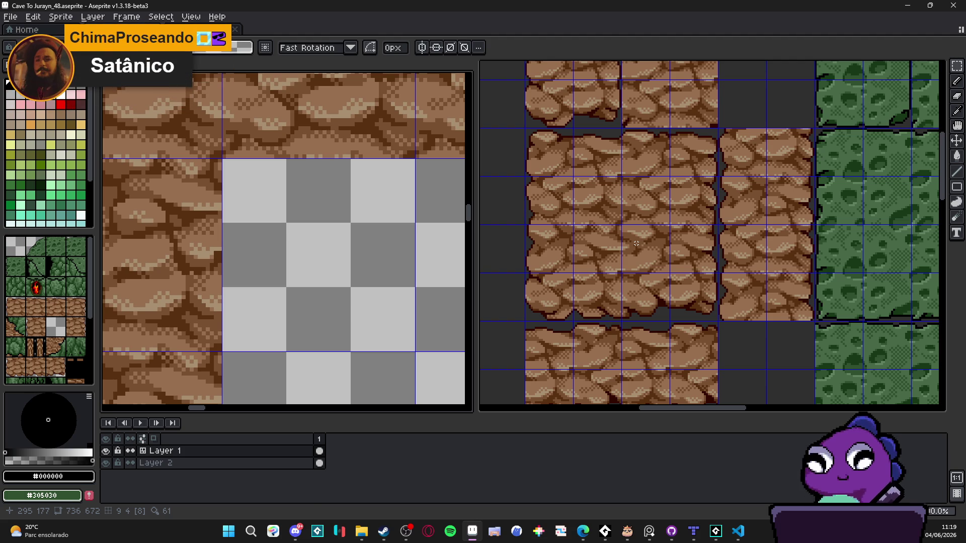
# Copy a cobble rock piece from the tileset and paste it over the first grey gap.
pyautogui.hotkey('ctrl', 'Tab')
pyautogui.hotkey('ctrl', 'v')
pyautogui.hotkey('ctrl', 'Tab')
pyautogui.hotkey('ctrl', 'v')
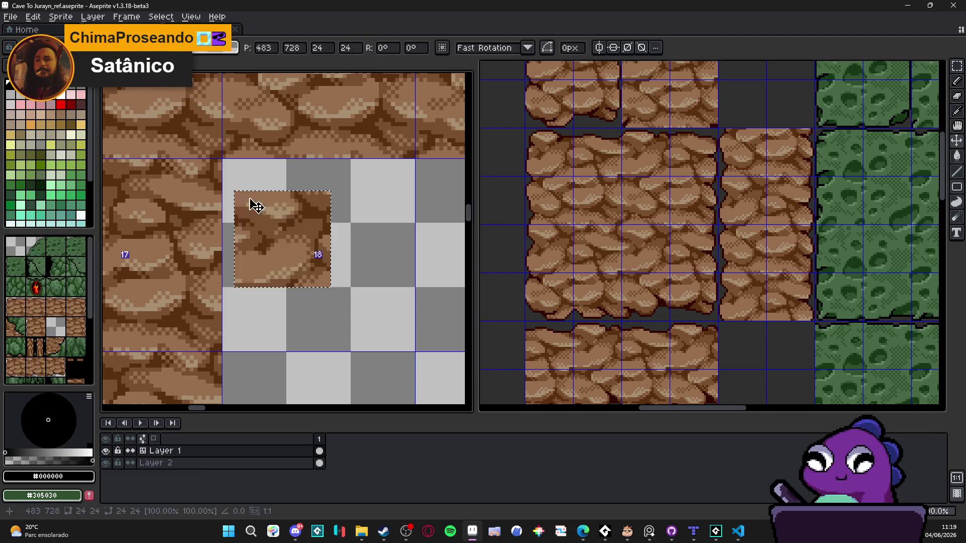
pyautogui.scroll(1, 281, 226)
pyautogui.moveTo(281, 226); pyautogui.dragTo(259, 172)
pyautogui.moveTo(612, 232)
pyautogui.mouseDown()
pyautogui.moveTo(628, 220)
pyautogui.moveTo(620, 217)
pyautogui.mouseUp()
pyautogui.hotkey('ctrl', 'v')
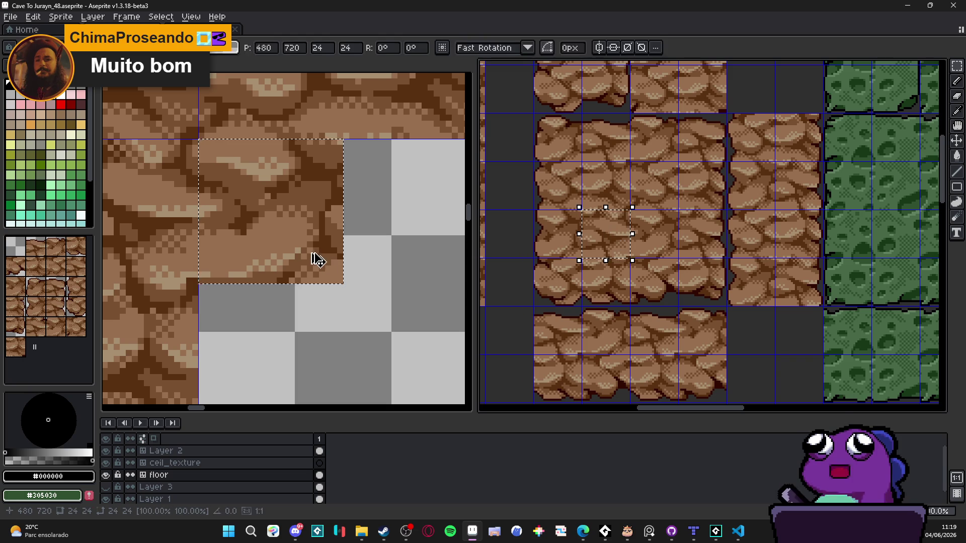
pyautogui.click(298, 226)
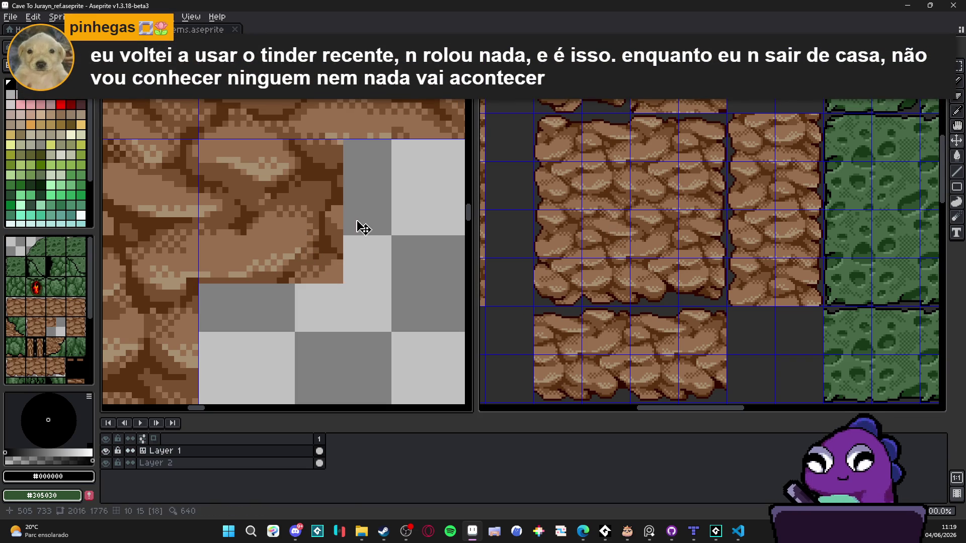
pyautogui.hotkey('ctrl', 'v')
pyautogui.moveTo(382, 240)
pyautogui.mouseDown()
pyautogui.moveTo(280, 282)
pyautogui.moveTo(412, 261)
pyautogui.mouseUp()
pyautogui.press('Return')
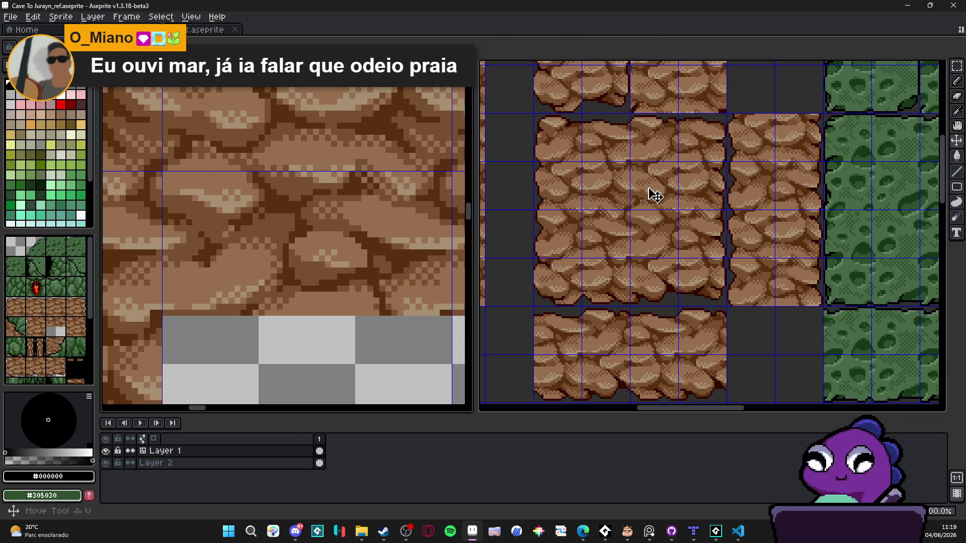
# Paste another cobble rock piece over the next grey hole and commit it.
pyautogui.click(654, 194)
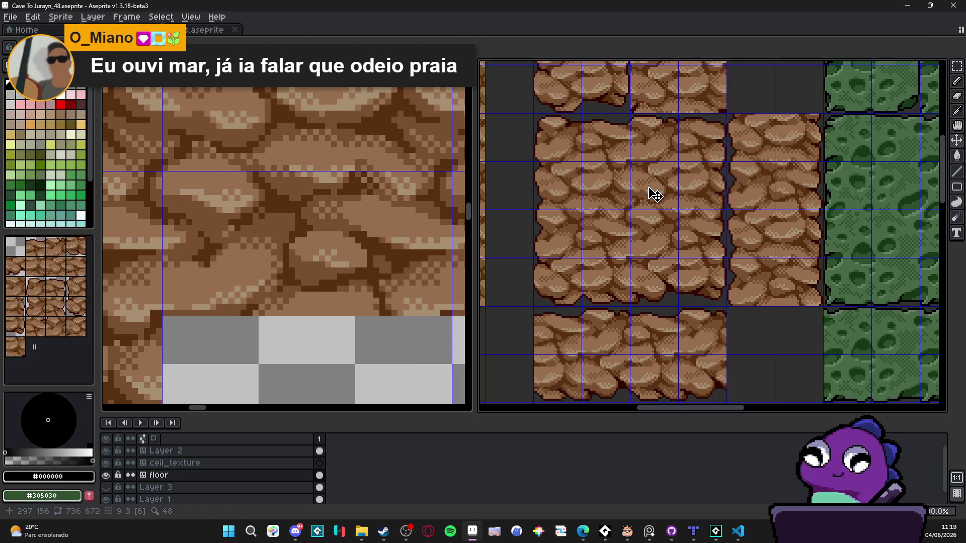
pyautogui.click(227, 273)
pyautogui.hotkey('ctrl', 'v')
pyautogui.moveTo(295, 259)
pyautogui.mouseDown()
pyautogui.moveTo(291, 323)
pyautogui.moveTo(273, 317)
pyautogui.mouseUp()
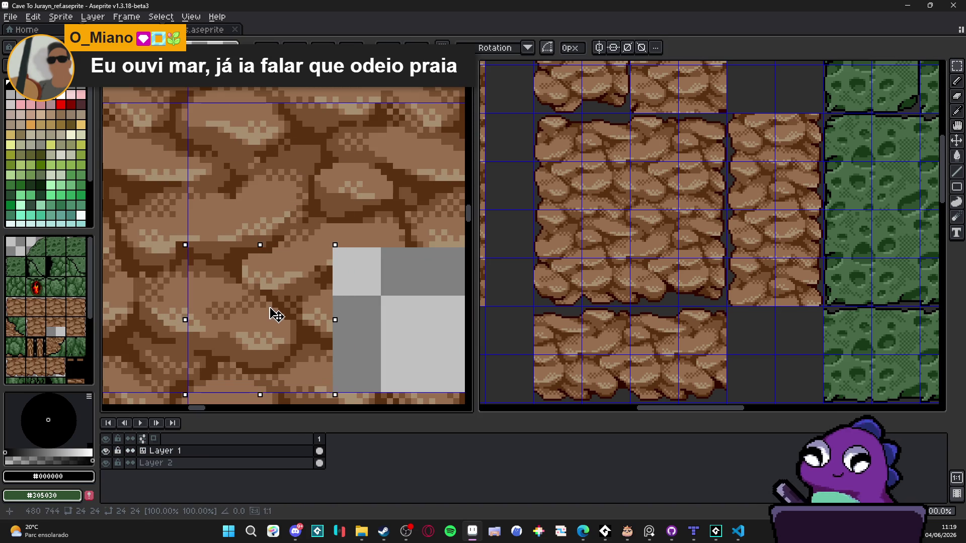
pyautogui.press('Return')
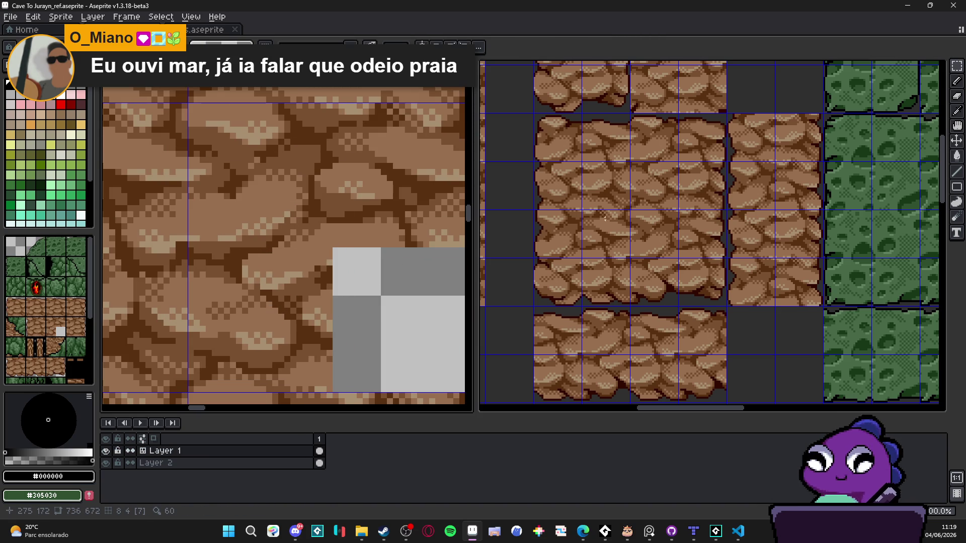
# Copy the tile 6 24x24 rock block and paste it into the last grey hole.
pyautogui.click(616, 221)
pyautogui.hotkey('ctrl', 'z')
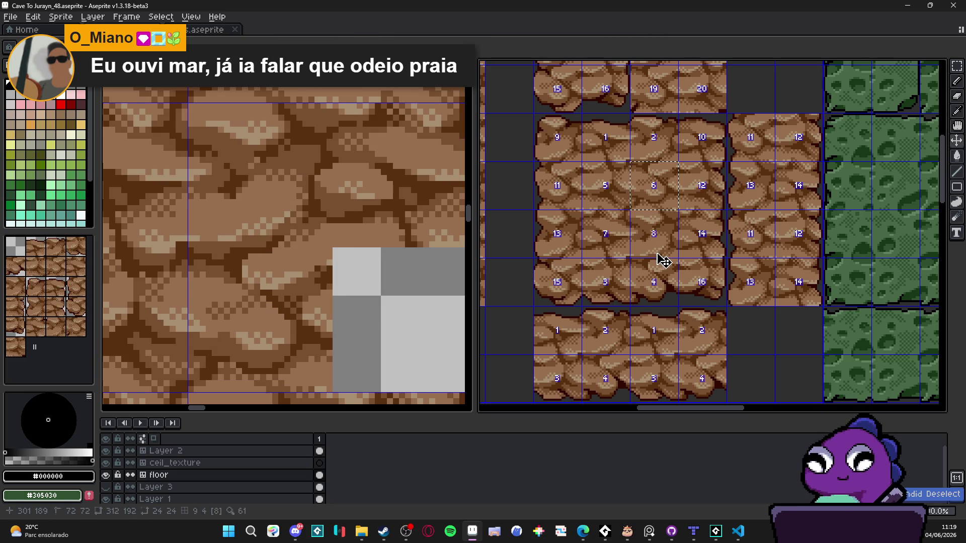
pyautogui.hotkey('ctrl', 'v')
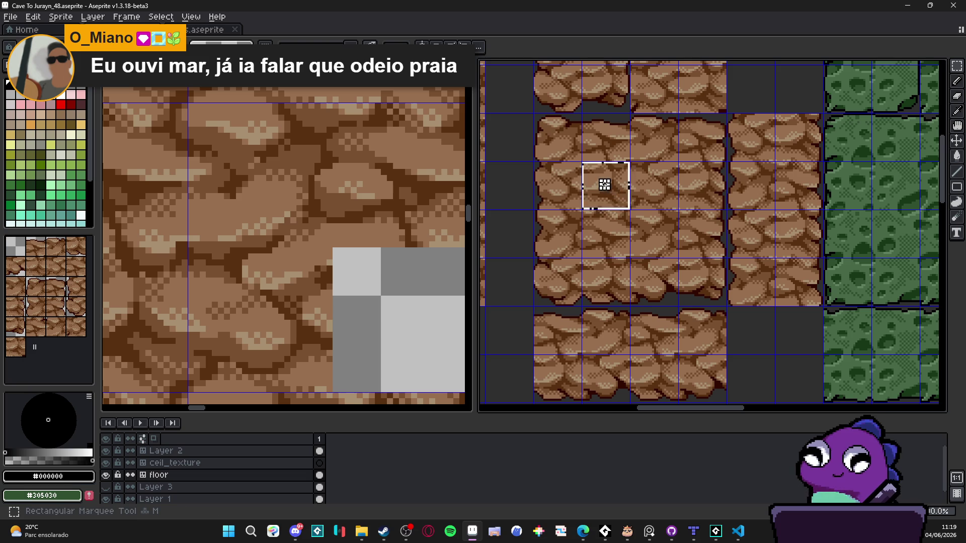
pyautogui.click(304, 289)
pyautogui.moveTo(304, 289); pyautogui.dragTo(267, 286)
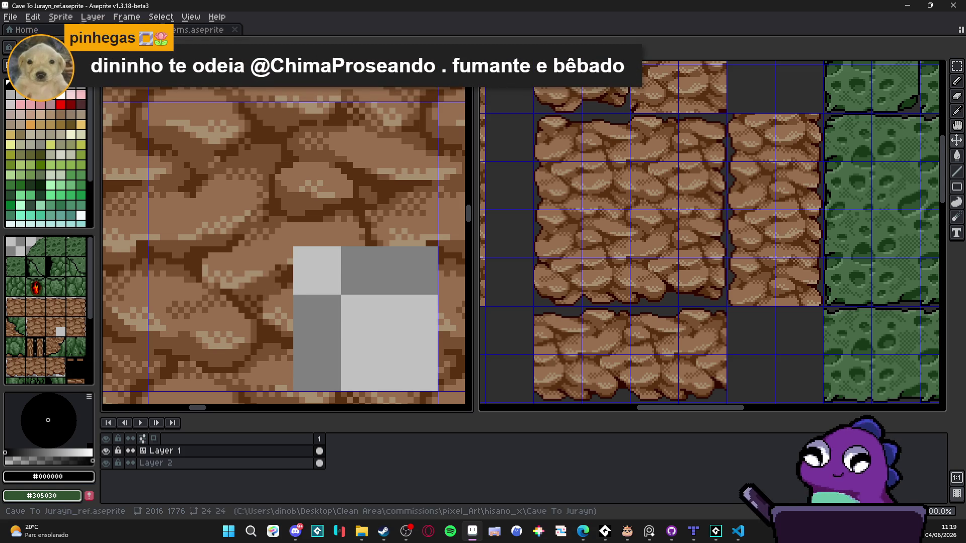
pyautogui.scroll(1, 379, 286)
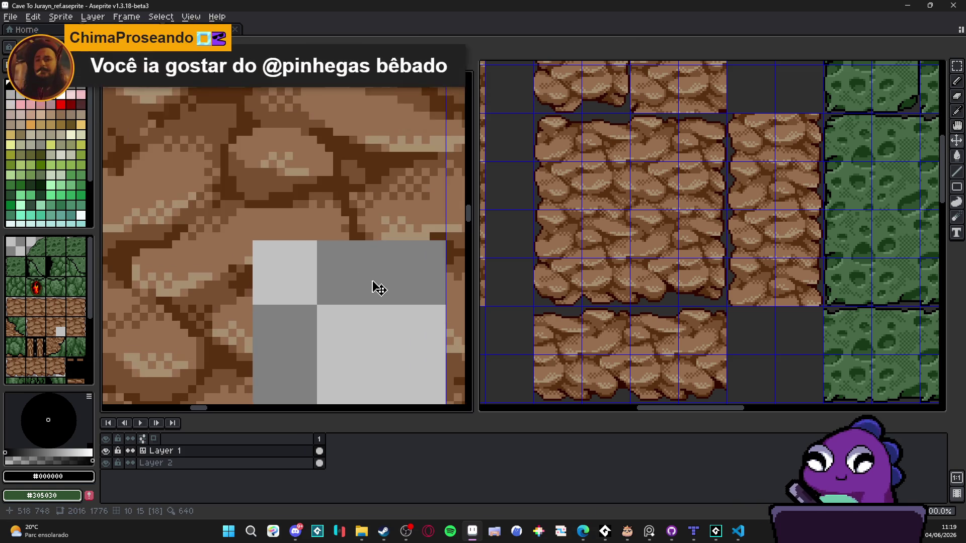
pyautogui.hotkey('ctrl', 'v')
pyautogui.scroll(-1, 297, 292)
pyautogui.moveTo(297, 291); pyautogui.dragTo(340, 341)
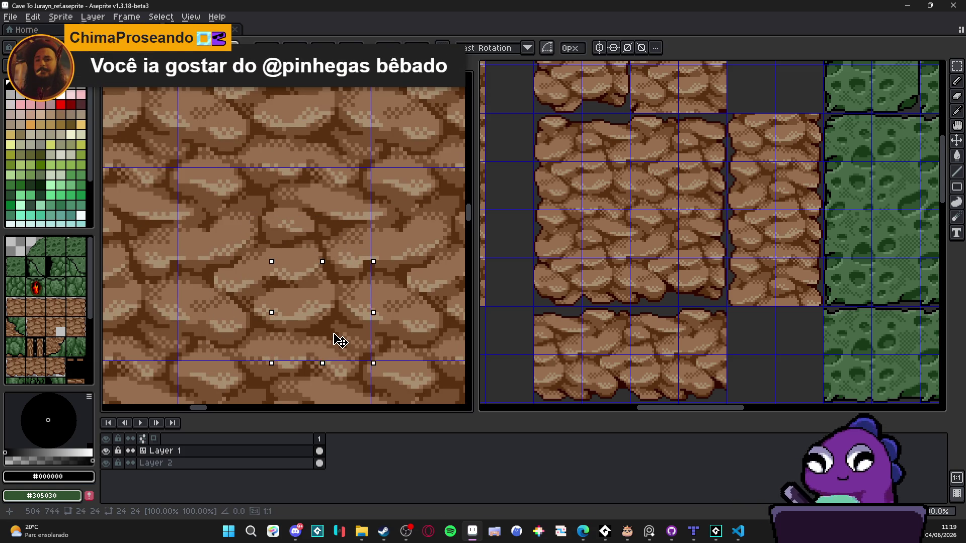
pyautogui.press('Return')
pyautogui.scroll(-2, 332, 333)
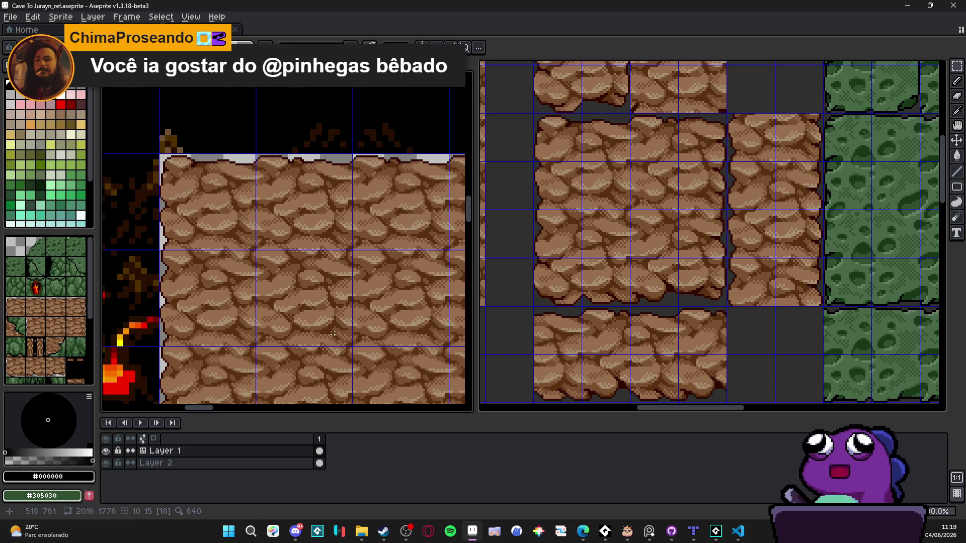
pyautogui.scroll(-2, 332, 333)
pyautogui.moveTo(368, 347); pyautogui.dragTo(295, 291)
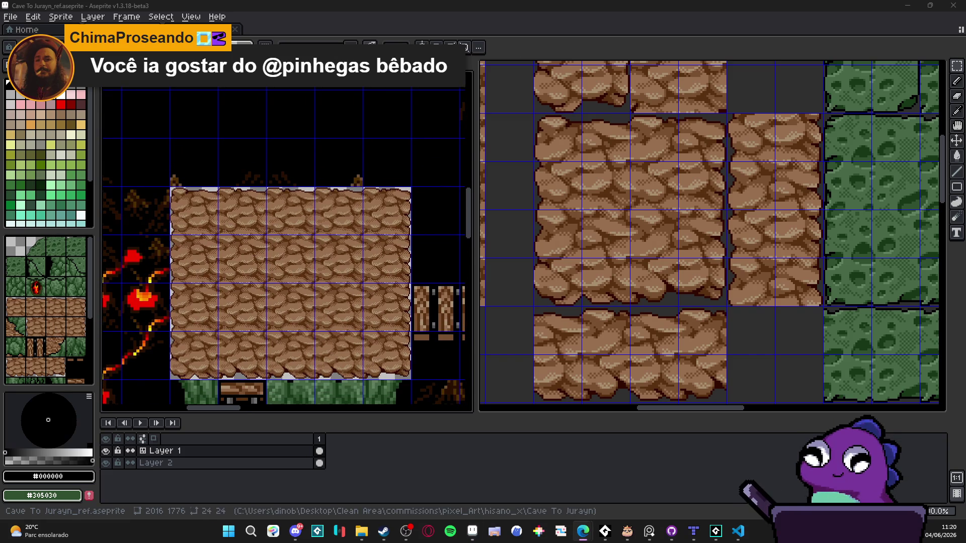
pyautogui.moveTo(297, 320); pyautogui.dragTo(317, 308)
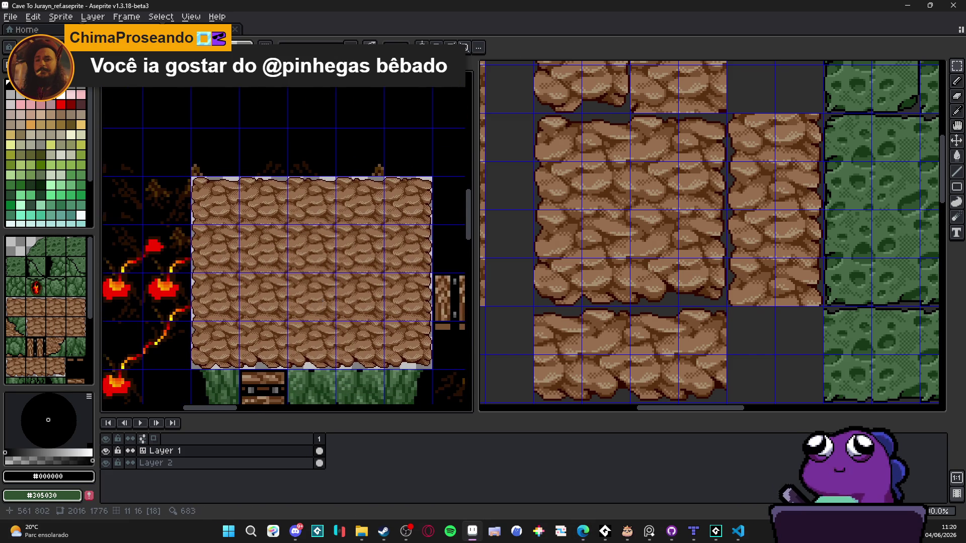
pyautogui.scroll(-2, 354, 259)
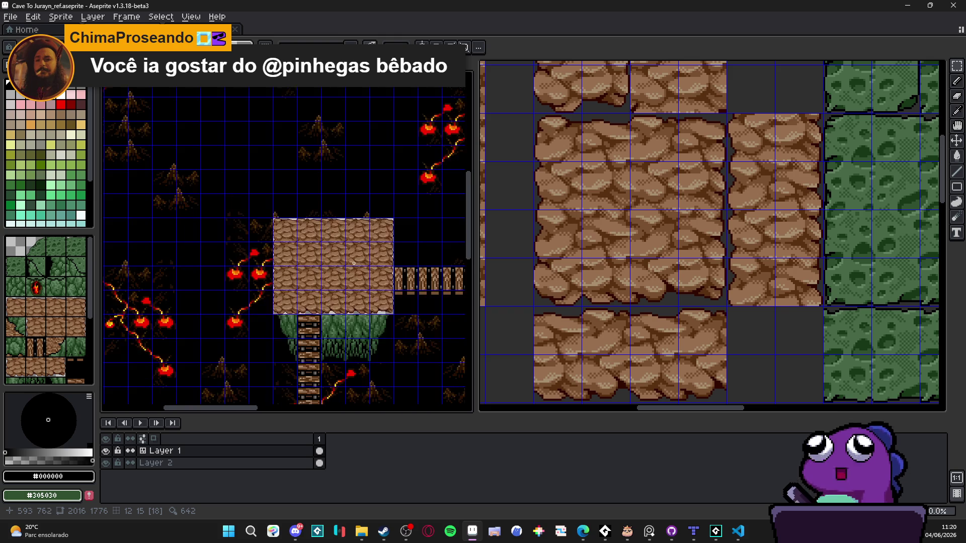
pyautogui.scroll(3, 389, 246)
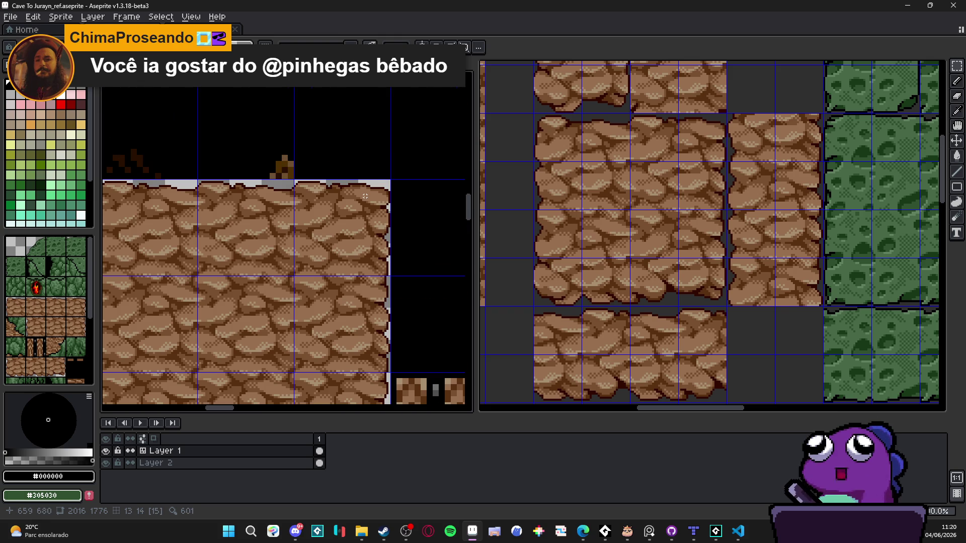
pyautogui.scroll(2, 364, 189)
pyautogui.scroll(-4, 364, 189)
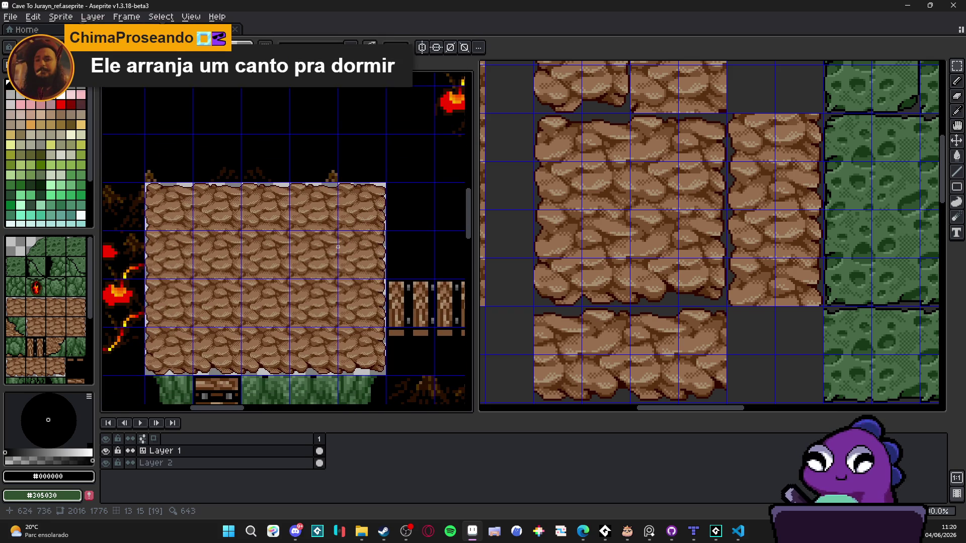
pyautogui.scroll(1, 338, 249)
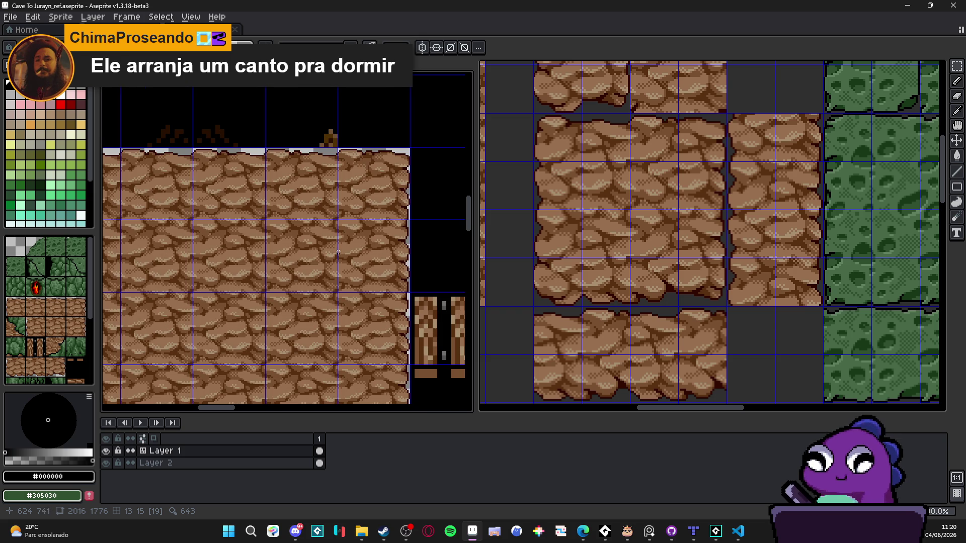
pyautogui.scroll(1, 338, 251)
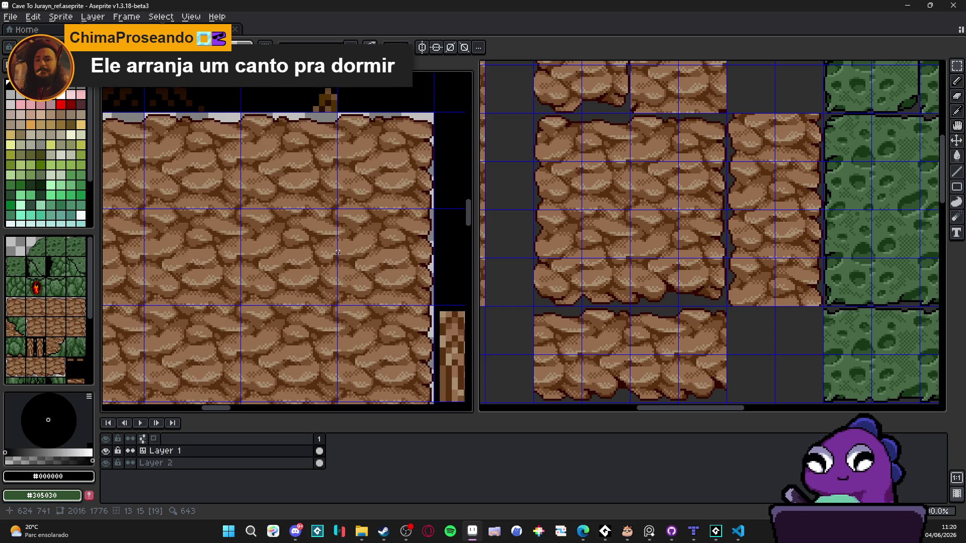
pyautogui.scroll(-2, 338, 251)
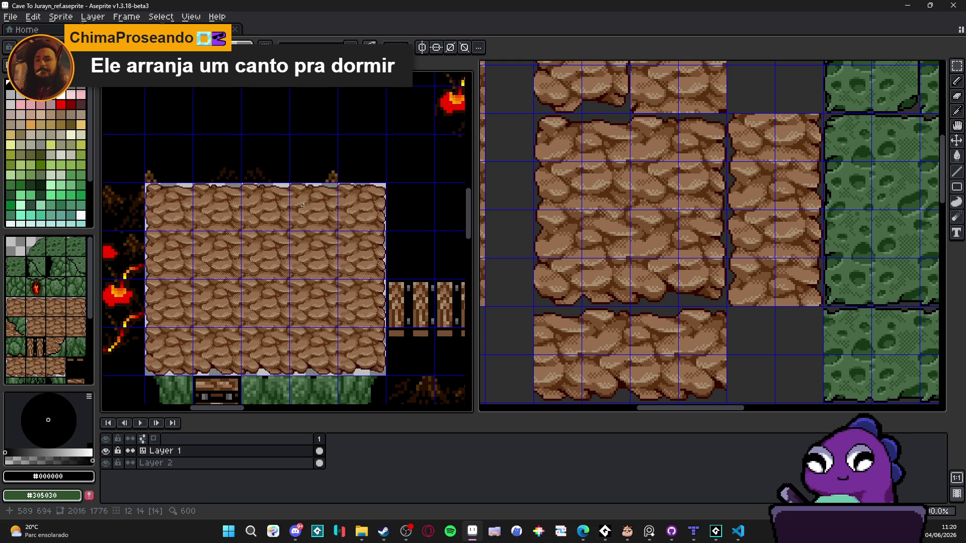
pyautogui.scroll(-1, 321, 248)
pyautogui.scroll(1, 282, 306)
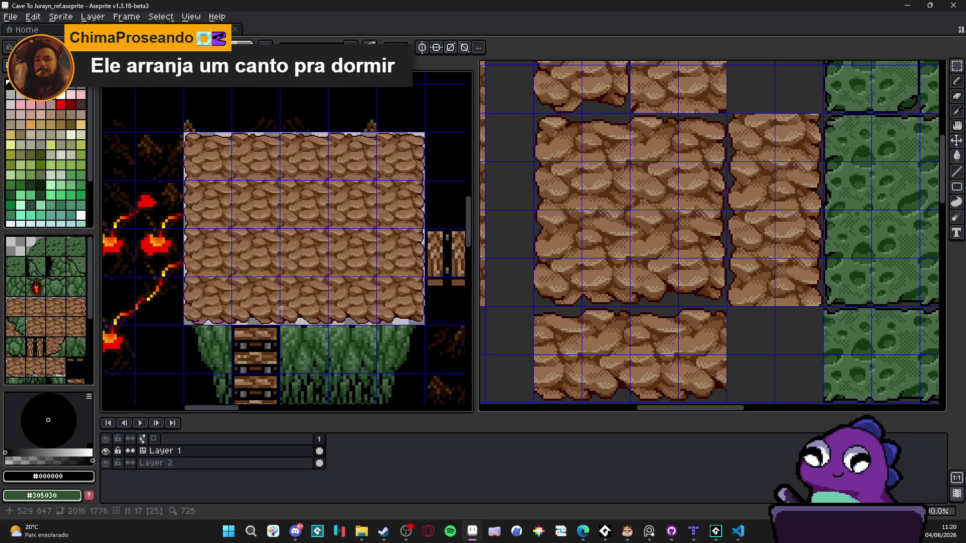
pyautogui.scroll(-1, 223, 310)
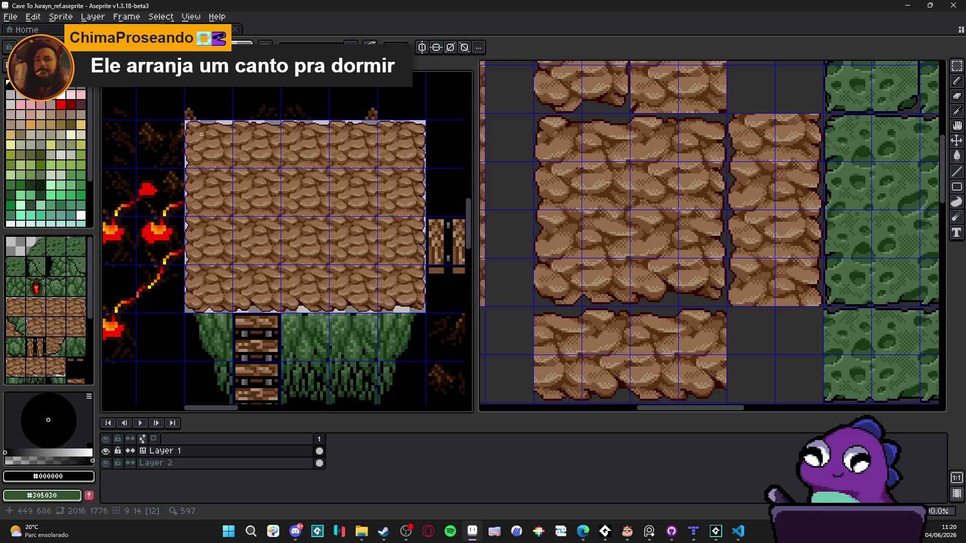
pyautogui.scroll(4, 200, 122)
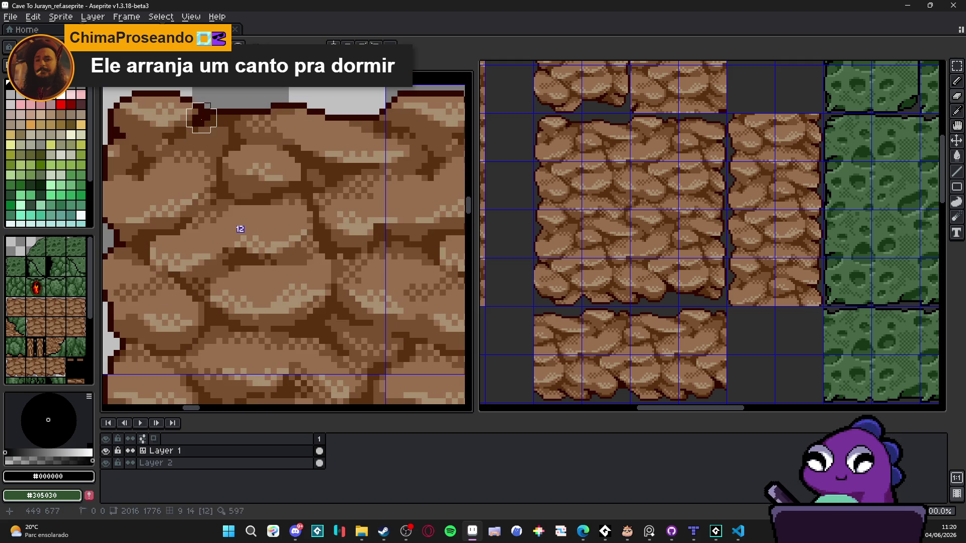
pyautogui.scroll(-3, 200, 119)
pyautogui.scroll(-2, 200, 117)
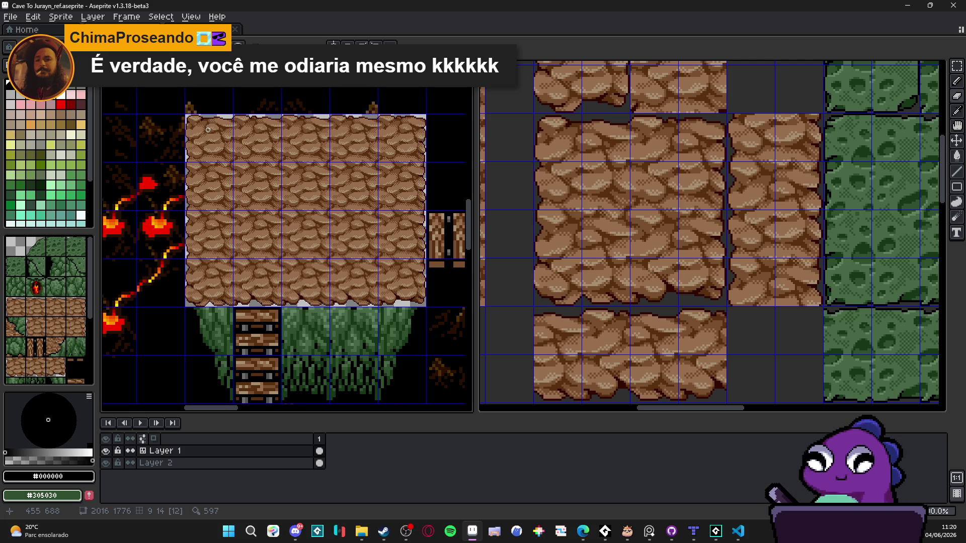
pyautogui.scroll(3, 208, 129)
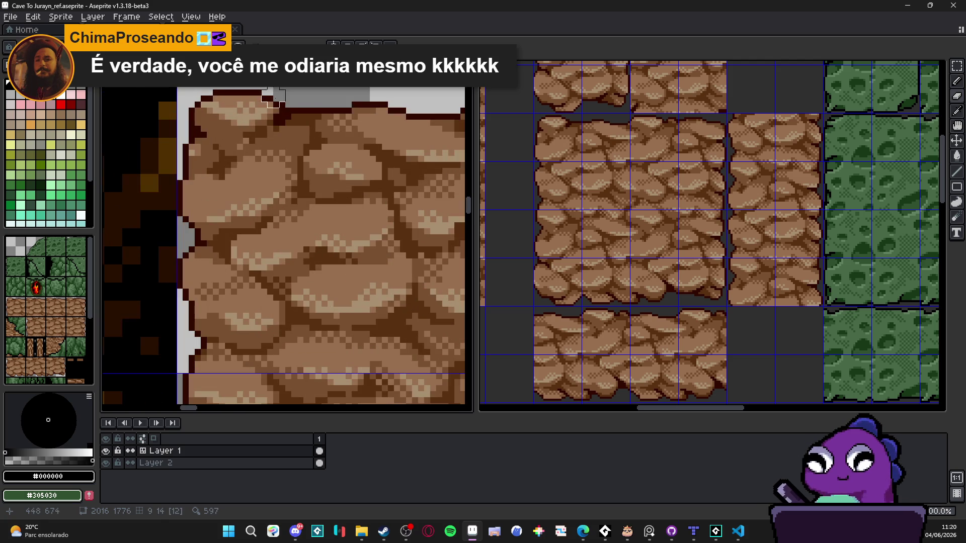
# Paint light grey over the top-left rock corner and erase stray pixels into a diagonal edge.
pyautogui.moveTo(279, 108)
pyautogui.mouseDown()
pyautogui.moveTo(234, 136)
pyautogui.moveTo(225, 156)
pyautogui.mouseUp()
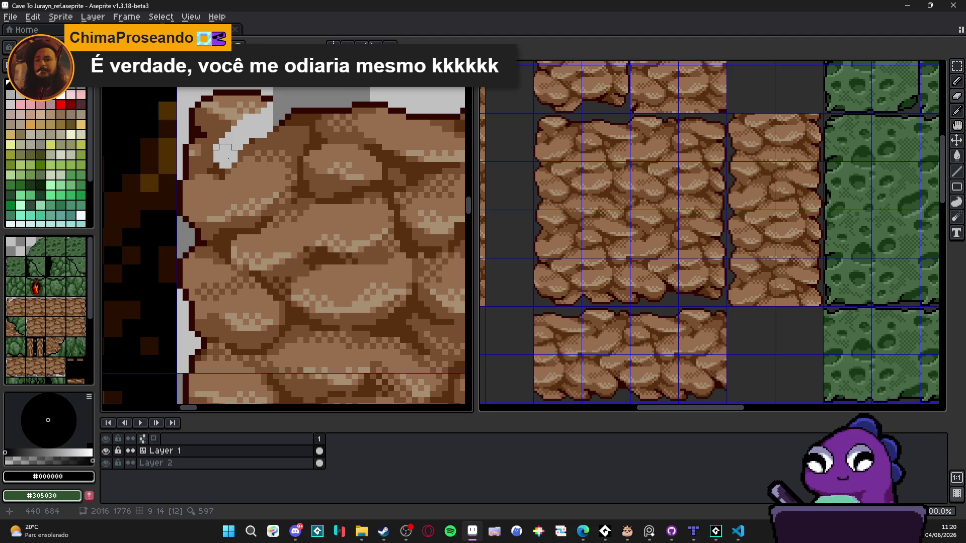
pyautogui.moveTo(219, 162)
pyautogui.mouseDown()
pyautogui.moveTo(186, 156)
pyautogui.moveTo(212, 98)
pyautogui.moveTo(225, 108)
pyautogui.moveTo(201, 108)
pyautogui.moveTo(262, 102)
pyautogui.moveTo(213, 138)
pyautogui.mouseUp()
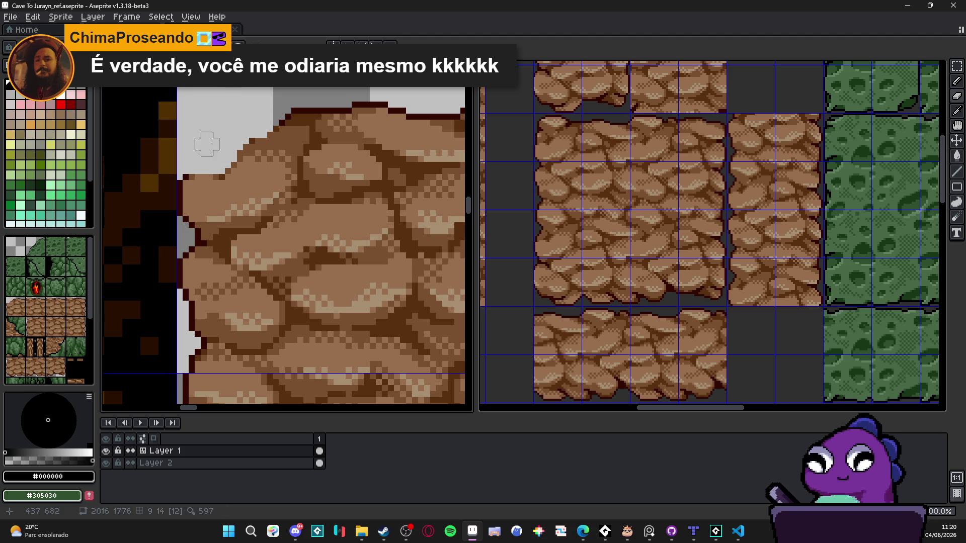
pyautogui.scroll(-2, 213, 139)
pyautogui.scroll(-2, 219, 138)
pyautogui.moveTo(288, 183)
pyautogui.mouseDown()
pyautogui.moveTo(161, 156)
pyautogui.moveTo(101, 201)
pyautogui.moveTo(289, 201)
pyautogui.mouseUp()
pyautogui.scroll(4, 231, 173)
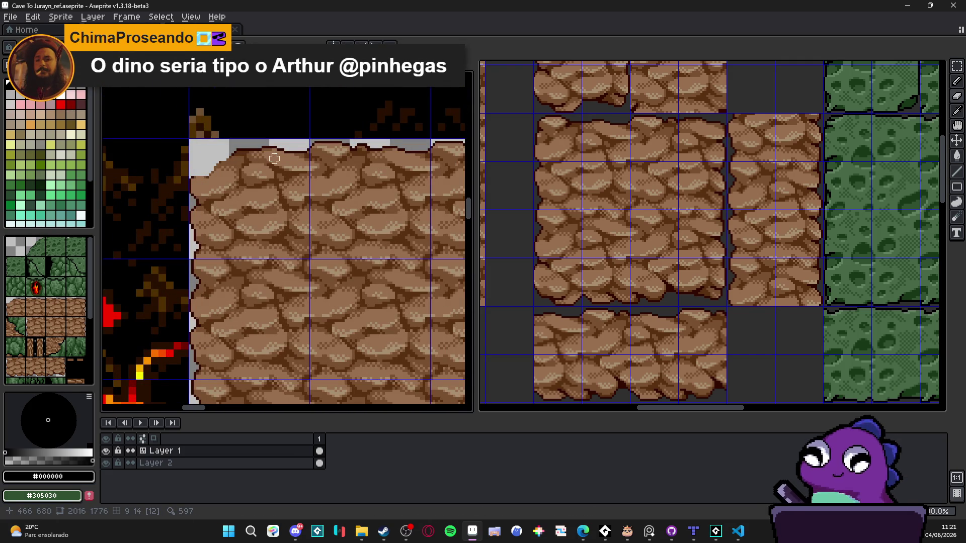
pyautogui.scroll(2, 289, 154)
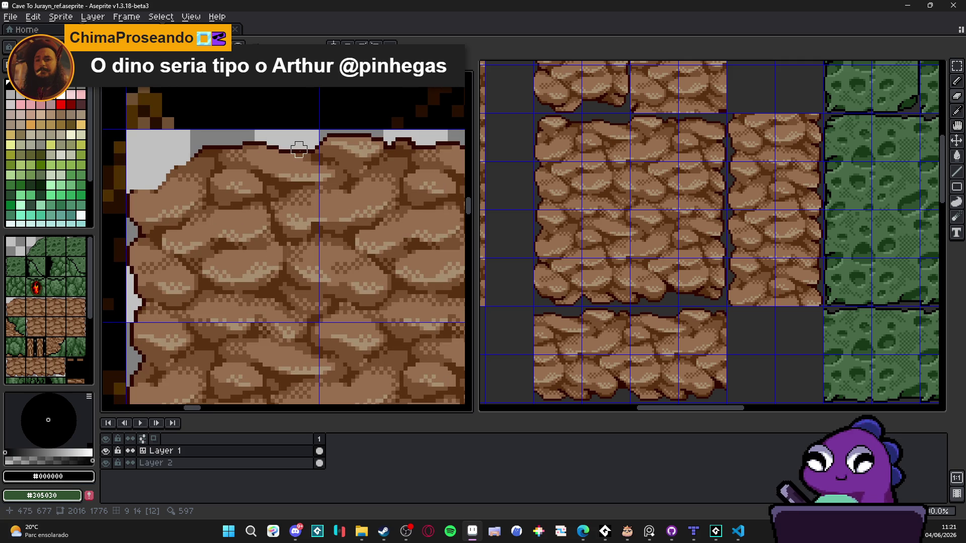
pyautogui.moveTo(302, 150)
pyautogui.mouseDown()
pyautogui.moveTo(262, 174)
pyautogui.moveTo(251, 194)
pyautogui.moveTo(182, 211)
pyautogui.moveTo(182, 244)
pyautogui.moveTo(142, 287)
pyautogui.moveTo(170, 297)
pyautogui.mouseUp()
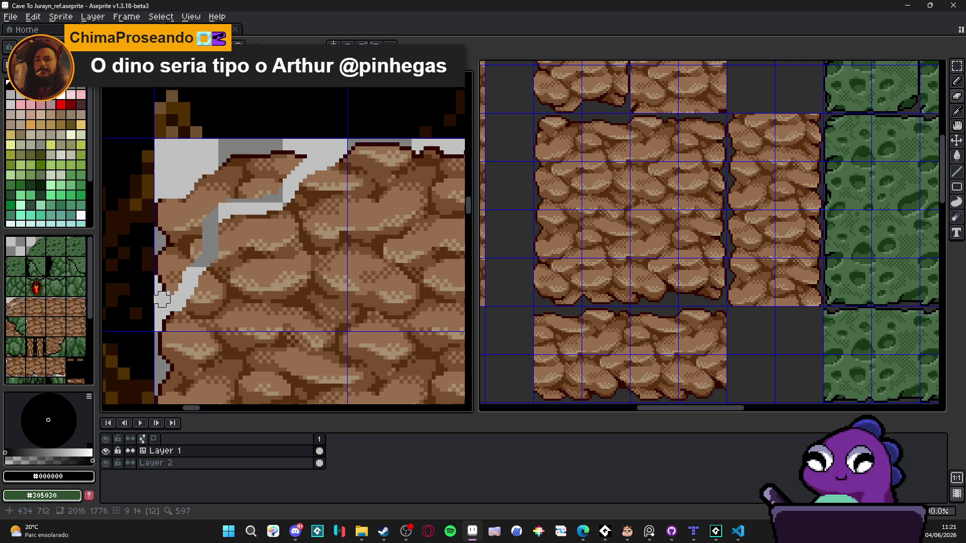
pyautogui.moveTo(162, 212)
pyautogui.mouseDown()
pyautogui.moveTo(171, 282)
pyautogui.moveTo(189, 249)
pyautogui.moveTo(194, 259)
pyautogui.moveTo(189, 201)
pyautogui.moveTo(232, 176)
pyautogui.moveTo(211, 203)
pyautogui.moveTo(255, 194)
pyautogui.moveTo(282, 166)
pyautogui.moveTo(217, 166)
pyautogui.moveTo(196, 188)
pyautogui.moveTo(214, 171)
pyautogui.mouseUp()
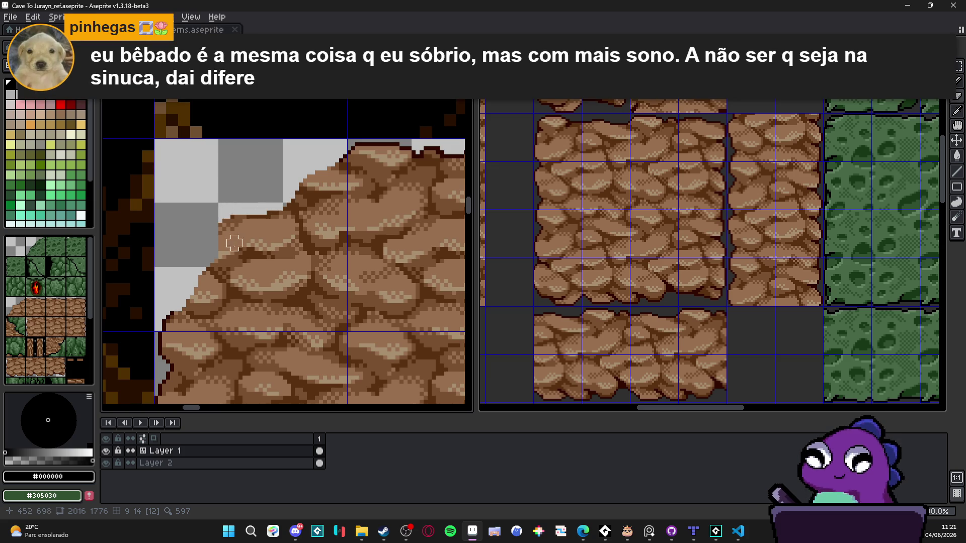
pyautogui.scroll(2, 240, 220)
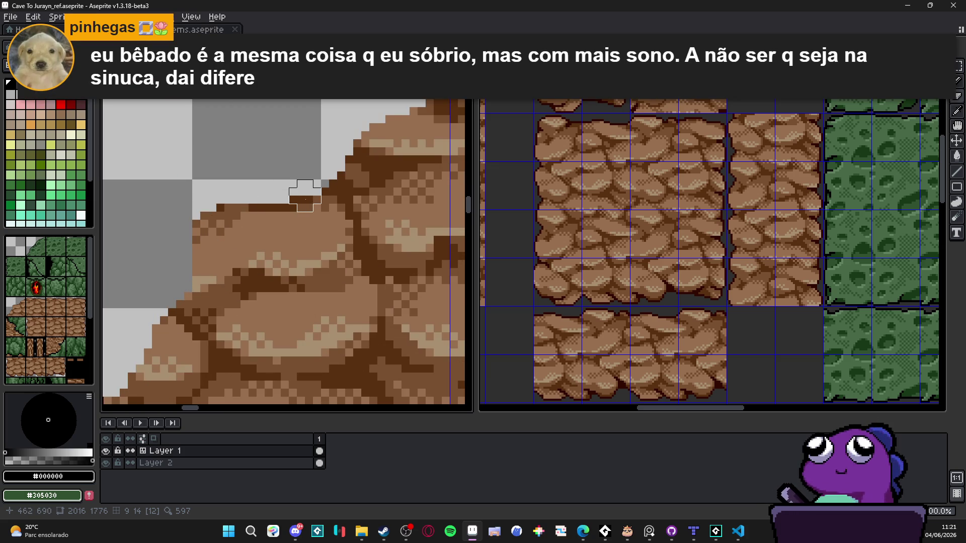
pyautogui.scroll(-2, 303, 197)
pyautogui.moveTo(281, 202)
pyautogui.mouseDown()
pyautogui.moveTo(273, 230)
pyautogui.moveTo(254, 231)
pyautogui.moveTo(261, 236)
pyautogui.moveTo(267, 196)
pyautogui.moveTo(319, 190)
pyautogui.mouseUp()
# Sample the dark maroon #300800 and marquee-select the sloped top-left corner.
pyautogui.scroll(2, 306, 194)
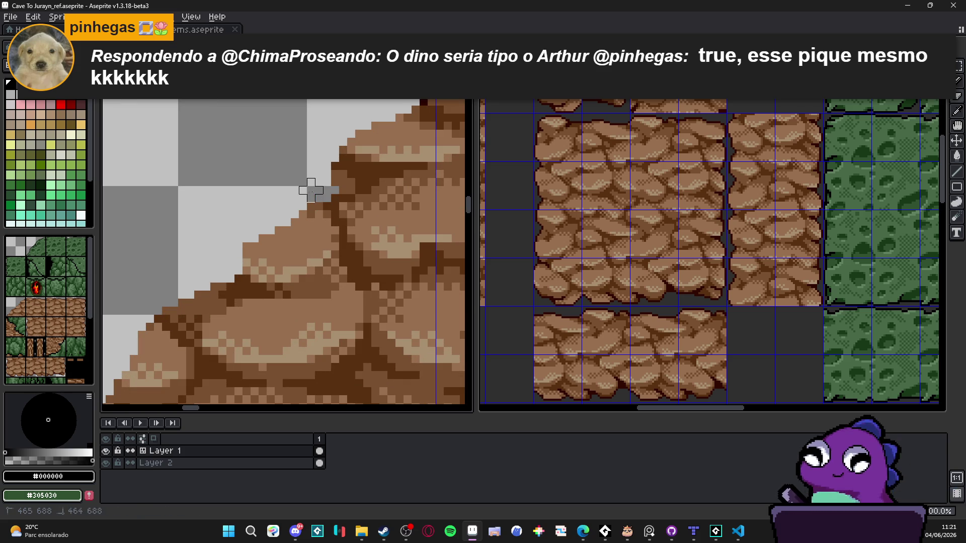
pyautogui.scroll(-3, 332, 190)
pyautogui.scroll(-1, 331, 204)
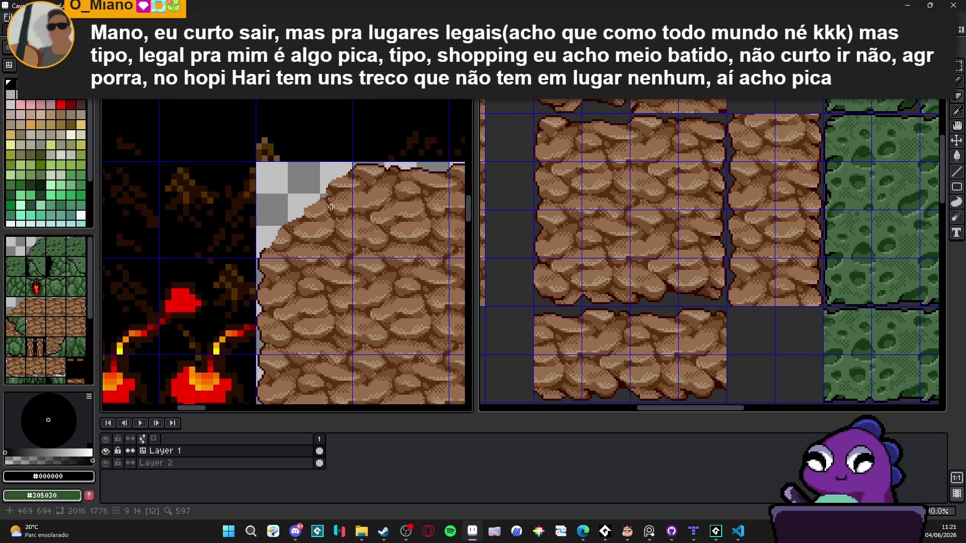
pyautogui.scroll(2, 339, 176)
pyautogui.keyDown('alt'); pyautogui.click(372, 175); pyautogui.keyUp('alt')
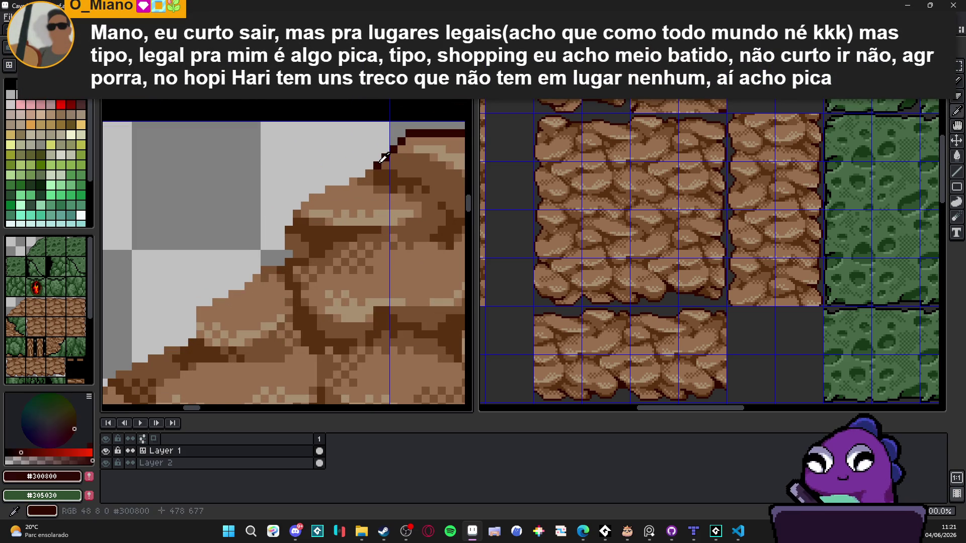
pyautogui.scroll(-3, 347, 182)
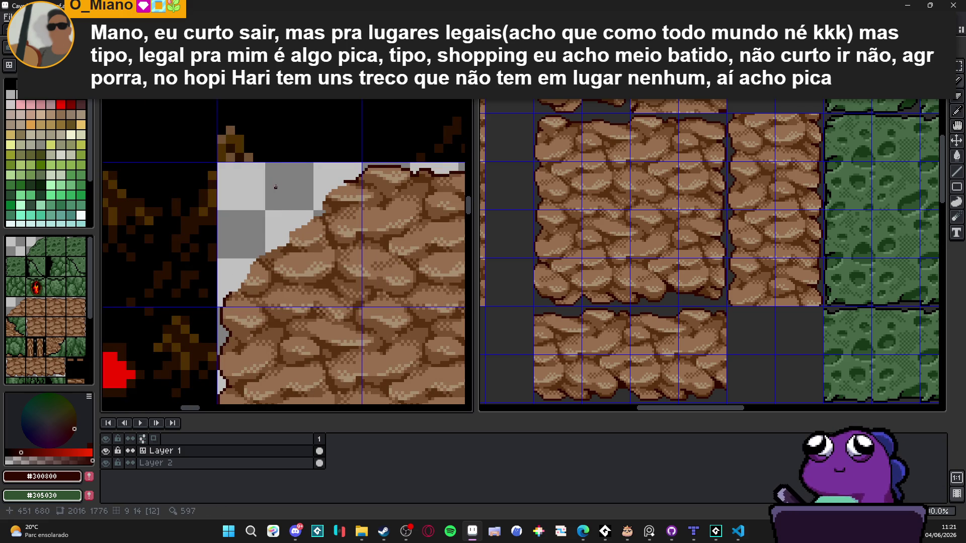
pyautogui.scroll(1, 343, 185)
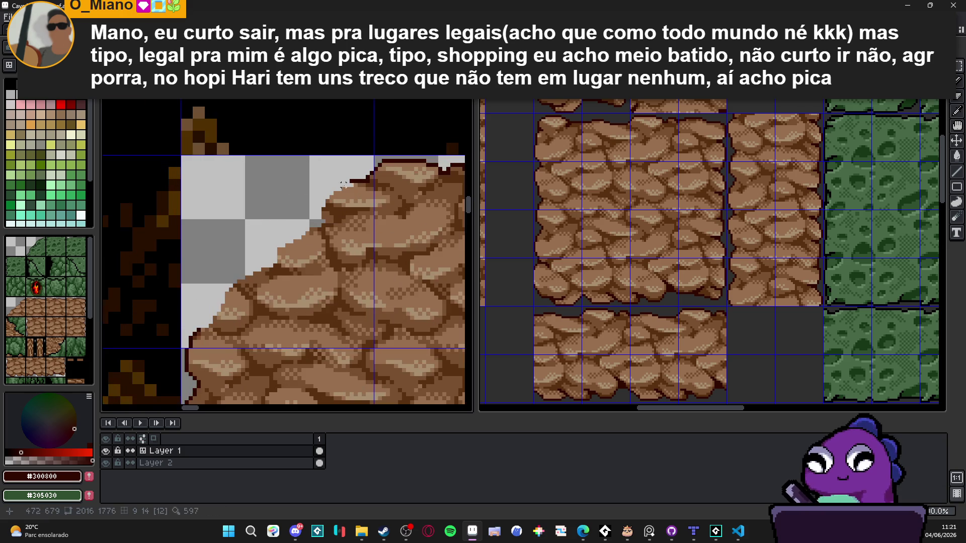
pyautogui.moveTo(355, 185); pyautogui.dragTo(200, 331)
# Apply a #300800 Outline to the selected corner and add a missing outline pixel.
pyautogui.hotkey('shift', 'o')
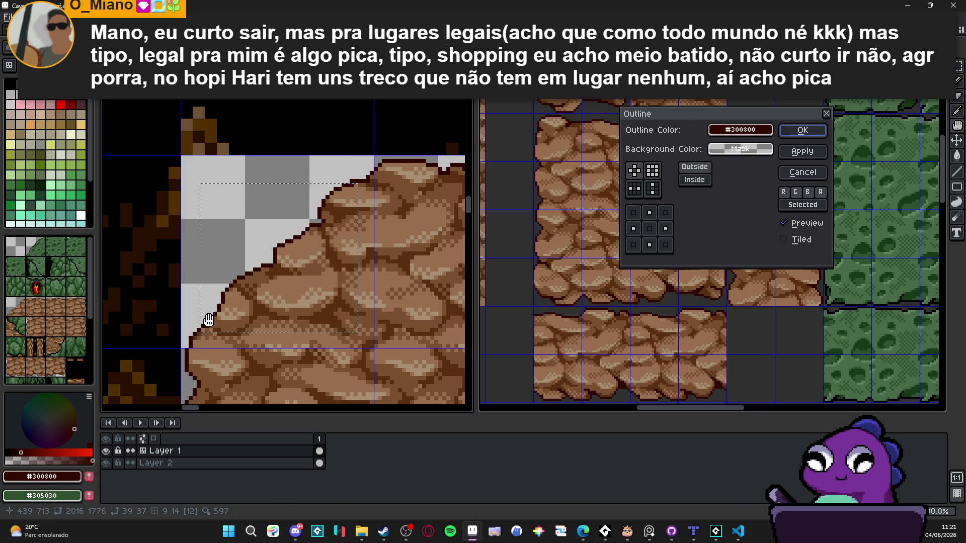
pyautogui.click(801, 130)
pyautogui.scroll(-2, 350, 221)
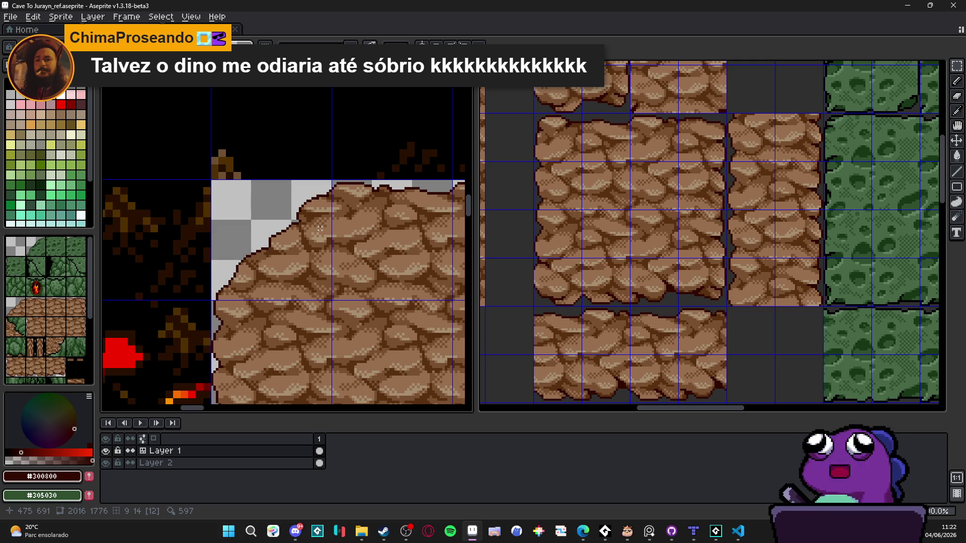
pyautogui.scroll(3, 320, 228)
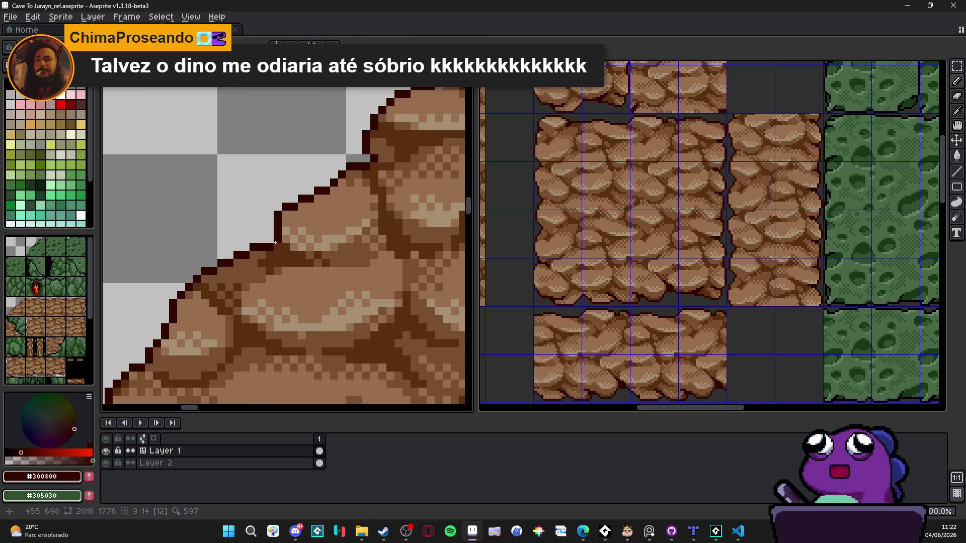
pyautogui.click(301, 262)
# Pencil in the missing #300800 outline pixels along the slope, including a short vertical run.
pyautogui.click(309, 262)
pyautogui.click(294, 262)
pyautogui.click(285, 262)
pyautogui.scroll(-2, 312, 278)
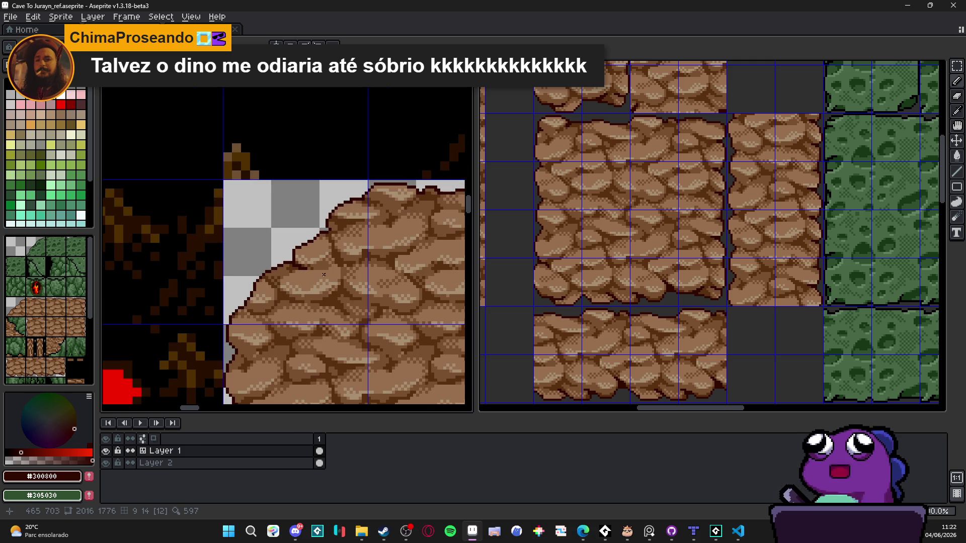
pyautogui.scroll(3, 324, 268)
pyautogui.moveTo(338, 246); pyautogui.dragTo(352, 301)
pyautogui.scroll(-3, 282, 341)
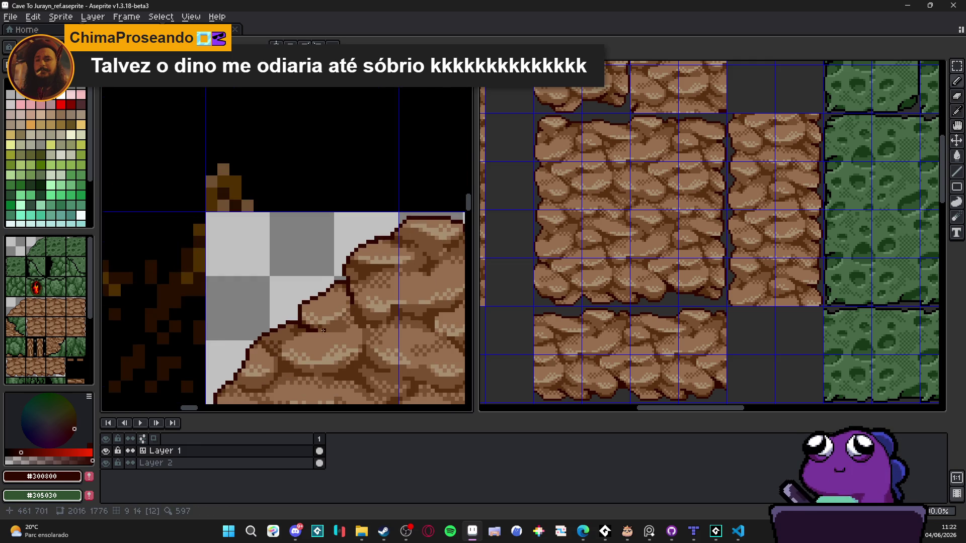
pyautogui.scroll(3, 282, 341)
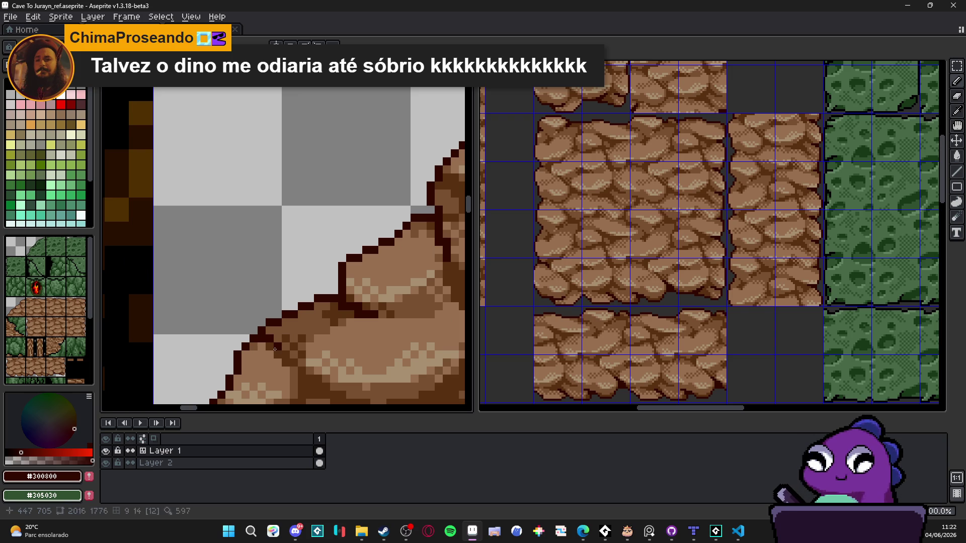
pyautogui.scroll(-3, 268, 347)
pyautogui.scroll(3, 269, 355)
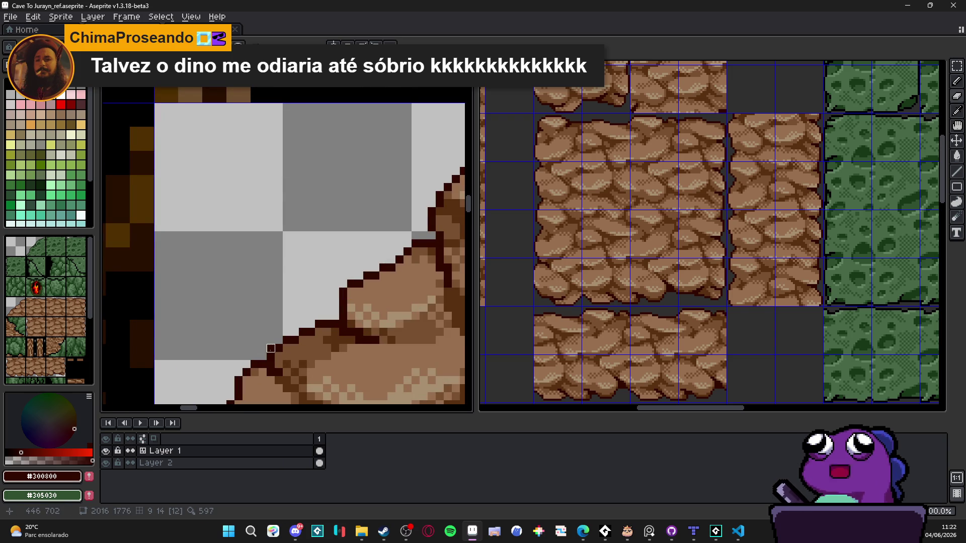
pyautogui.scroll(-4, 271, 348)
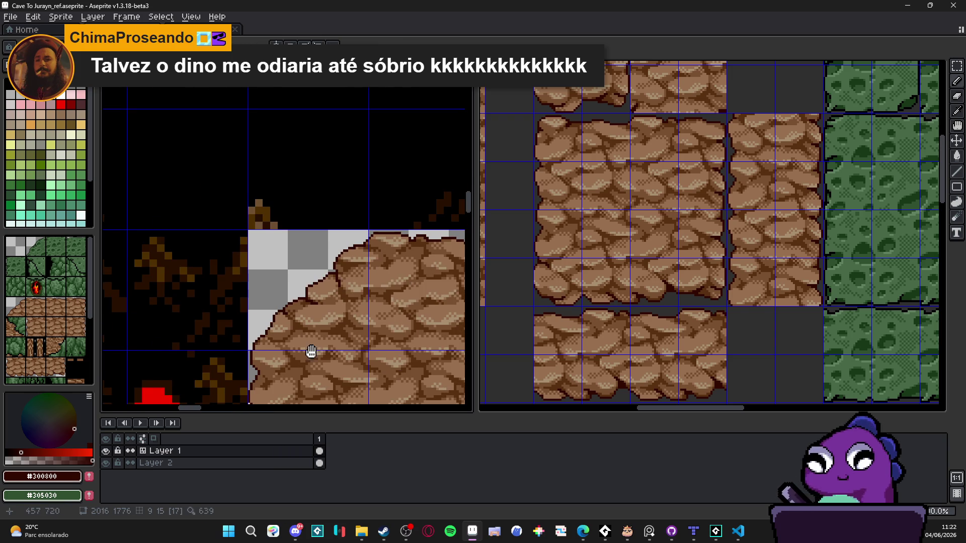
pyautogui.scroll(3, 343, 274)
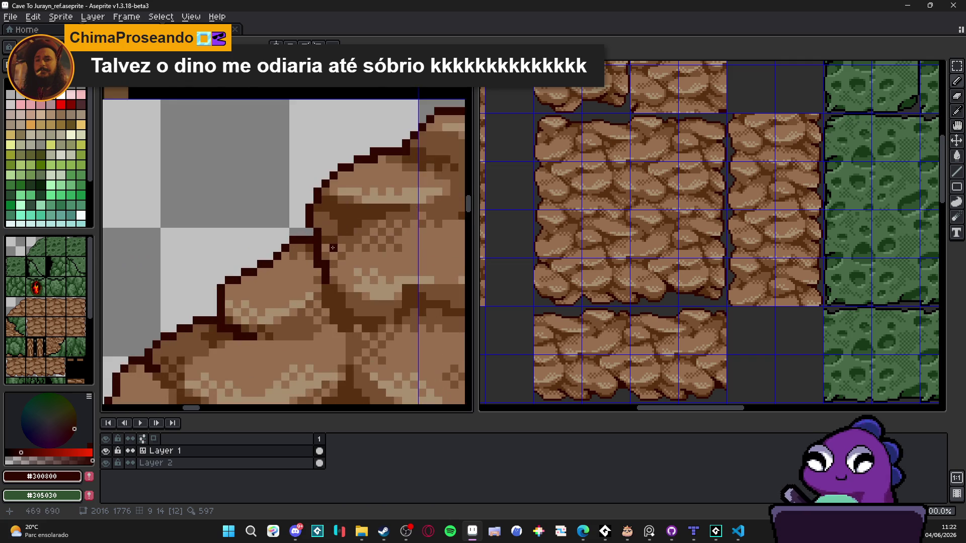
pyautogui.scroll(-3, 325, 248)
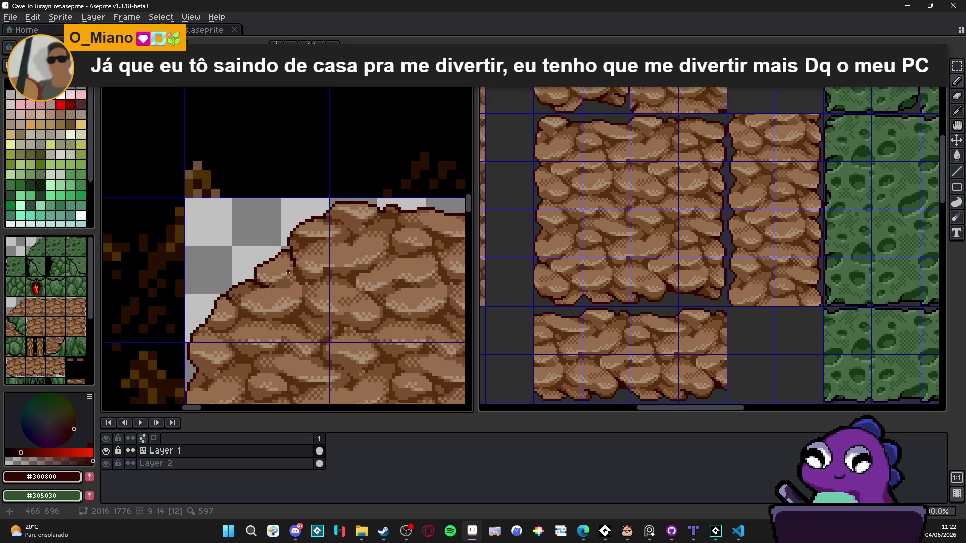
pyautogui.scroll(-1, 303, 273)
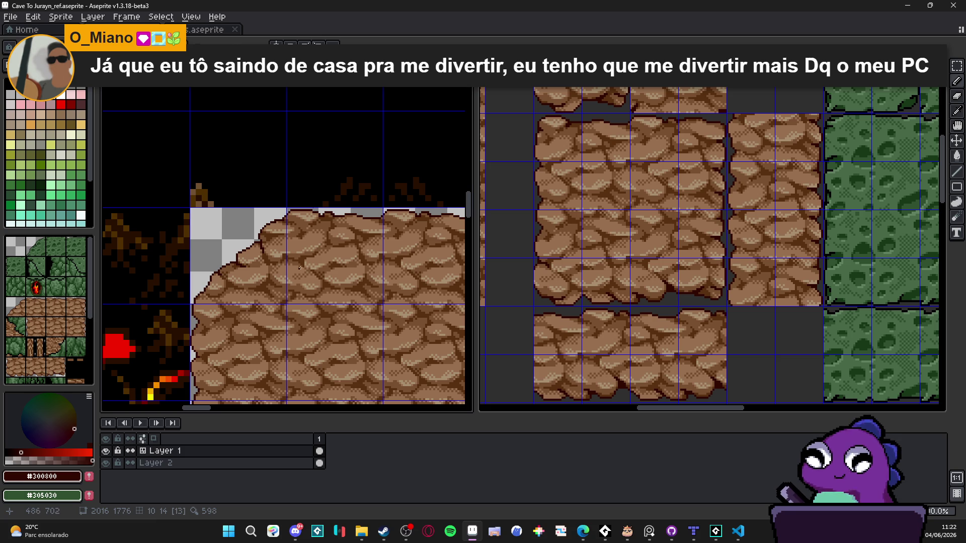
pyautogui.scroll(5, 210, 284)
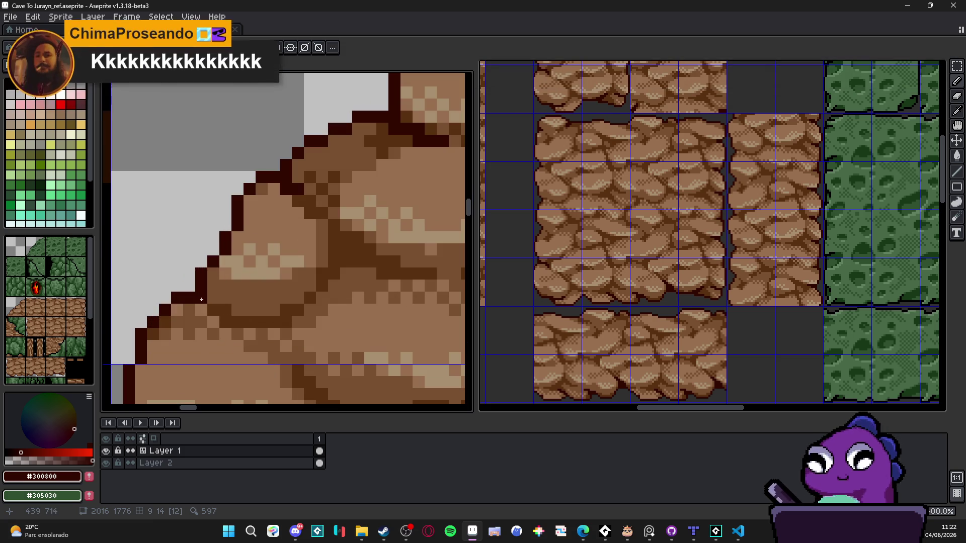
pyautogui.scroll(-5, 216, 309)
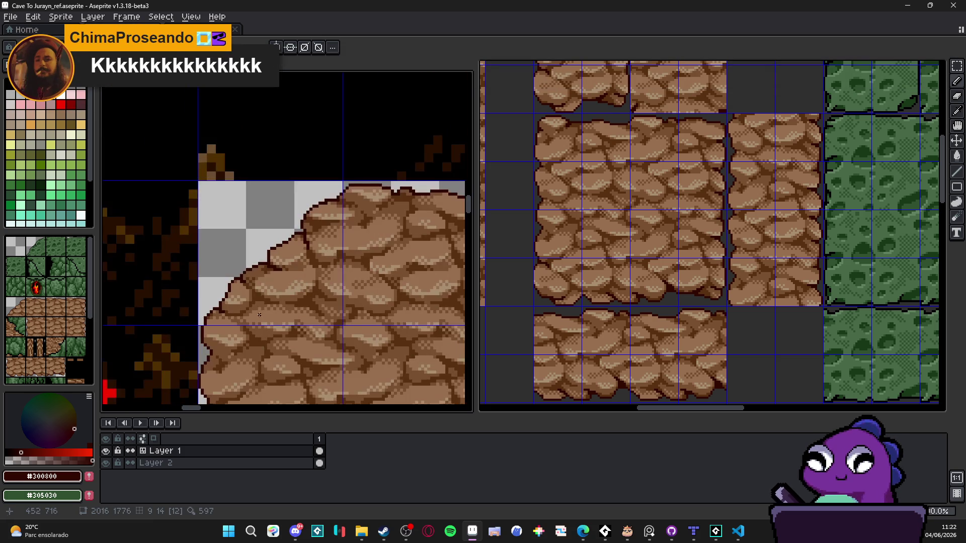
pyautogui.scroll(-3, 304, 268)
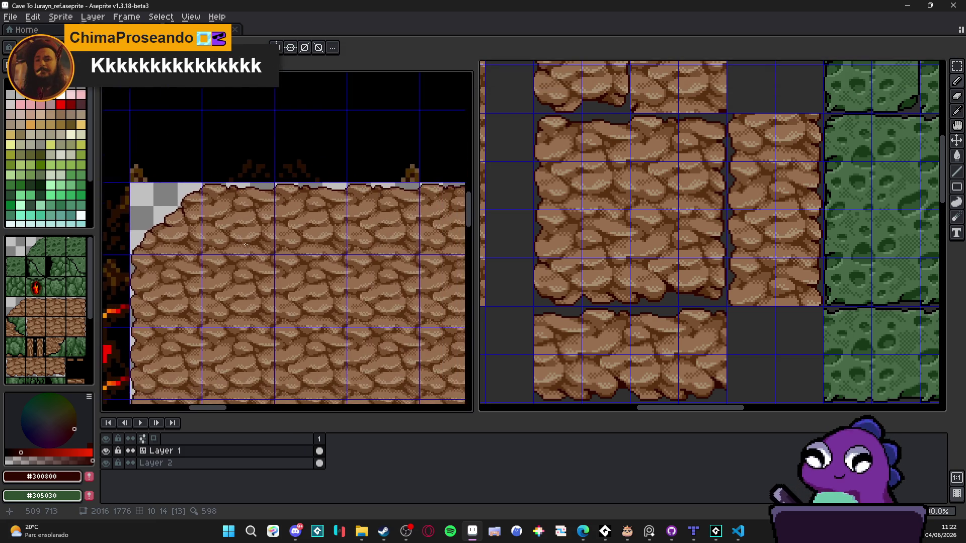
pyautogui.scroll(-3, 293, 253)
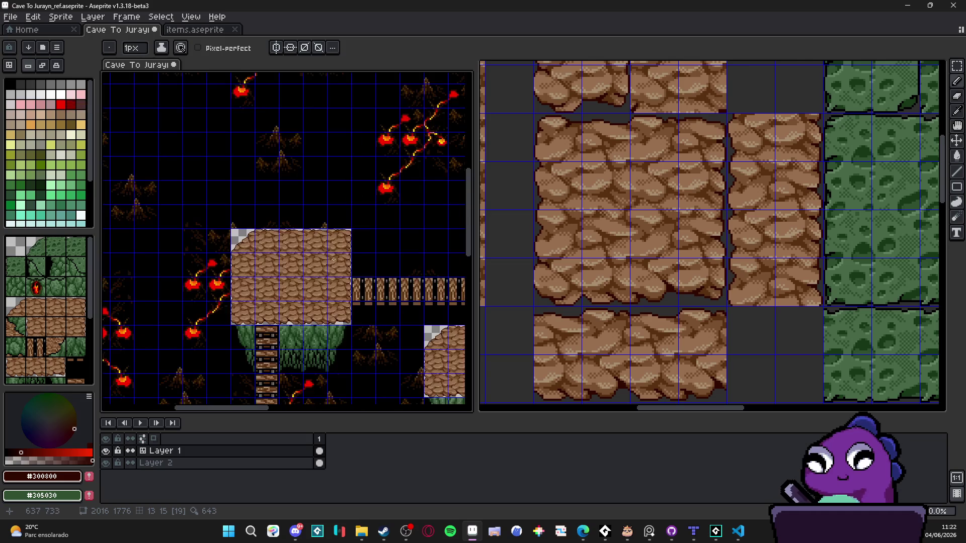
pyautogui.moveTo(321, 252); pyautogui.dragTo(279, 243)
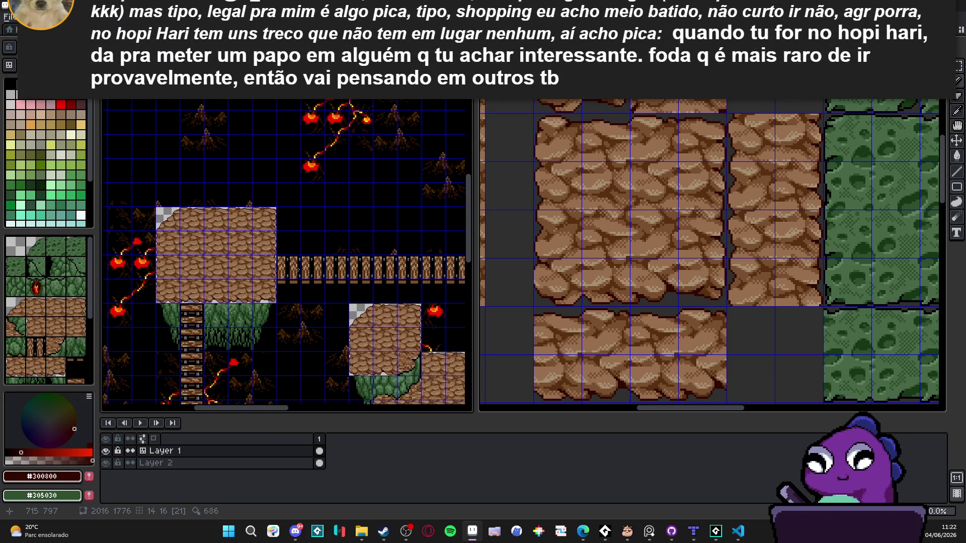
pyautogui.moveTo(285, 262); pyautogui.dragTo(278, 225)
pyautogui.scroll(-2, 294, 224)
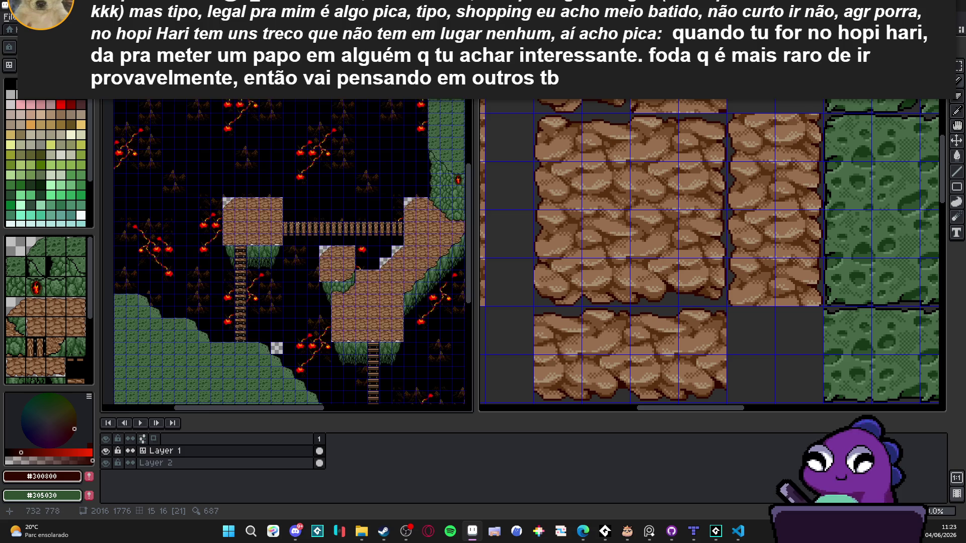
pyautogui.scroll(2, 259, 199)
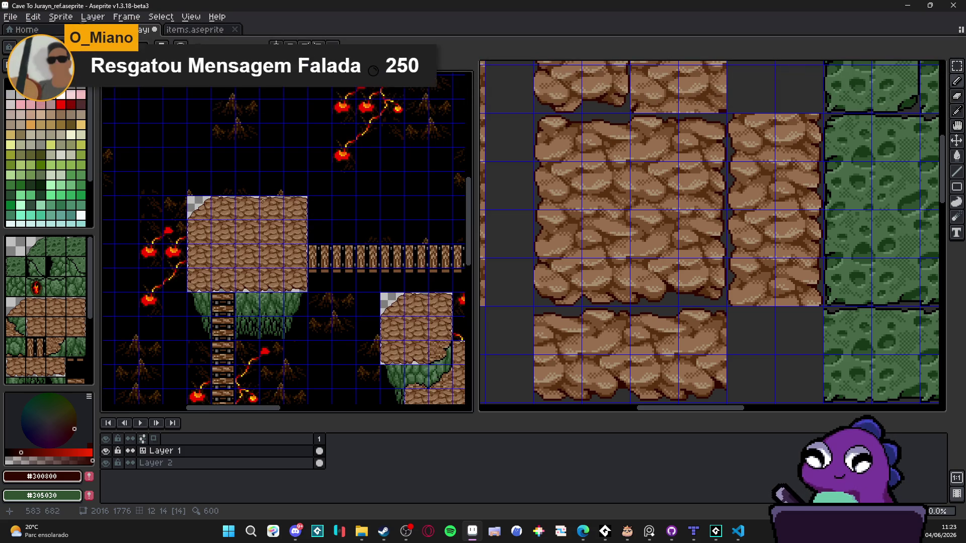
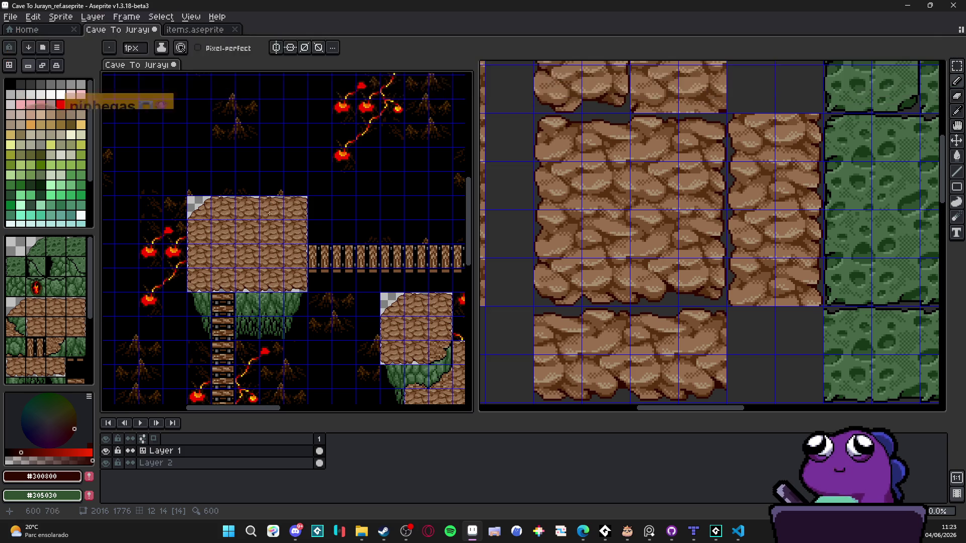
# Clear the platform's top-right tile and stamp a rock tile back into the empty corner.
pyautogui.press('ctrl')
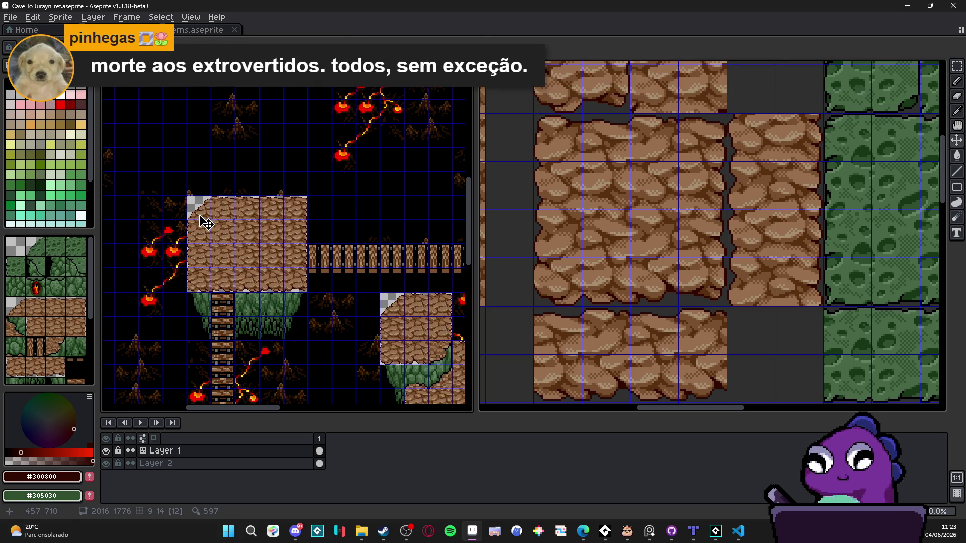
pyautogui.moveTo(200, 215); pyautogui.dragTo(205, 216)
pyautogui.scroll(3, 202, 215)
pyautogui.hscroll(5, 297, 215)
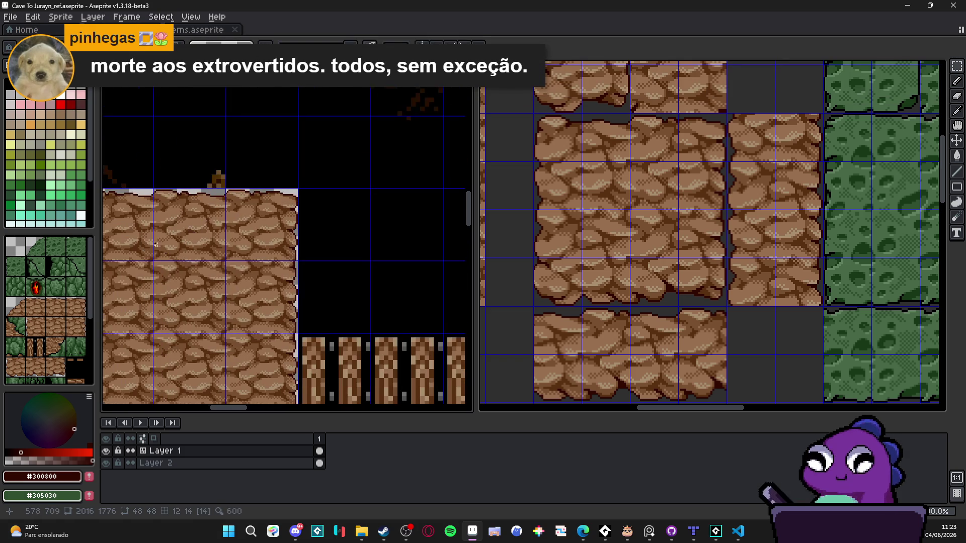
pyautogui.scroll(-1, 256, 222)
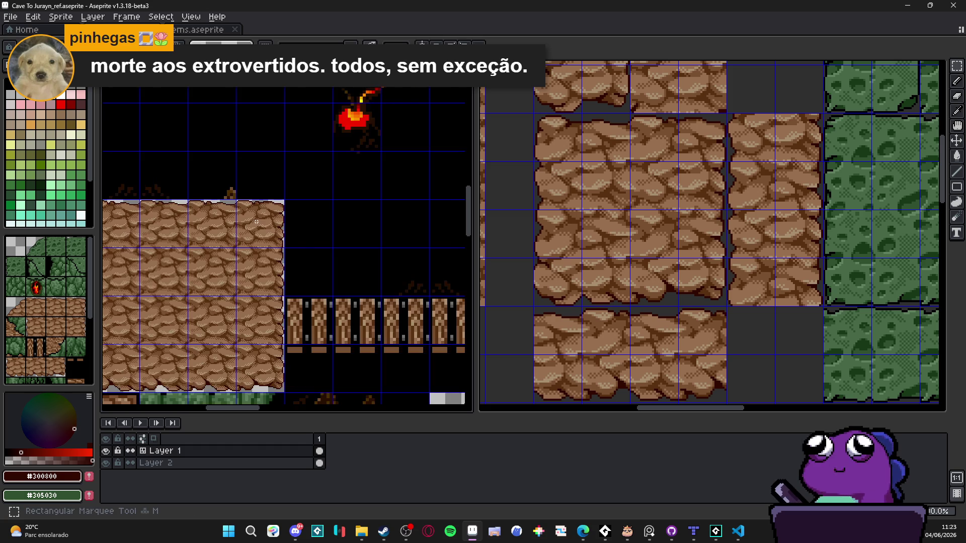
pyautogui.press('Delete')
pyautogui.moveTo(257, 222); pyautogui.dragTo(319, 231)
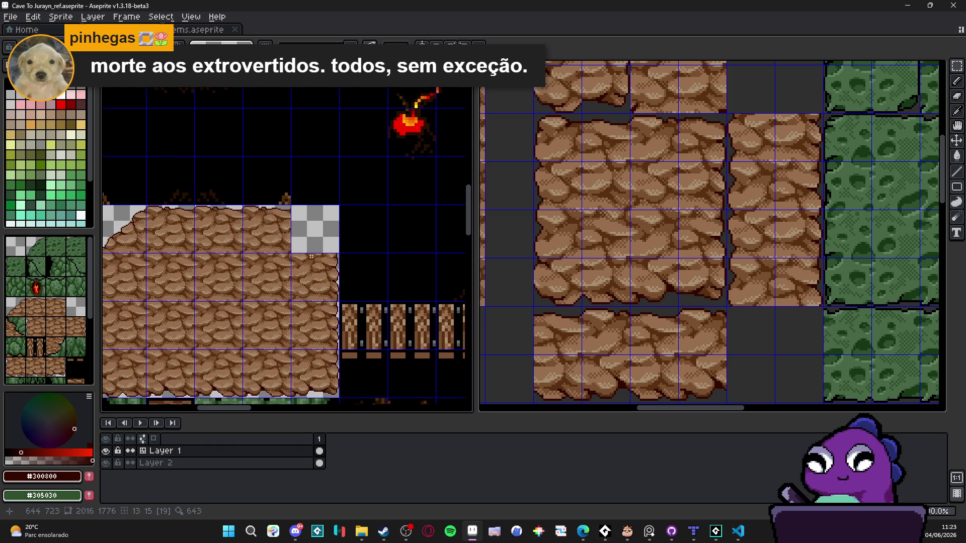
pyautogui.click(311, 253)
# Sketch a light grey guide curve across the corner tile and start painting away rock outside it.
pyautogui.scroll(2, 300, 219)
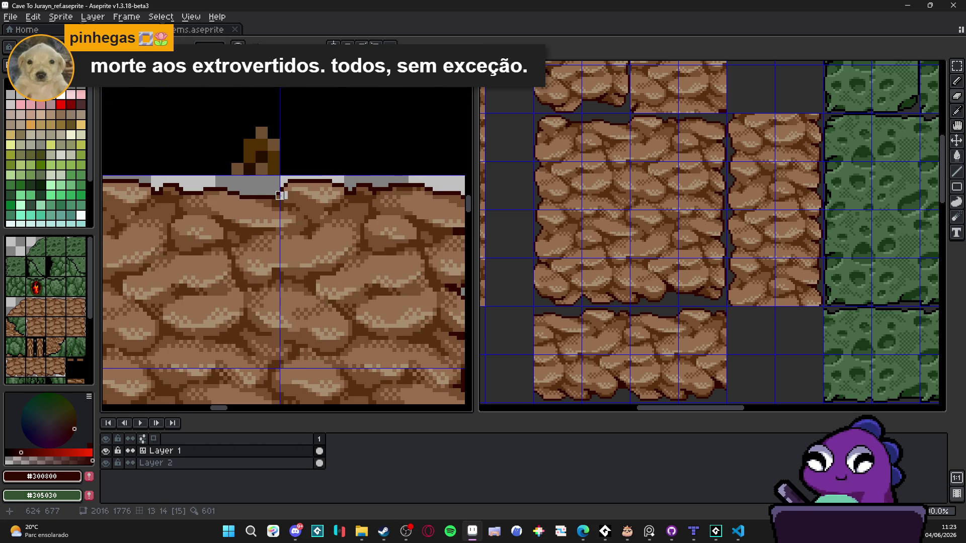
pyautogui.hscroll(1, 274, 199)
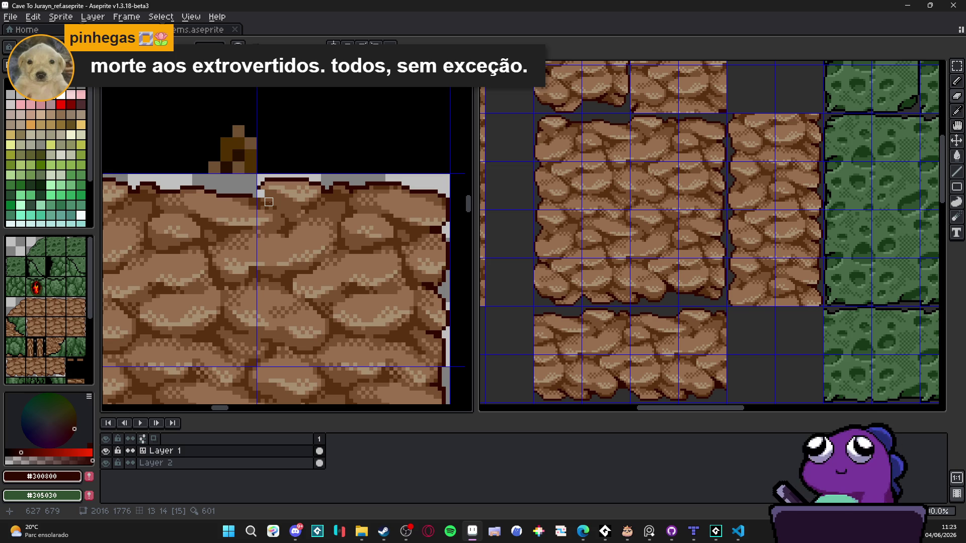
pyautogui.moveTo(262, 195)
pyautogui.mouseDown()
pyautogui.moveTo(293, 217)
pyautogui.moveTo(327, 220)
pyautogui.moveTo(340, 246)
pyautogui.moveTo(366, 250)
pyautogui.moveTo(405, 292)
pyautogui.moveTo(414, 317)
pyautogui.moveTo(445, 322)
pyautogui.mouseUp()
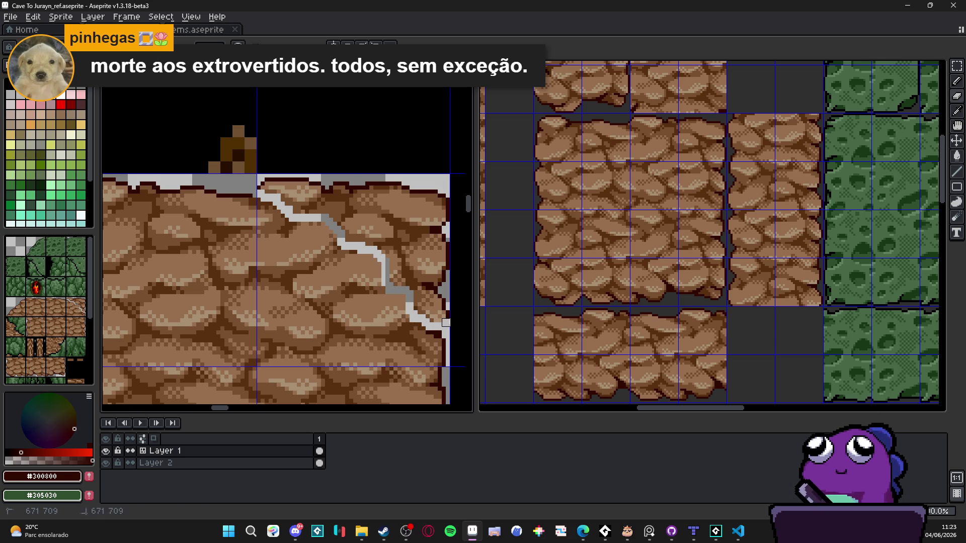
pyautogui.hotkey('ctrl', 'z')
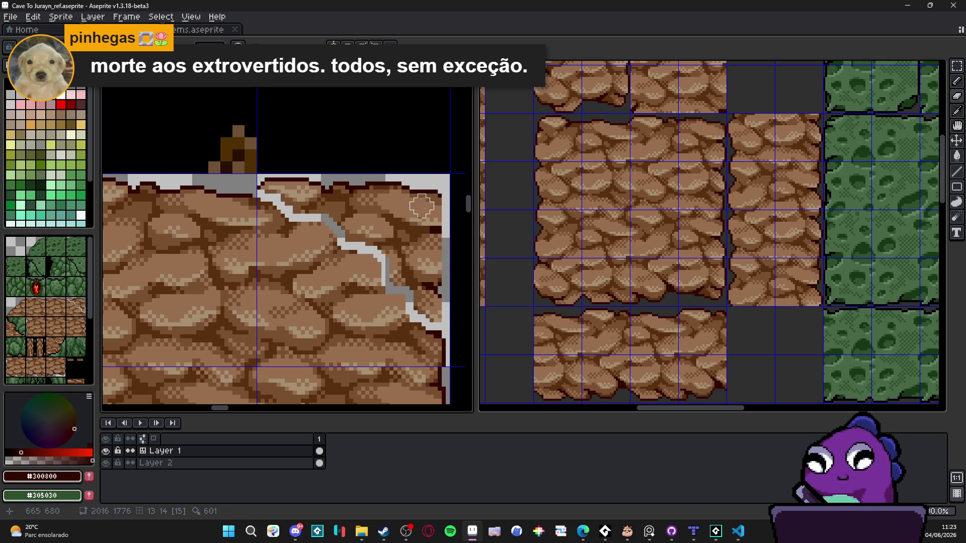
pyautogui.moveTo(431, 204)
pyautogui.mouseDown()
pyautogui.moveTo(331, 184)
pyautogui.moveTo(270, 188)
pyautogui.moveTo(333, 195)
pyautogui.moveTo(352, 222)
pyautogui.moveTo(395, 222)
pyautogui.moveTo(390, 213)
pyautogui.moveTo(394, 221)
pyautogui.moveTo(371, 214)
pyautogui.moveTo(402, 229)
pyautogui.moveTo(414, 297)
pyautogui.moveTo(398, 265)
pyautogui.moveTo(373, 262)
pyautogui.mouseUp()
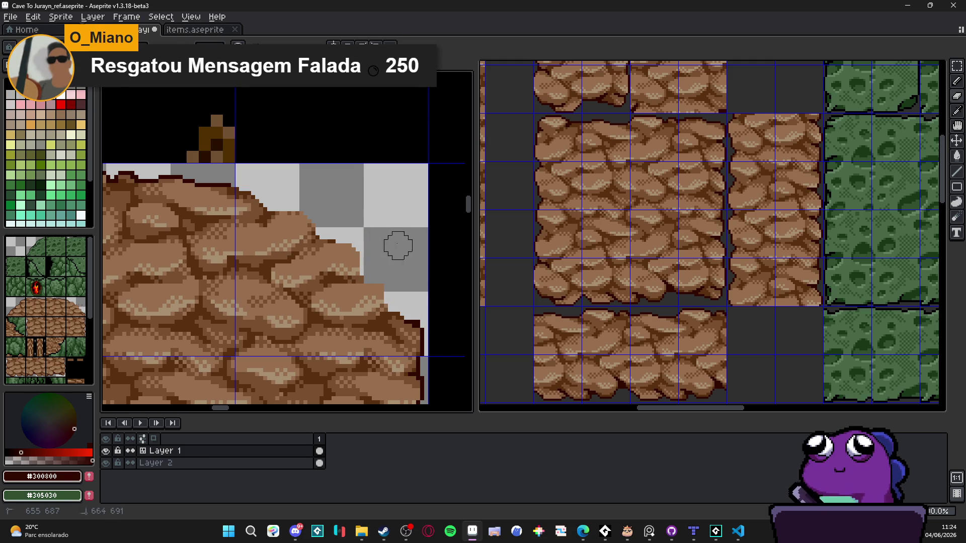
# Paint #300800 dark brown outline pixels along the lower part of the curved corner.
pyautogui.scroll(1, 393, 234)
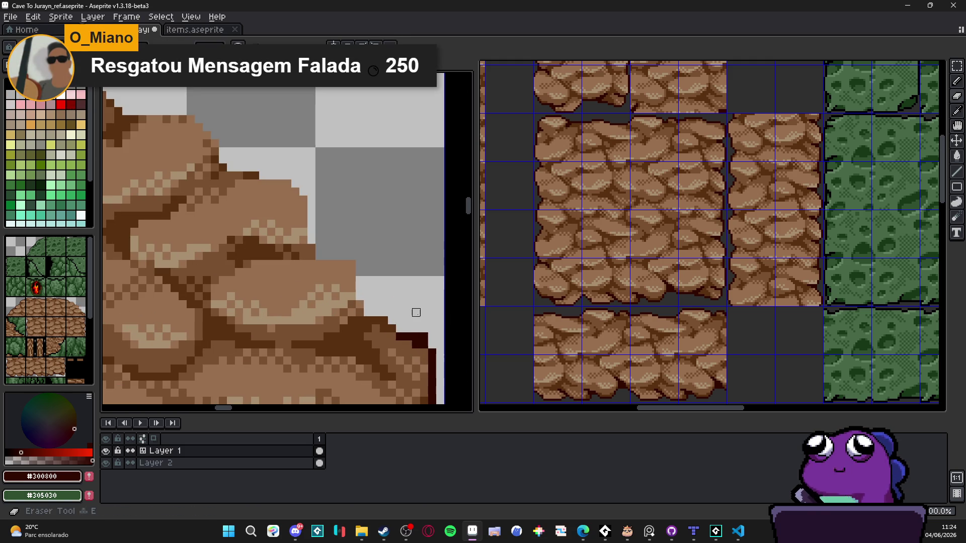
pyautogui.scroll(-1, 416, 322)
pyautogui.scroll(-1, 416, 322)
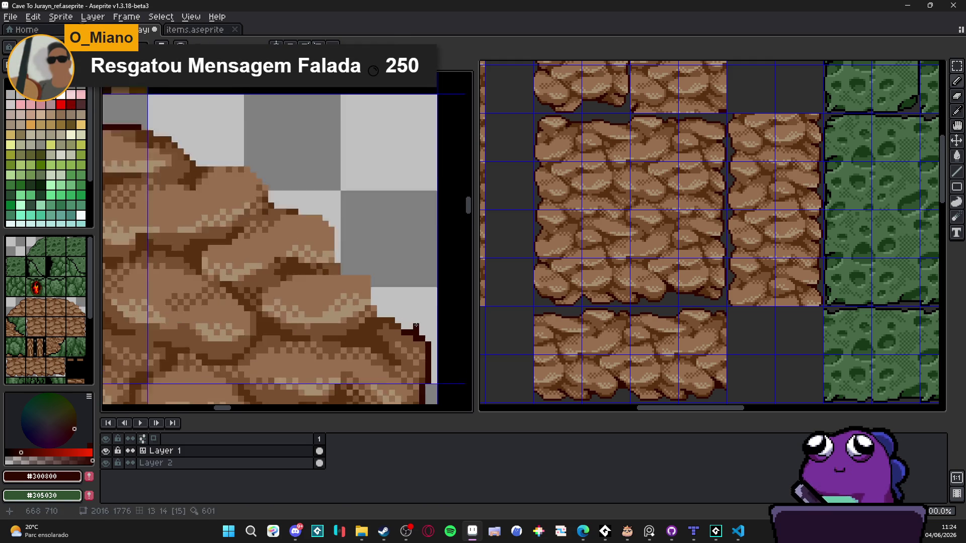
pyautogui.scroll(2, 417, 322)
pyautogui.moveTo(377, 311); pyautogui.dragTo(336, 301)
pyautogui.click(333, 289)
pyautogui.moveTo(334, 247)
pyautogui.mouseDown()
pyautogui.moveTo(334, 270)
pyautogui.moveTo(321, 229)
pyautogui.moveTo(267, 203)
pyautogui.moveTo(364, 233)
pyautogui.mouseUp()
pyautogui.click(376, 232)
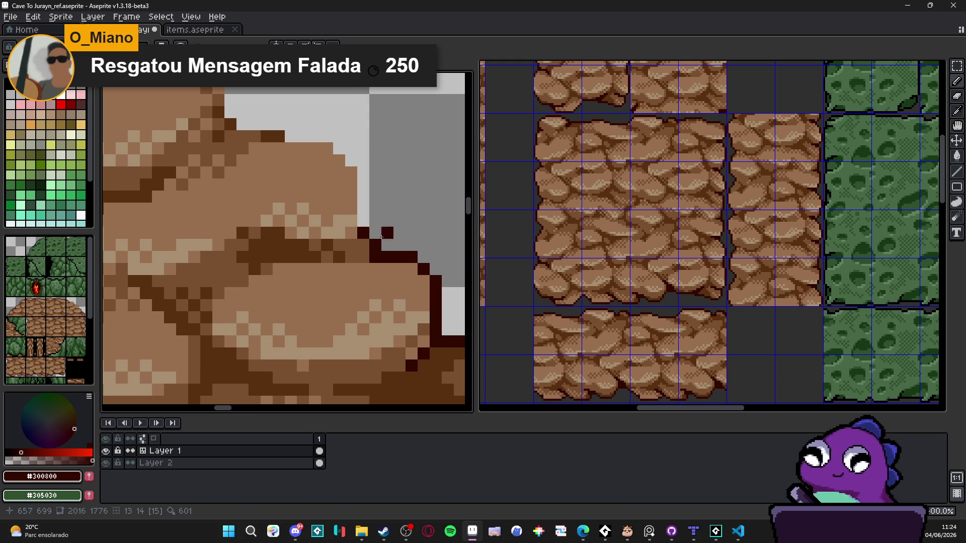
# Trace the #300800 outline up the curve and along the rock's top edge in straight segments.
pyautogui.moveTo(365, 221)
pyautogui.mouseDown()
pyautogui.moveTo(463, 297)
pyautogui.moveTo(390, 252)
pyautogui.moveTo(411, 244)
pyautogui.mouseUp()
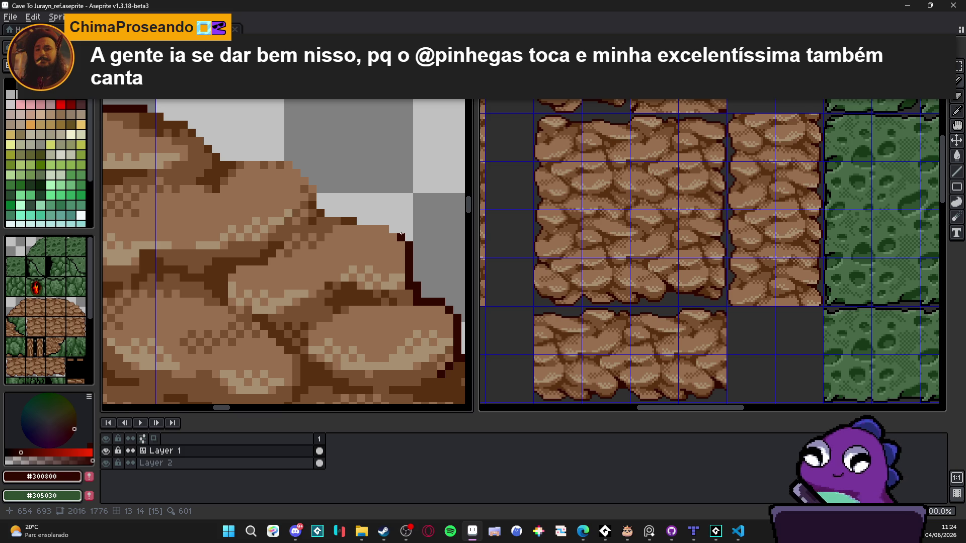
pyautogui.moveTo(400, 233)
pyautogui.mouseDown()
pyautogui.moveTo(321, 212)
pyautogui.moveTo(344, 242)
pyautogui.moveTo(358, 225)
pyautogui.moveTo(374, 244)
pyautogui.moveTo(356, 228)
pyautogui.mouseUp()
pyautogui.click(304, 224)
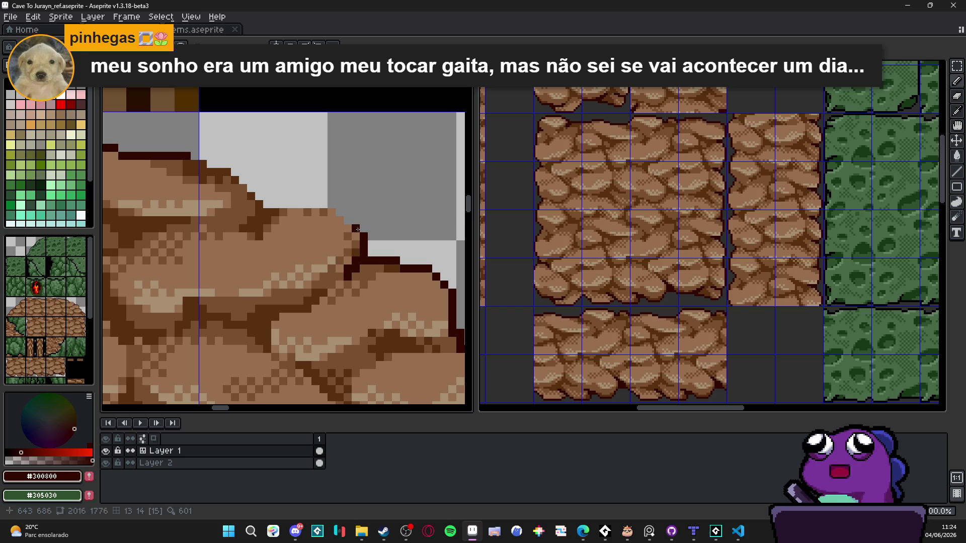
pyautogui.keyDown('shift'); pyautogui.click(338, 207); pyautogui.keyUp('shift')
pyautogui.keyDown('shift'); pyautogui.click(262, 198); pyautogui.keyUp('shift')
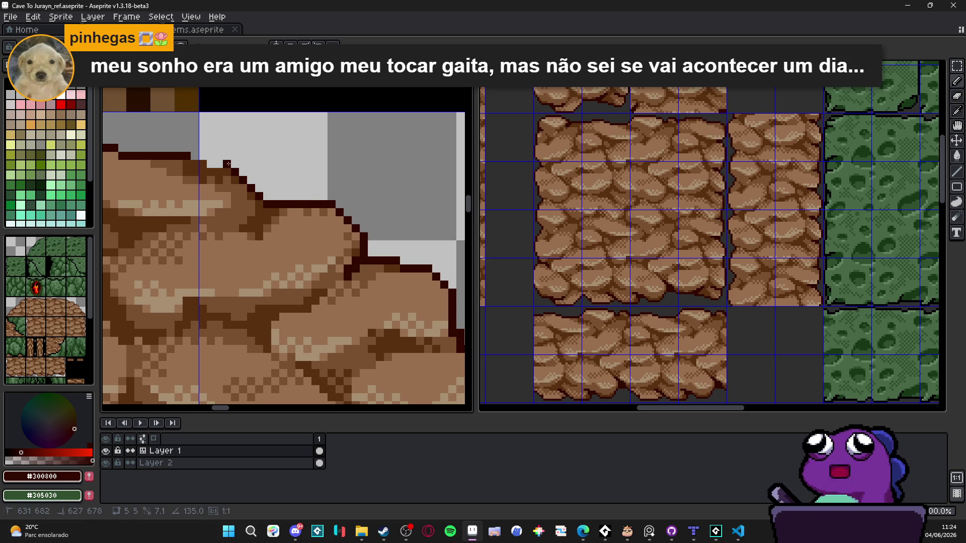
pyautogui.keyDown('shift'); pyautogui.click(212, 163); pyautogui.keyUp('shift')
pyautogui.click(202, 156)
pyautogui.scroll(-3, 212, 168)
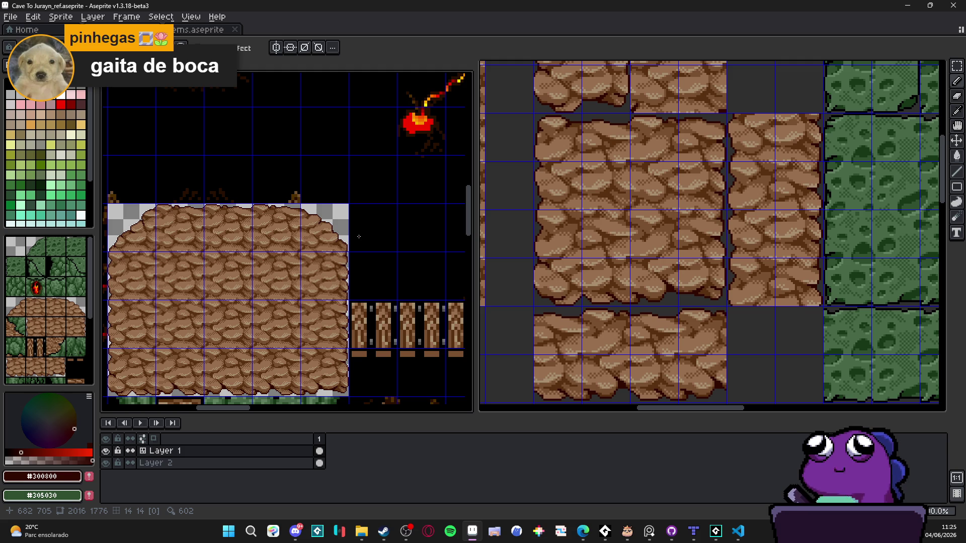
# Pick the mid-brown #583010 from the canvas to touch up the rounded corner.
pyautogui.scroll(5, 359, 236)
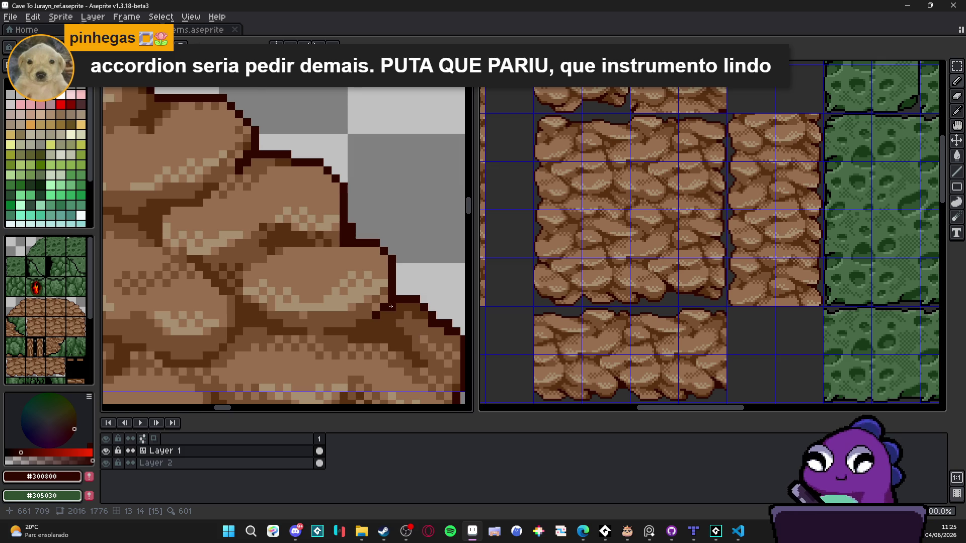
pyautogui.scroll(-3, 391, 307)
pyautogui.scroll(3, 408, 323)
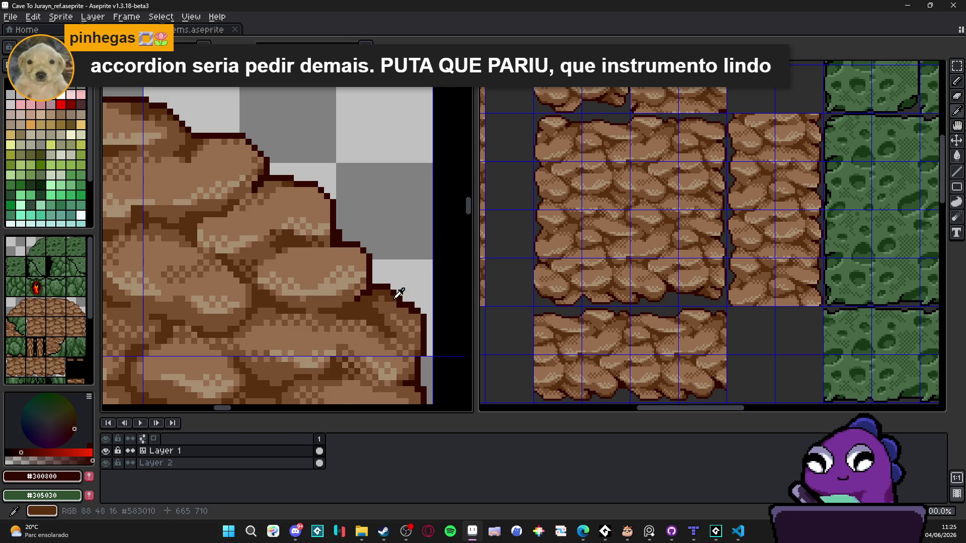
pyautogui.keyDown('alt'); pyautogui.click(405, 310); pyautogui.keyUp('alt')
pyautogui.scroll(1, 412, 313)
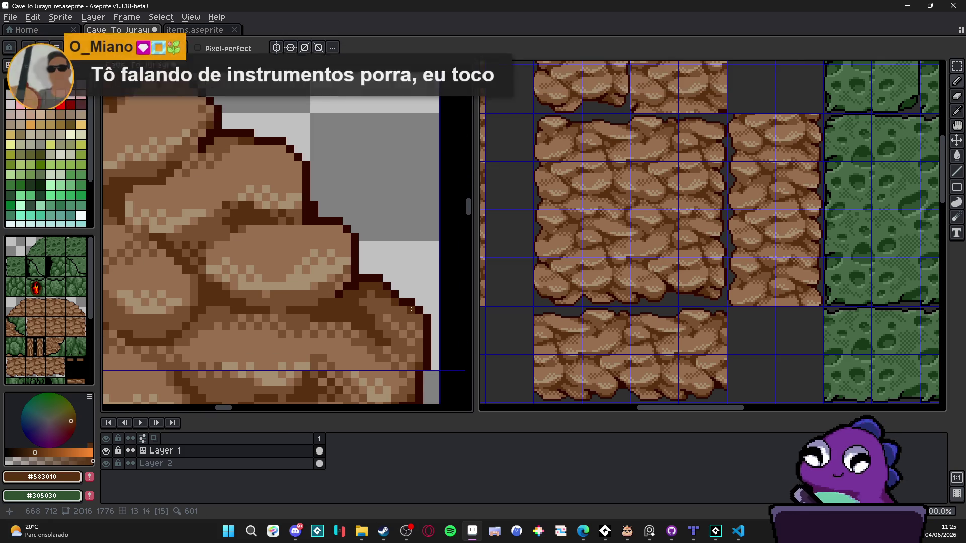
pyautogui.scroll(-2, 410, 302)
pyautogui.scroll(4, 354, 269)
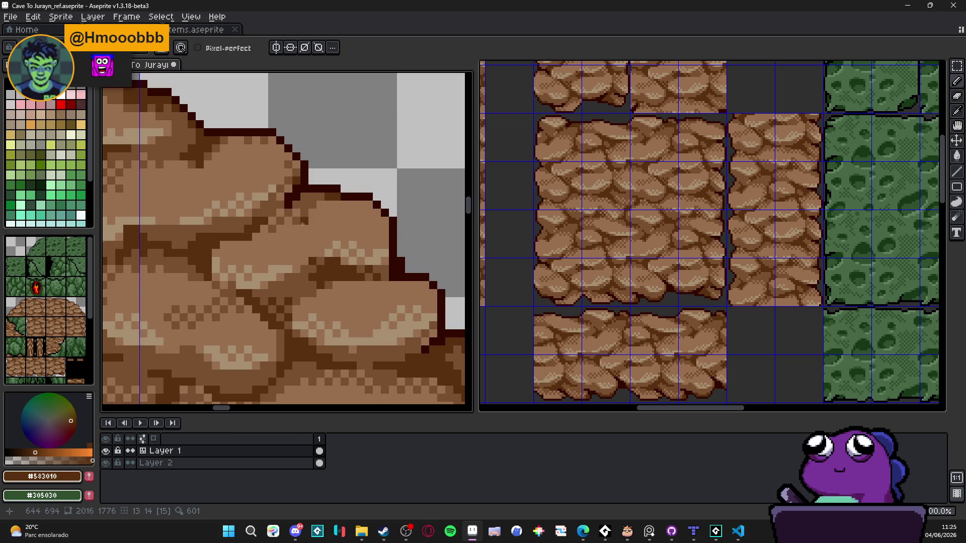
pyautogui.scroll(-1, 303, 223)
pyautogui.scroll(2, 262, 201)
pyautogui.scroll(1, 252, 194)
# Re-pick #300800, add two dark outline pixels below the edge, and save the tileset.
pyautogui.keyDown('alt'); pyautogui.click(252, 195); pyautogui.keyUp('alt')
pyautogui.click(251, 207)
pyautogui.click(261, 206)
pyautogui.scroll(-4, 250, 217)
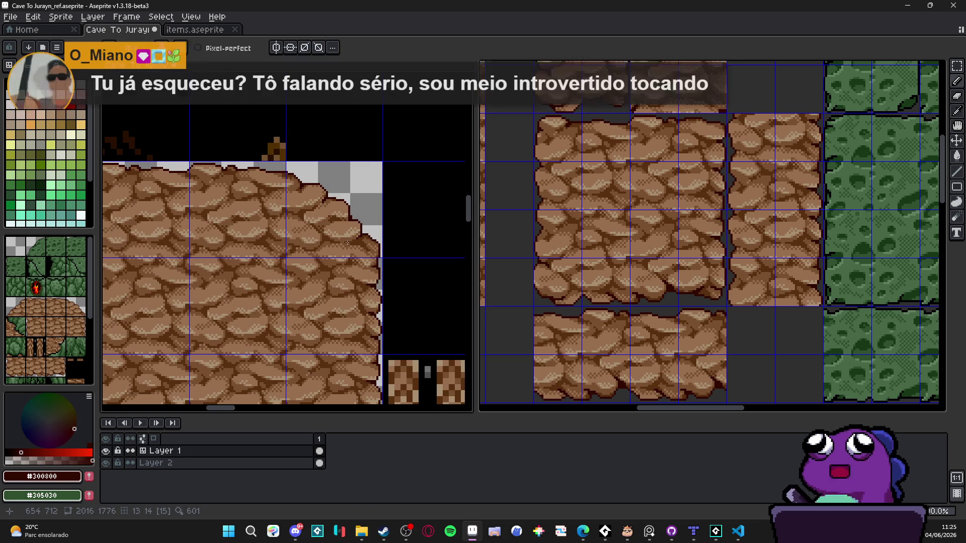
pyautogui.scroll(-1, 342, 236)
pyautogui.scroll(1, 334, 237)
pyautogui.moveTo(336, 261)
pyautogui.mouseDown()
pyautogui.moveTo(355, 258)
pyautogui.moveTo(321, 253)
pyautogui.mouseUp()
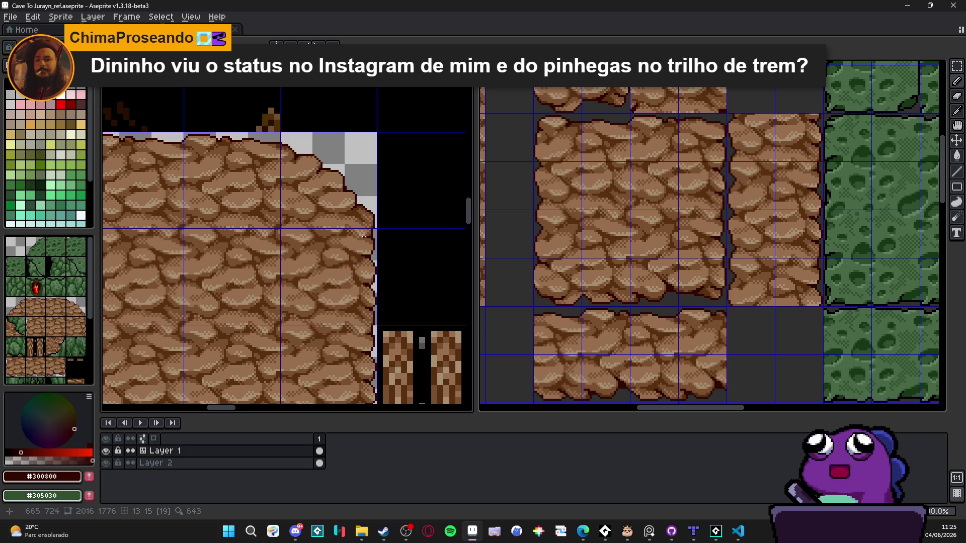
pyautogui.scroll(-3, 362, 238)
pyautogui.hotkey('ctrl', 's')
# Draw a short grey guide stroke near the platform's lower-left bottom edge.
pyautogui.scroll(-2, 387, 193)
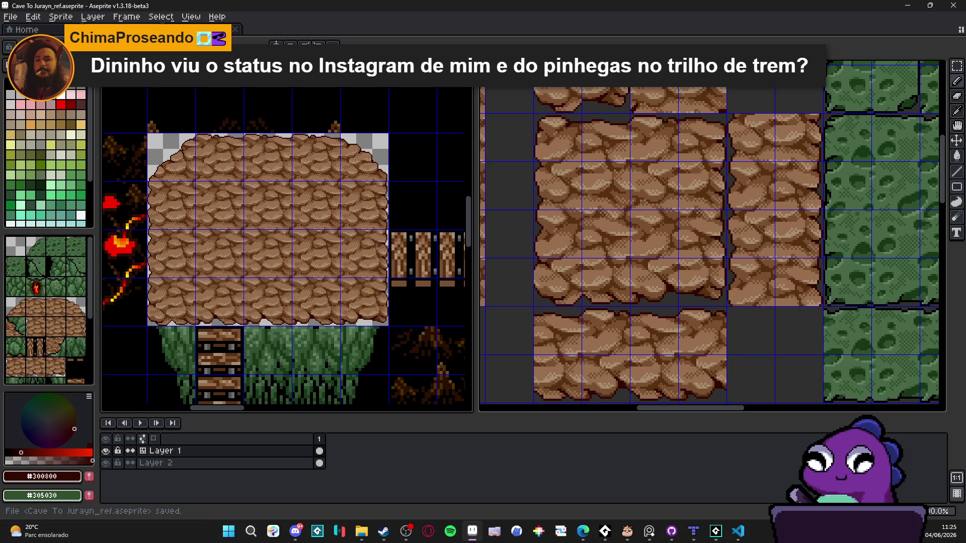
pyautogui.scroll(-1, 378, 271)
pyautogui.scroll(1, 381, 305)
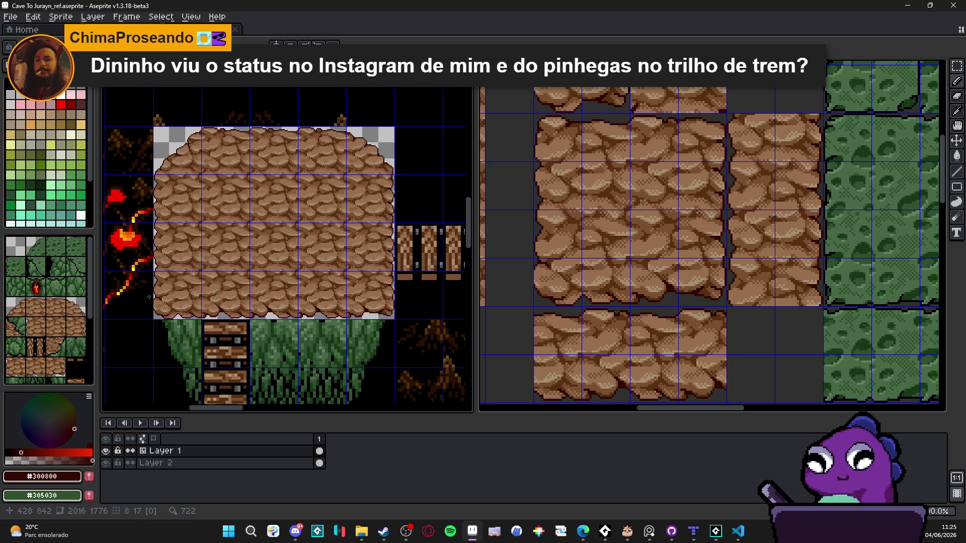
pyautogui.scroll(3, 150, 298)
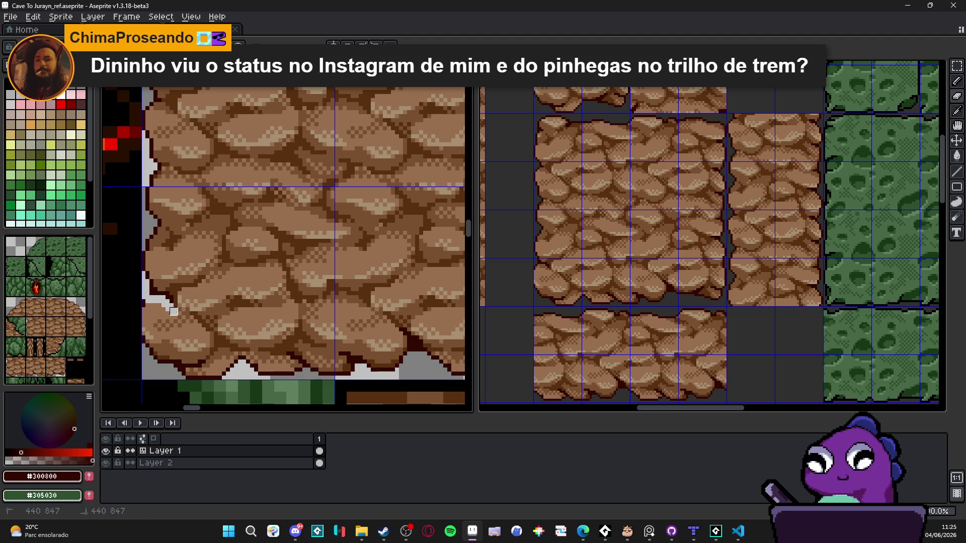
pyautogui.scroll(2, 173, 311)
pyautogui.moveTo(178, 320); pyautogui.dragTo(202, 328)
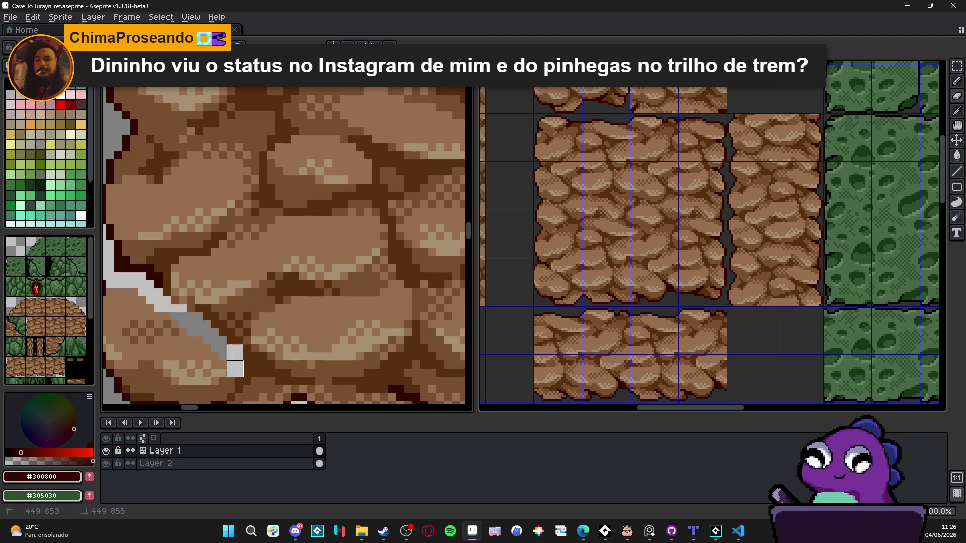
# Paint the diagonal cave edge and dark rock-edge pixels light grey along the guide.
pyautogui.scroll(-3, 196, 342)
pyautogui.scroll(3, 197, 341)
pyautogui.moveTo(189, 338)
pyautogui.mouseDown()
pyautogui.moveTo(222, 358)
pyautogui.moveTo(298, 360)
pyautogui.moveTo(362, 382)
pyautogui.moveTo(422, 349)
pyautogui.mouseUp()
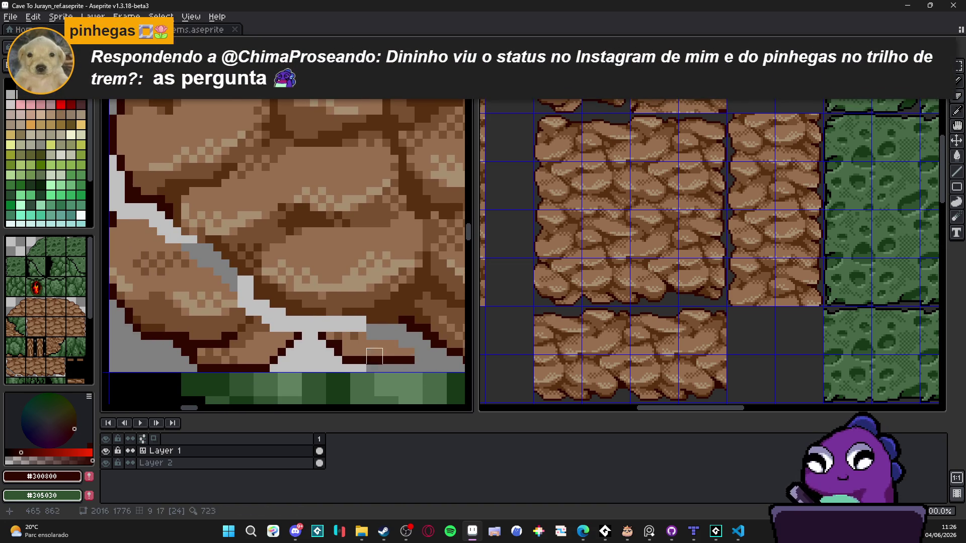
pyautogui.moveTo(294, 356); pyautogui.dragTo(391, 356)
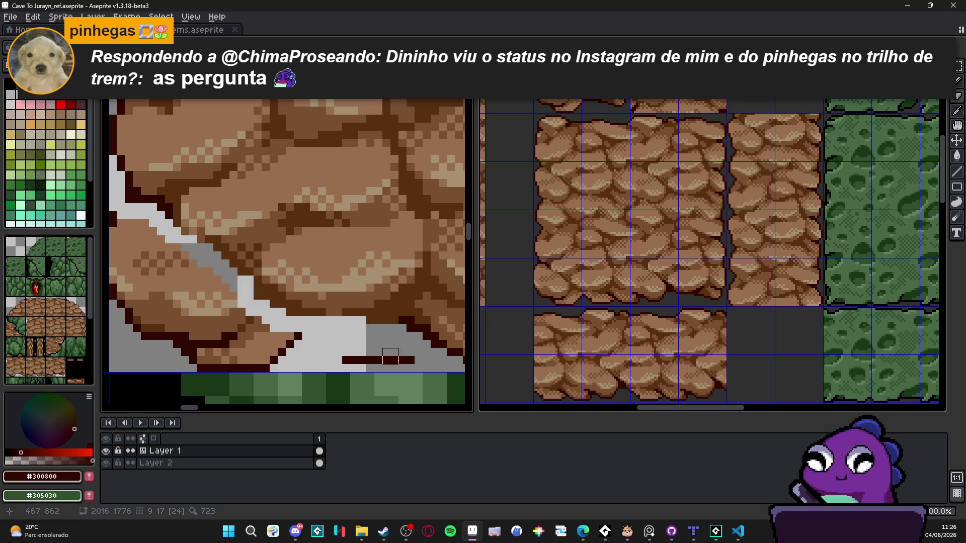
pyautogui.scroll(-2, 415, 356)
pyautogui.scroll(2, 309, 347)
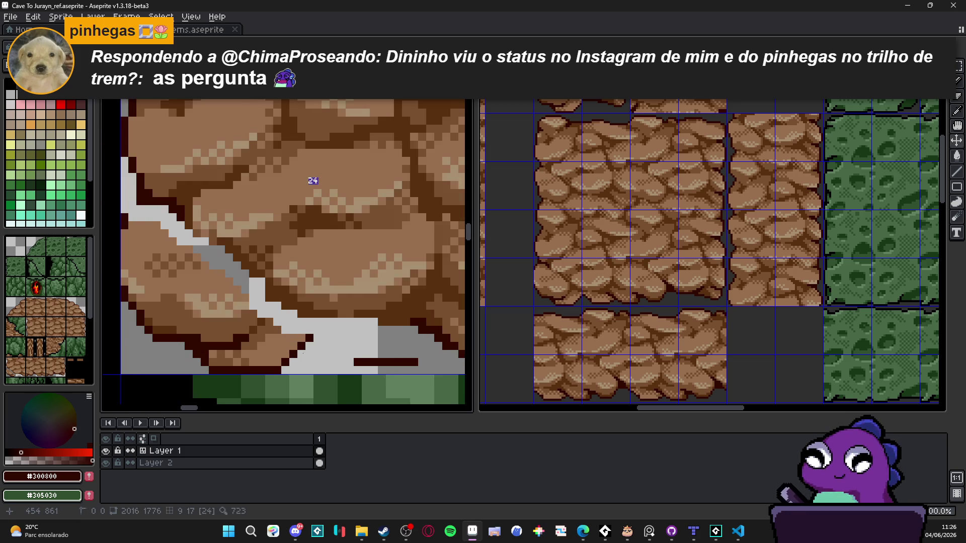
pyautogui.moveTo(309, 347)
pyautogui.mouseDown()
pyautogui.moveTo(229, 329)
pyautogui.moveTo(259, 324)
pyautogui.moveTo(156, 241)
pyautogui.mouseUp()
# With a 1px square brush, cut the lower-left corner and bottom-edge line back to grey.
pyautogui.press('-')
pyautogui.click(125, 217)
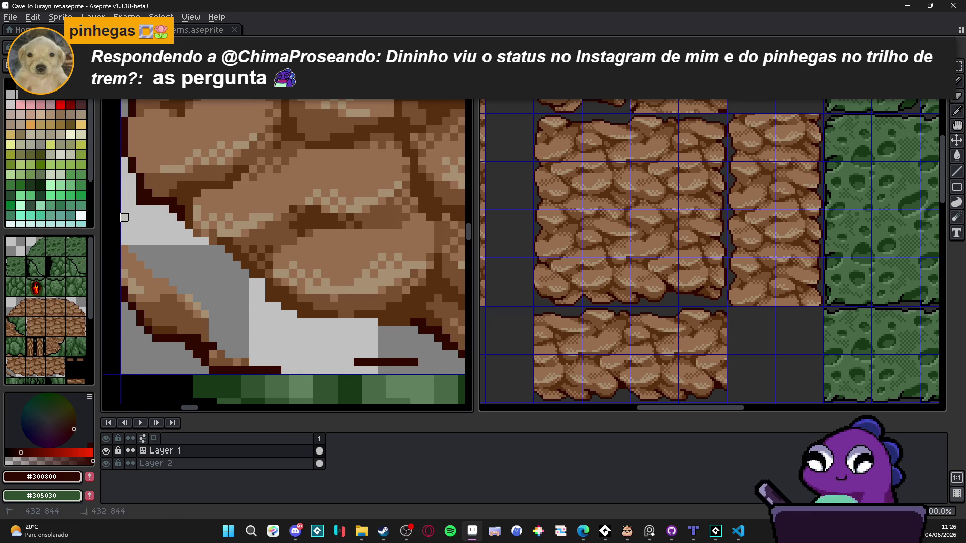
pyautogui.moveTo(128, 254); pyautogui.dragTo(128, 312)
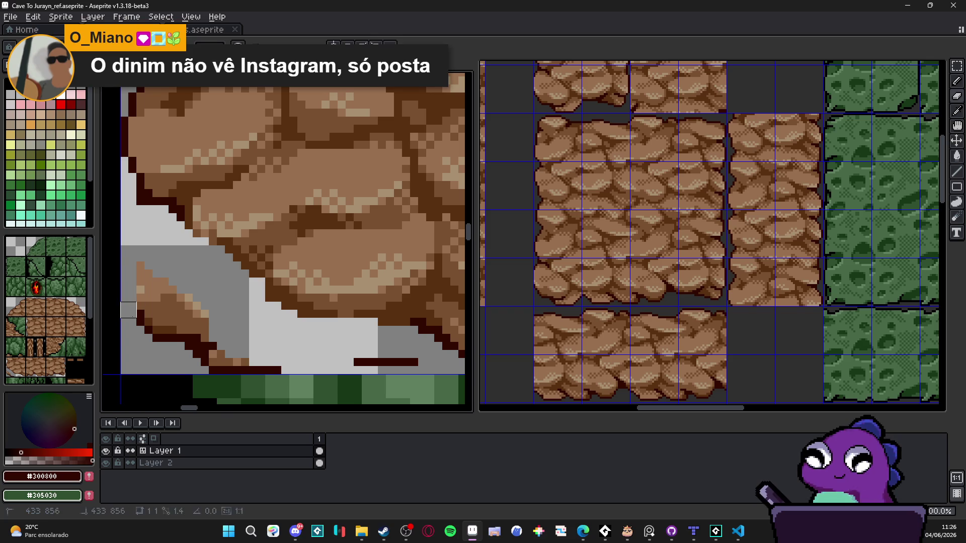
pyautogui.moveTo(145, 269)
pyautogui.mouseDown()
pyautogui.moveTo(209, 333)
pyautogui.moveTo(206, 325)
pyautogui.moveTo(225, 334)
pyautogui.moveTo(151, 327)
pyautogui.moveTo(176, 334)
pyautogui.mouseUp()
pyautogui.click(209, 358)
pyautogui.moveTo(209, 366); pyautogui.dragTo(369, 367)
# Outline the rock's sloped lower-left edge with dark brown pixels.
pyautogui.scroll(-3, 260, 338)
pyautogui.scroll(3, 261, 338)
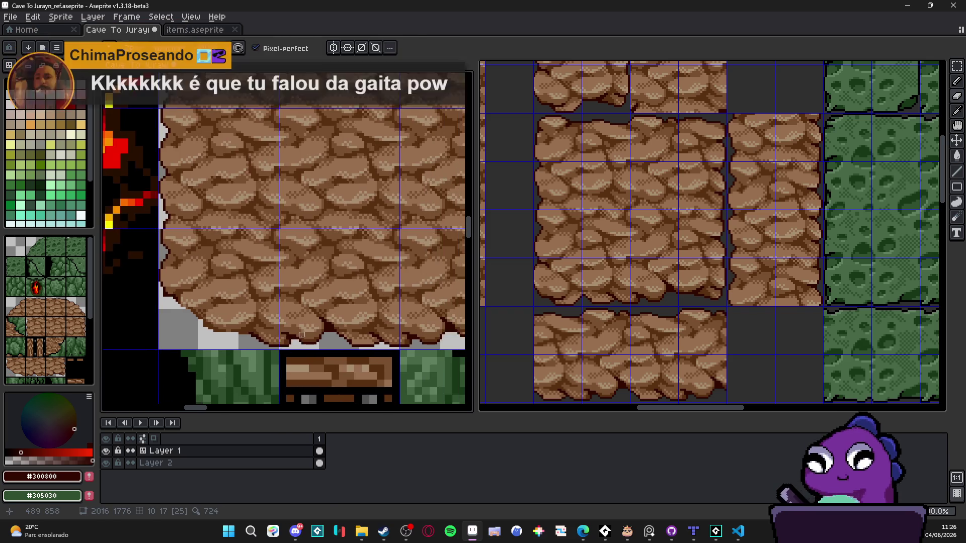
pyautogui.hscroll(-5, 275, 332)
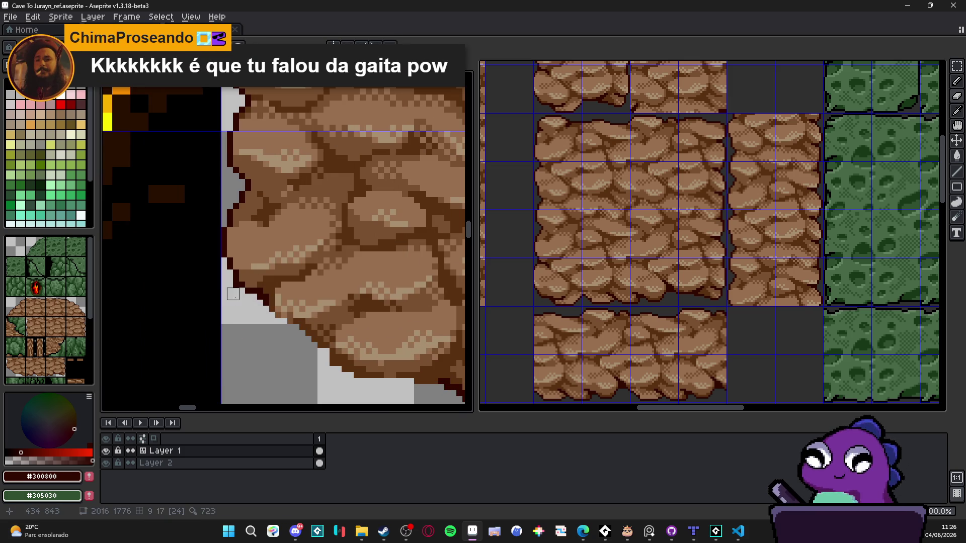
pyautogui.scroll(-2, 232, 287)
pyautogui.scroll(3, 261, 292)
pyautogui.click(268, 287)
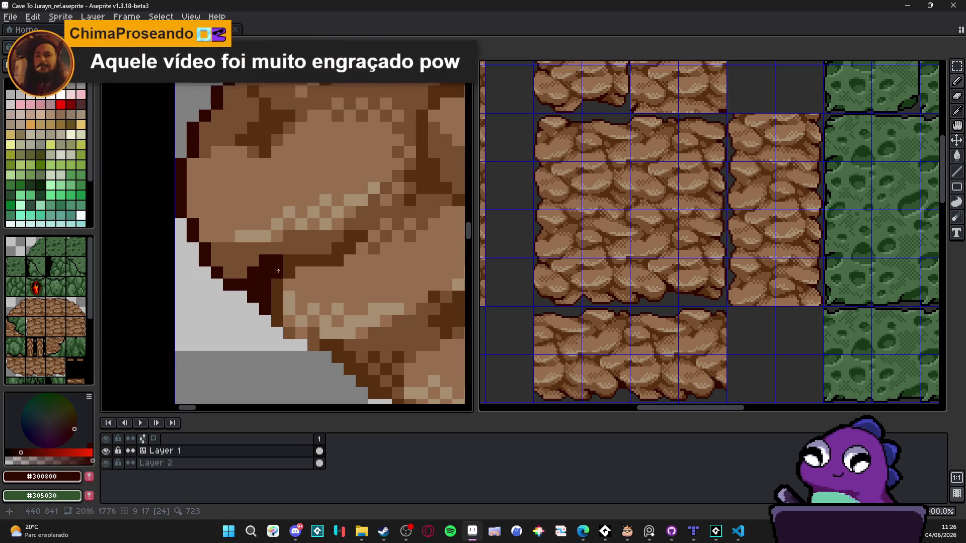
pyautogui.scroll(-5, 287, 317)
pyautogui.scroll(5, 287, 318)
pyautogui.moveTo(235, 249)
pyautogui.mouseDown()
pyautogui.moveTo(229, 263)
pyautogui.moveTo(294, 277)
pyautogui.moveTo(317, 311)
pyautogui.moveTo(355, 323)
pyautogui.moveTo(356, 354)
pyautogui.moveTo(374, 360)
pyautogui.moveTo(333, 371)
pyautogui.mouseUp()
pyautogui.scroll(-2, 273, 320)
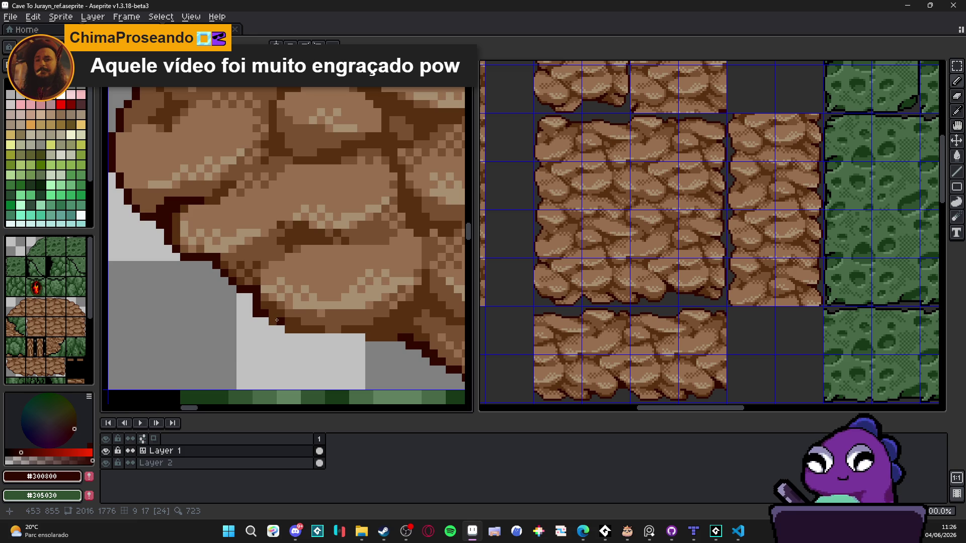
pyautogui.scroll(2, 276, 320)
# Extend the dark brown outline along the bottom edge and further up the slope.
pyautogui.click(283, 322)
pyautogui.click(285, 336)
pyautogui.moveTo(285, 335)
pyautogui.mouseDown()
pyautogui.moveTo(308, 335)
pyautogui.moveTo(307, 347)
pyautogui.moveTo(404, 347)
pyautogui.mouseUp()
pyautogui.scroll(-2, 372, 351)
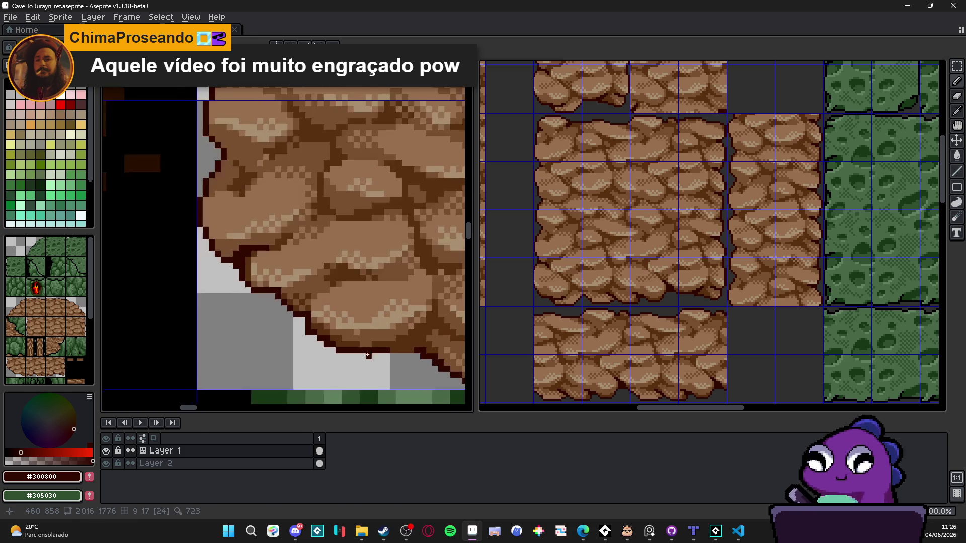
pyautogui.scroll(3, 372, 351)
pyautogui.moveTo(274, 336)
pyautogui.mouseDown()
pyautogui.moveTo(327, 329)
pyautogui.moveTo(316, 323)
pyautogui.moveTo(340, 288)
pyautogui.mouseUp()
pyautogui.scroll(-1, 340, 300)
pyautogui.scroll(-3, 341, 300)
pyautogui.scroll(2, 283, 321)
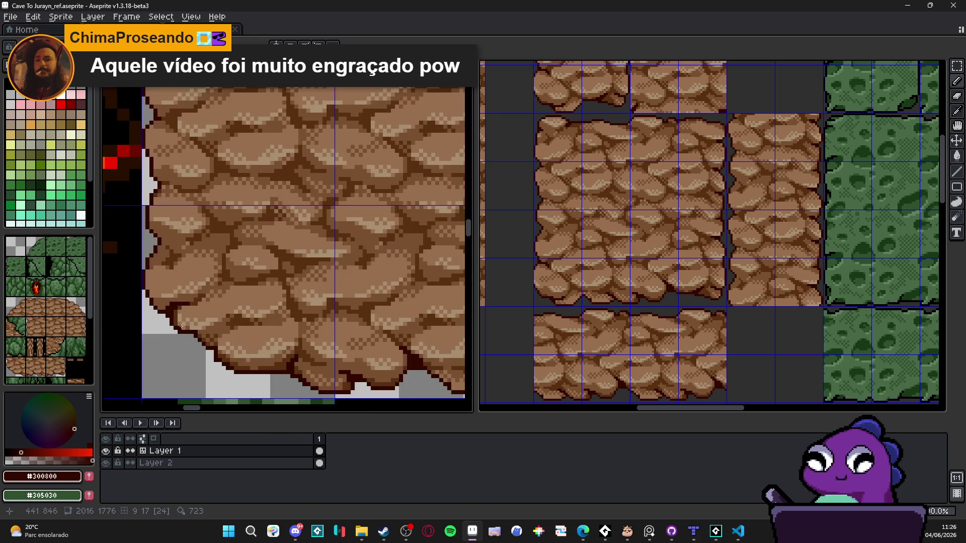
pyautogui.scroll(-4, 175, 321)
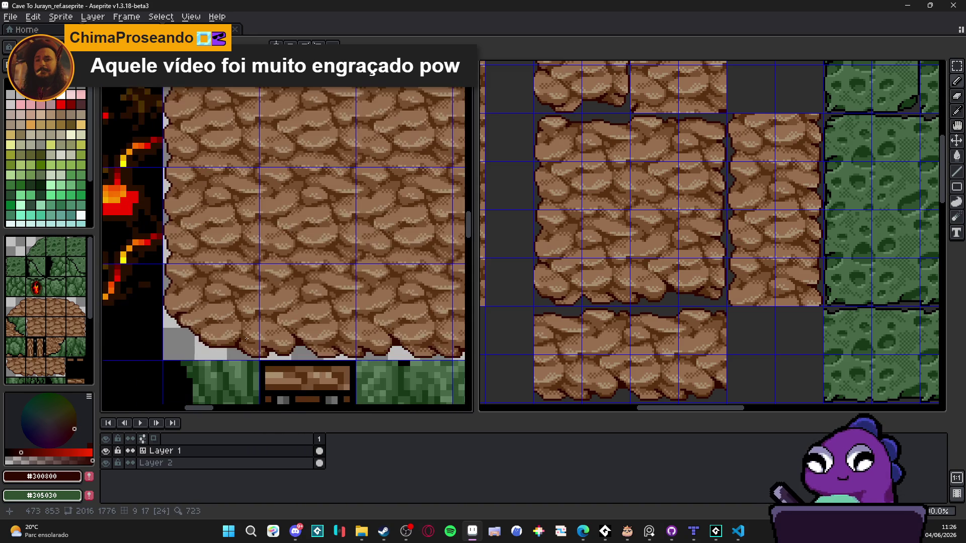
pyautogui.moveTo(319, 321); pyautogui.dragTo(303, 298)
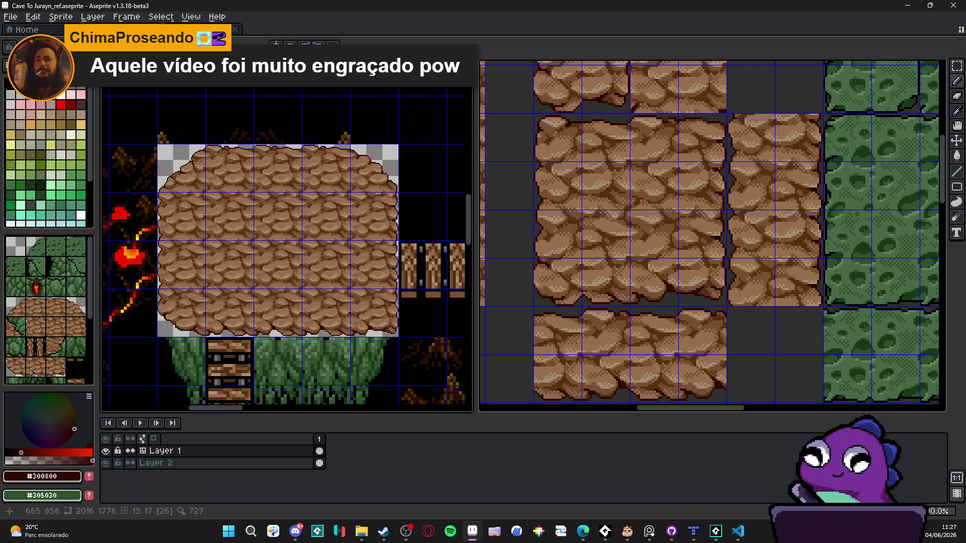
# Pan and zoom over the bridge, rock blocks, green cliff and lava field.
pyautogui.scroll(-2, 311, 297)
pyautogui.moveTo(403, 330); pyautogui.dragTo(239, 243)
pyautogui.scroll(-1, 238, 244)
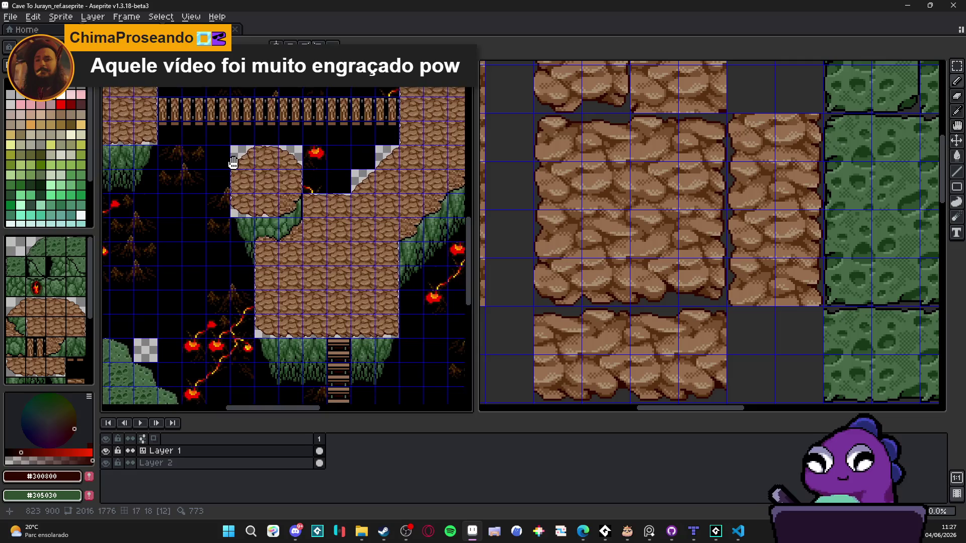
pyautogui.moveTo(344, 221); pyautogui.dragTo(233, 210)
pyautogui.scroll(1, 233, 210)
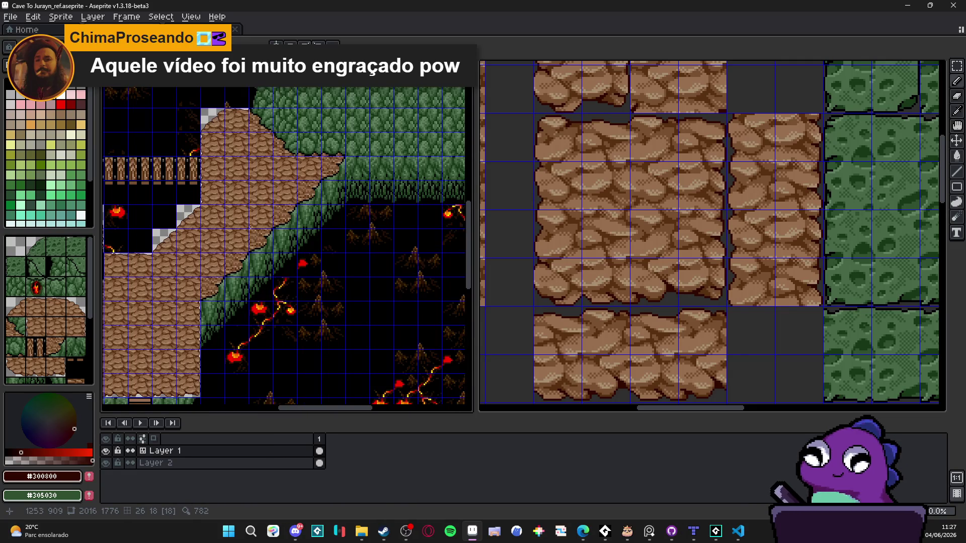
pyautogui.scroll(3, 246, 228)
pyautogui.scroll(-1, 230, 267)
pyautogui.scroll(-1, 216, 289)
# Review the platform, ladder and bridge, then save Cave To Jurayn_ref.aseprite.
pyautogui.moveTo(203, 294)
pyautogui.mouseDown()
pyautogui.moveTo(299, 194)
pyautogui.moveTo(311, 151)
pyautogui.moveTo(276, 210)
pyautogui.mouseUp()
pyautogui.scroll(-1, 282, 151)
pyautogui.scroll(2, 277, 210)
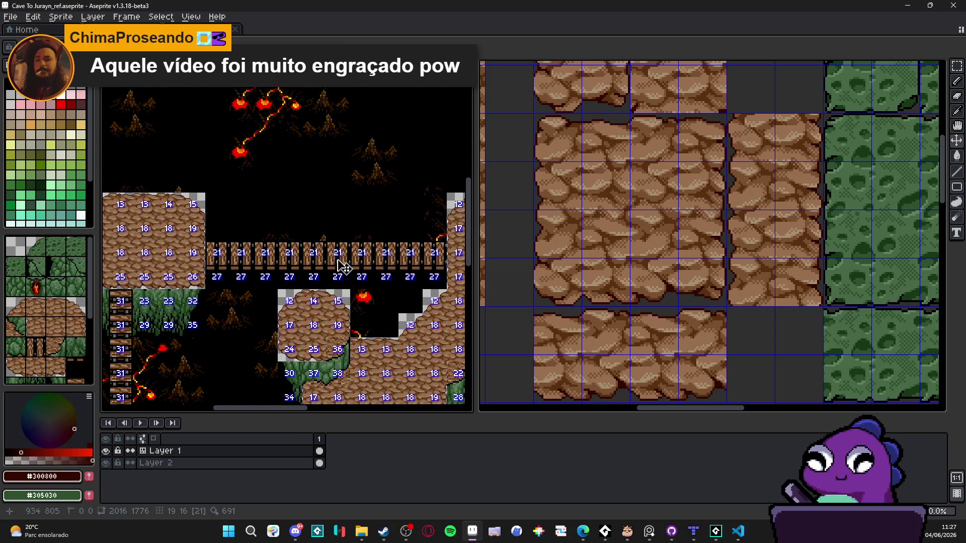
pyautogui.moveTo(358, 264)
pyautogui.mouseDown()
pyautogui.moveTo(237, 200)
pyautogui.moveTo(274, 211)
pyautogui.moveTo(320, 186)
pyautogui.mouseUp()
pyautogui.hotkey('ctrl', 's')
# Toggle Layer 2's visibility to reveal transparent gaps and make Layer 2 the active layer.
pyautogui.click(106, 464)
pyautogui.click(106, 463)
pyautogui.click(105, 463)
pyautogui.click(201, 463)
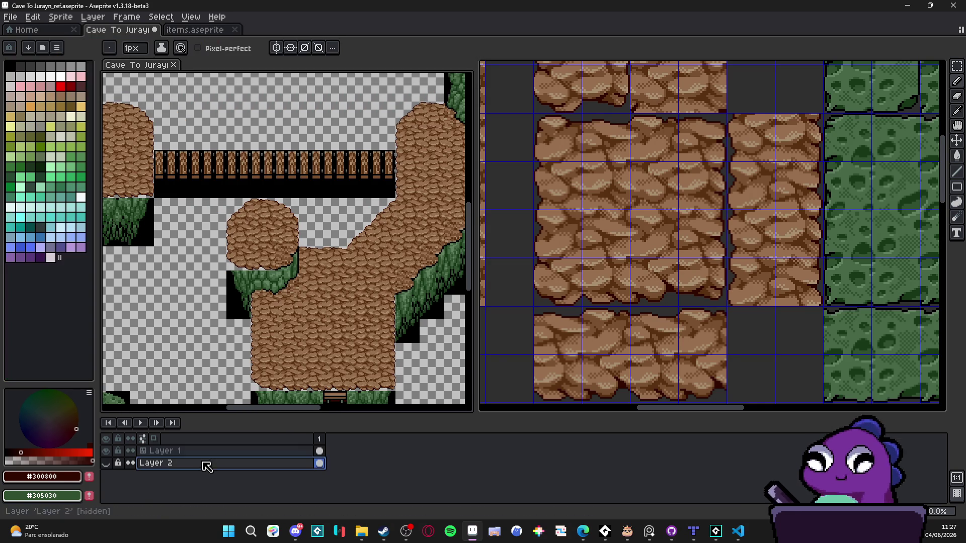
pyautogui.click(106, 463)
# Fill Layer 2's transparent gaps with black via Paint Bucket, then return to Layer 1.
pyautogui.keyDown('alt'); pyautogui.click(234, 304); pyautogui.keyUp('alt')
pyautogui.press('g')
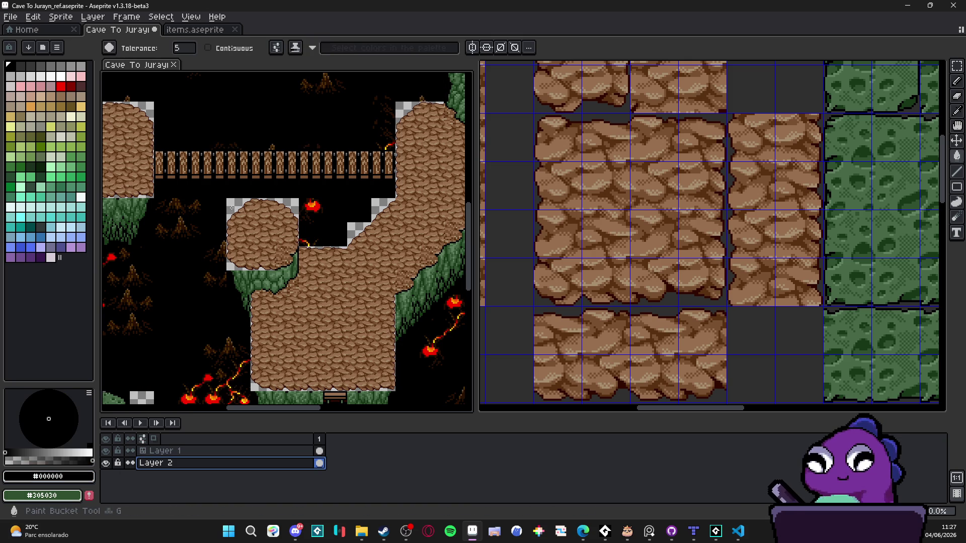
pyautogui.click(232, 208)
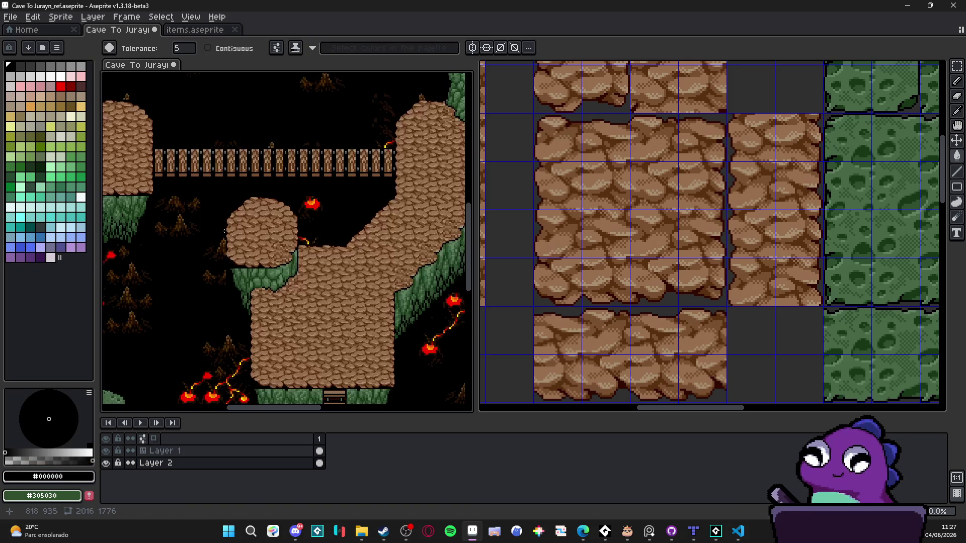
pyautogui.press('v')
pyautogui.click(254, 249)
pyautogui.scroll(-2, 254, 249)
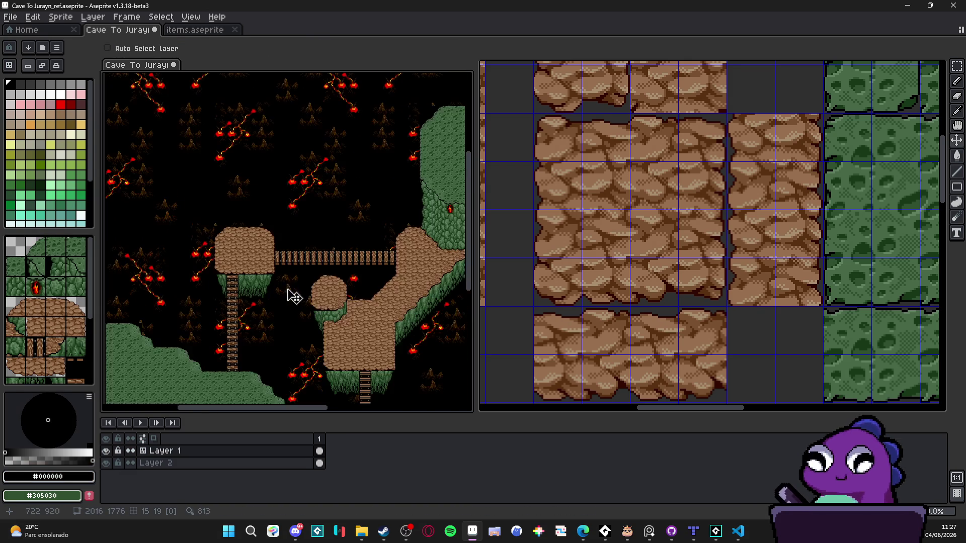
# Save Cave To Jurayn_ref.aseprite, zoom over the cliff and bridge, then switch to Microsoft Edge.
pyautogui.scroll(2, 259, 281)
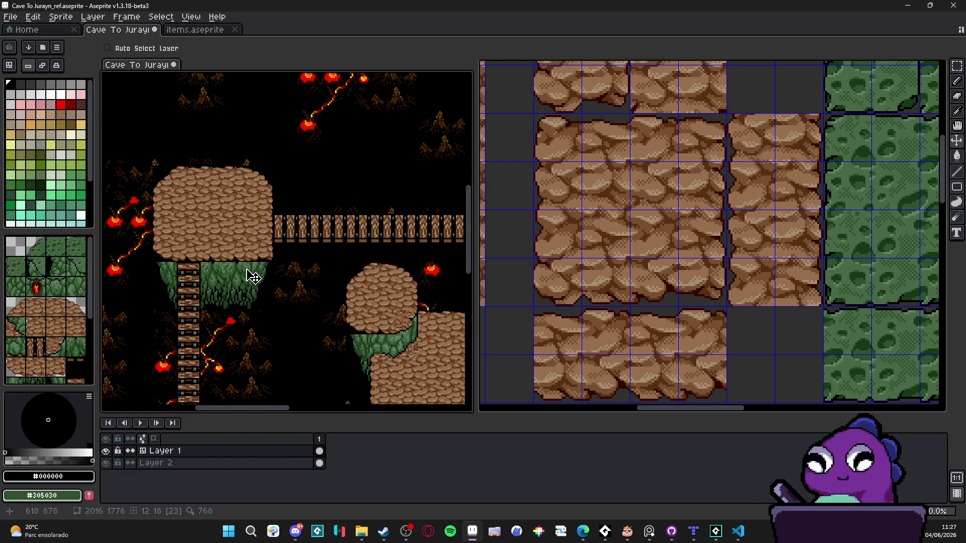
pyautogui.moveTo(276, 273); pyautogui.dragTo(259, 250)
pyautogui.hotkey('ctrl', 's')
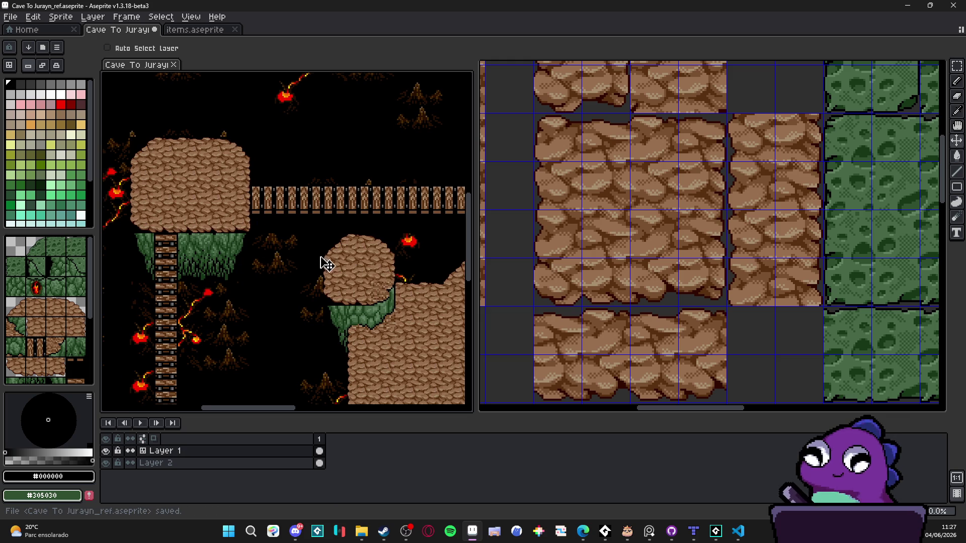
pyautogui.scroll(-2, 389, 278)
pyautogui.scroll(1, 389, 280)
pyautogui.scroll(1, 284, 267)
pyautogui.scroll(-1, 312, 231)
pyautogui.scroll(1, 341, 189)
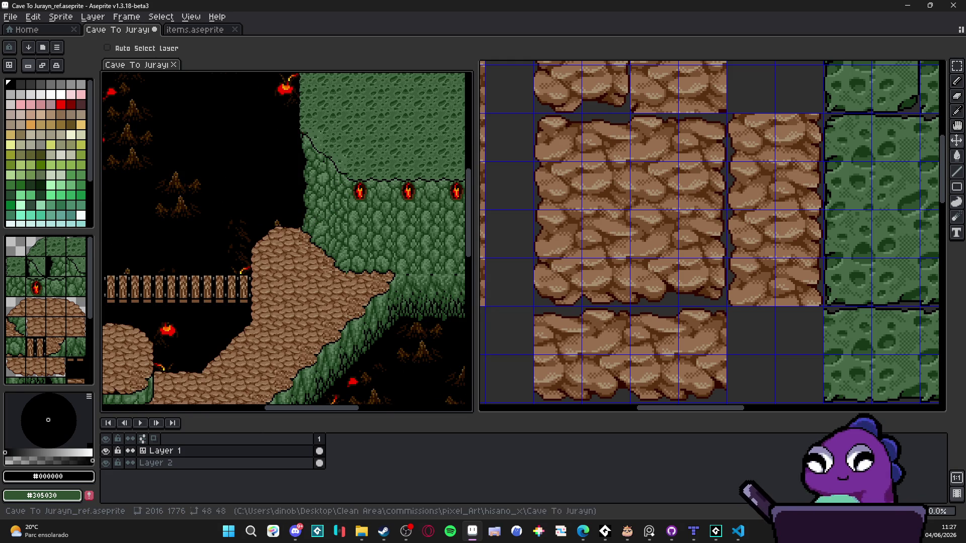
pyautogui.hotkey('alt', 'Tab')
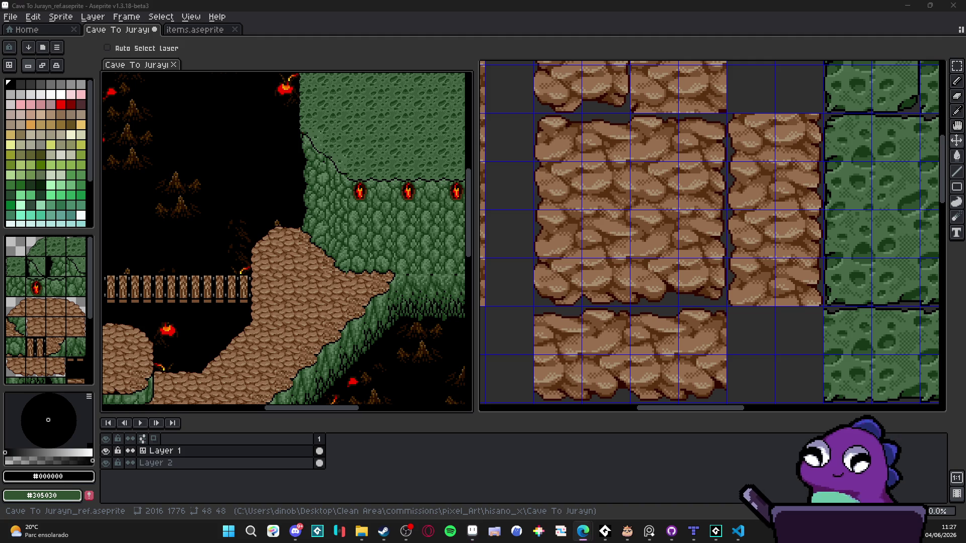